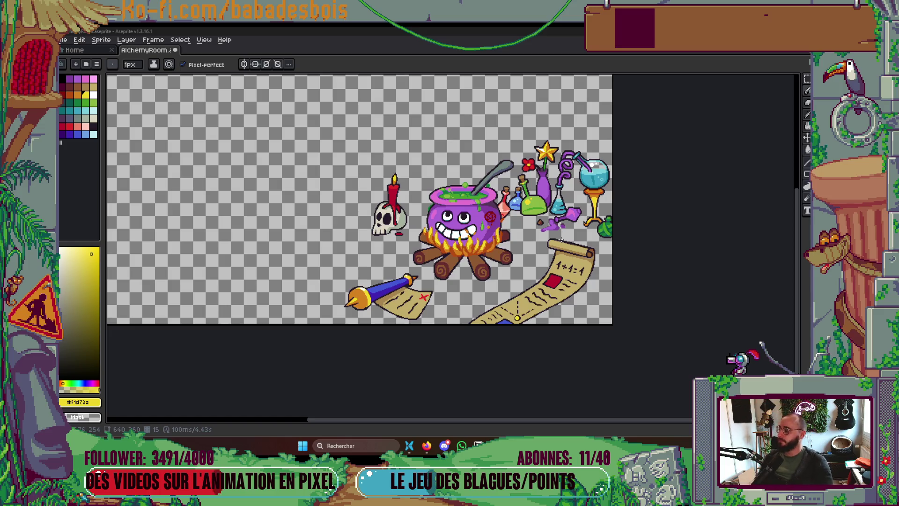
# Switch to the Pencil and zoom around the scene, toggling the timeline on and off.
pyautogui.press('Tab')
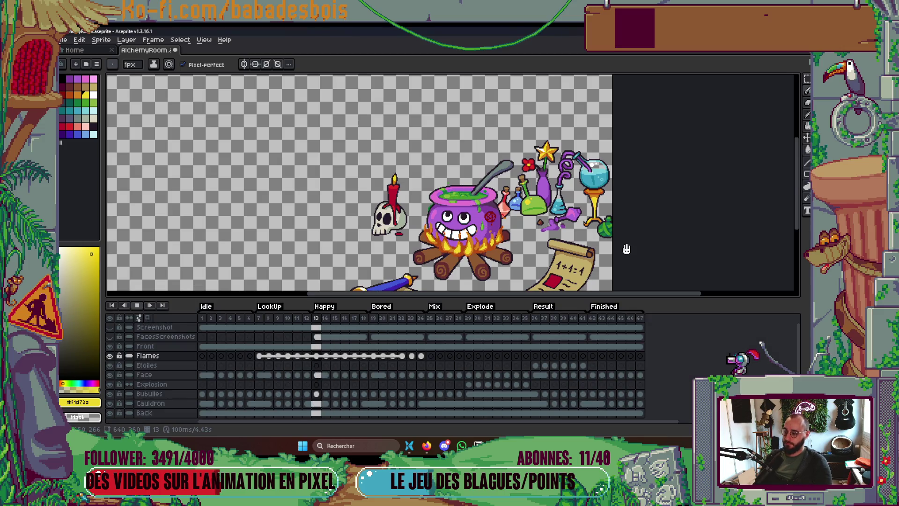
pyautogui.press('Tab')
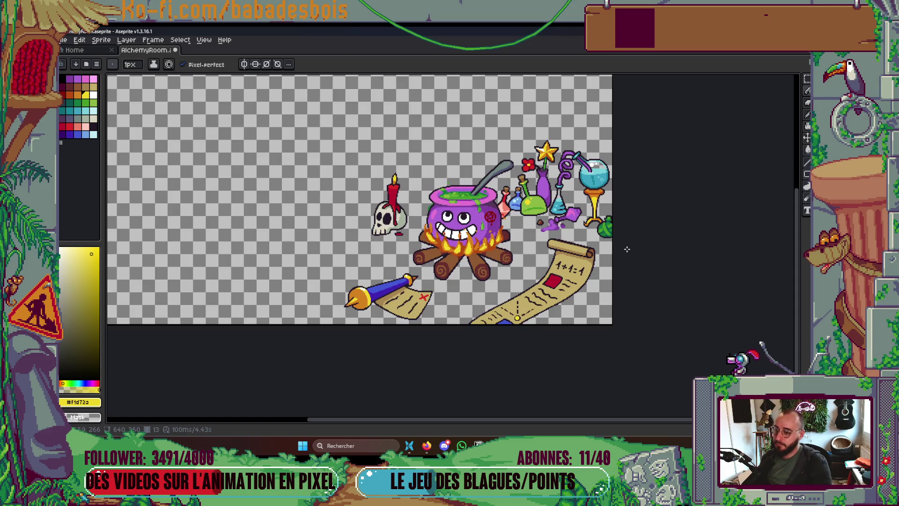
pyautogui.scroll(7, 485, 231)
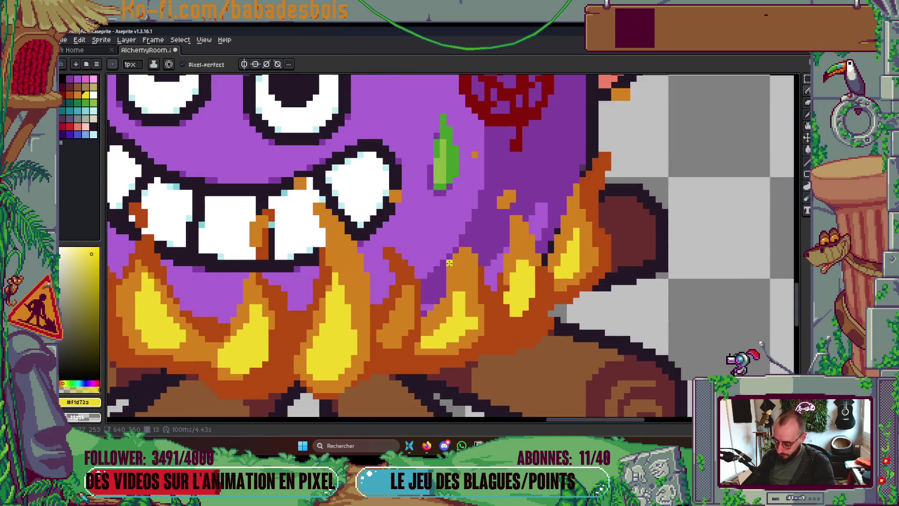
pyautogui.press('b')
pyautogui.scroll(-5, 466, 295)
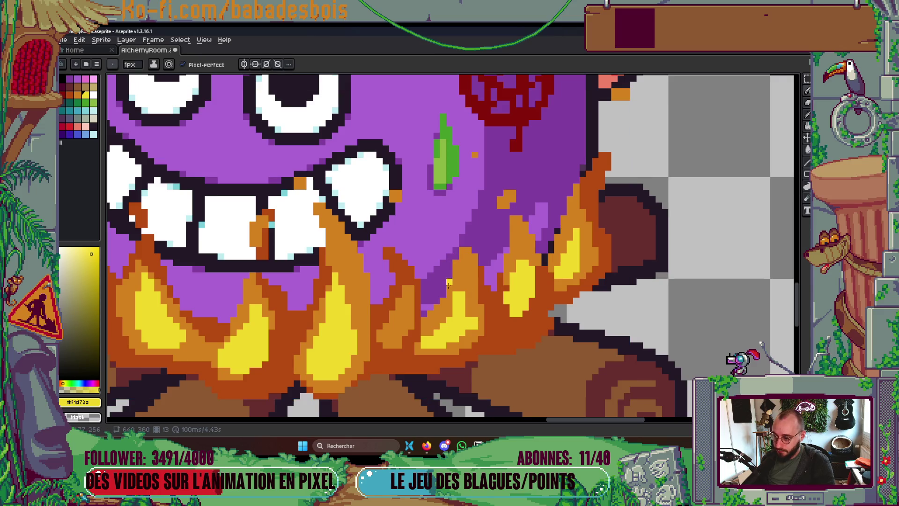
pyautogui.scroll(-1, 506, 288)
pyautogui.scroll(-2, 506, 288)
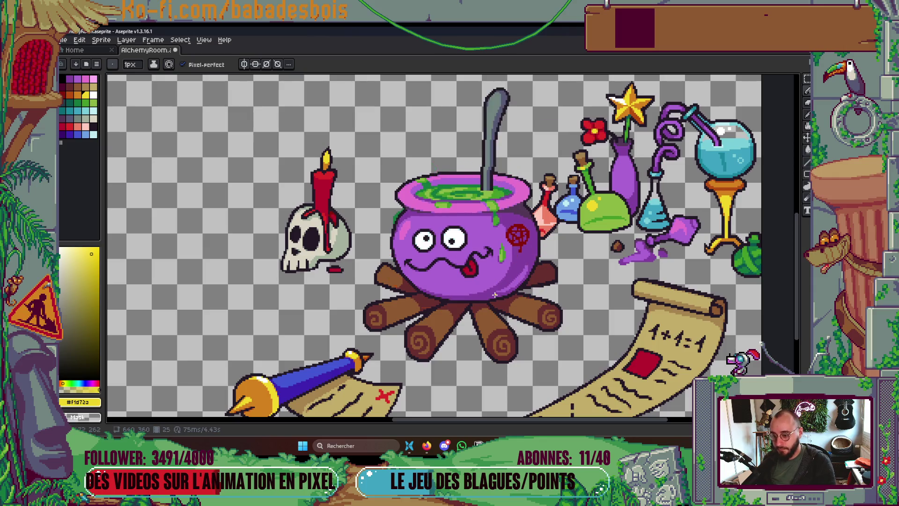
pyautogui.scroll(-2, 543, 269)
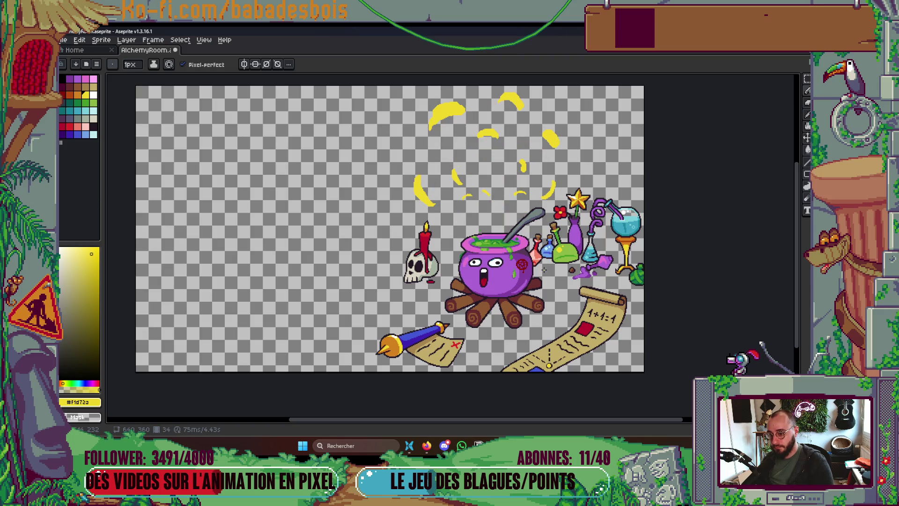
pyautogui.press('Tab')
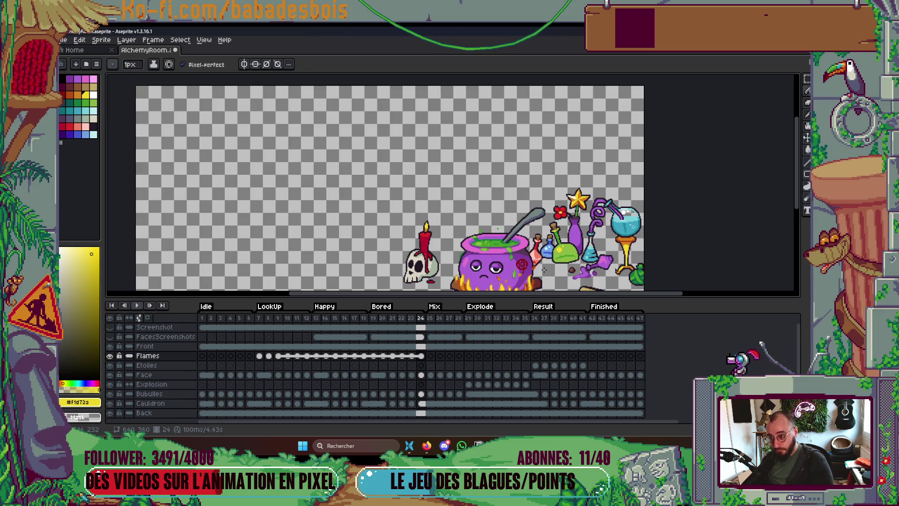
pyautogui.press('Tab')
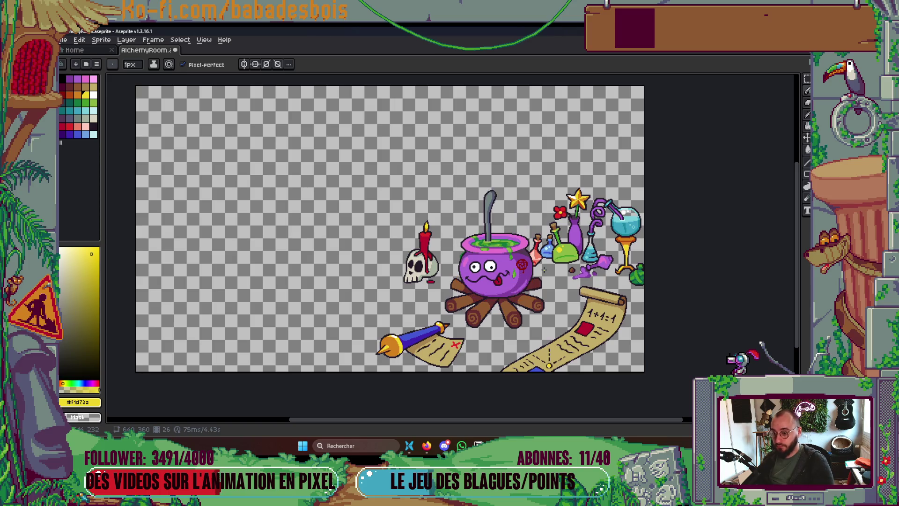
pyautogui.press('Tab')
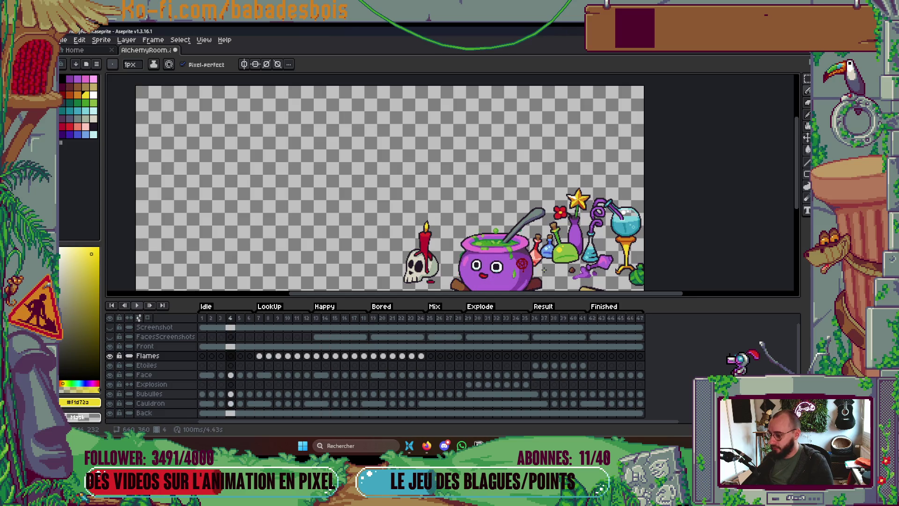
pyautogui.press('Tab')
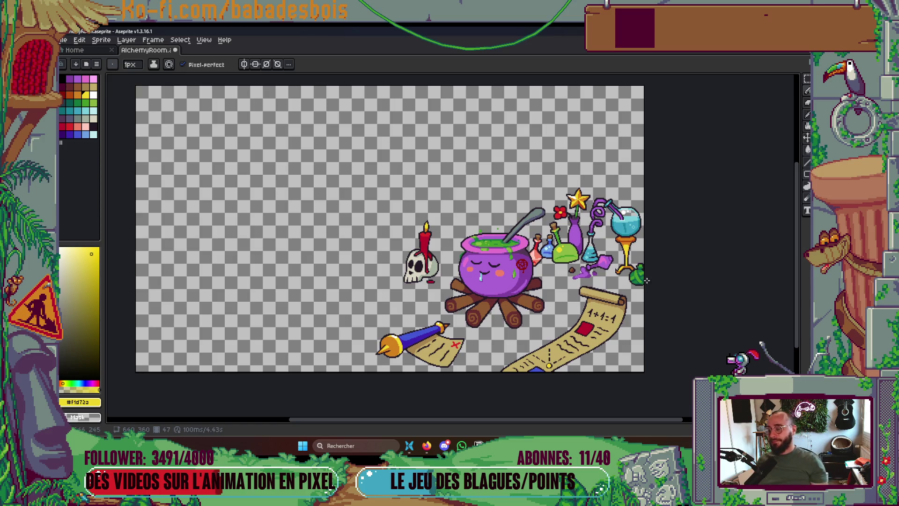
# Zoom in on the fire and logs, toggling the timeline to compare views.
pyautogui.scroll(3, 649, 288)
pyautogui.press('Tab')
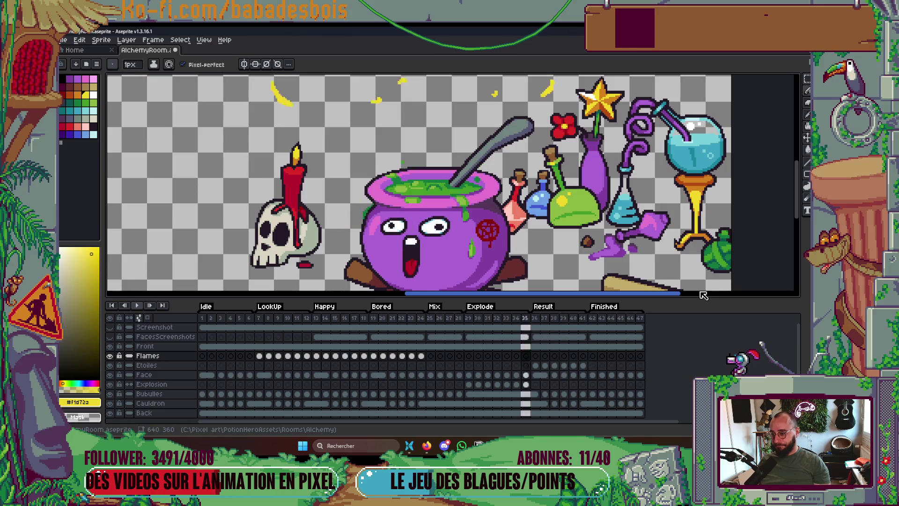
pyautogui.press('Tab')
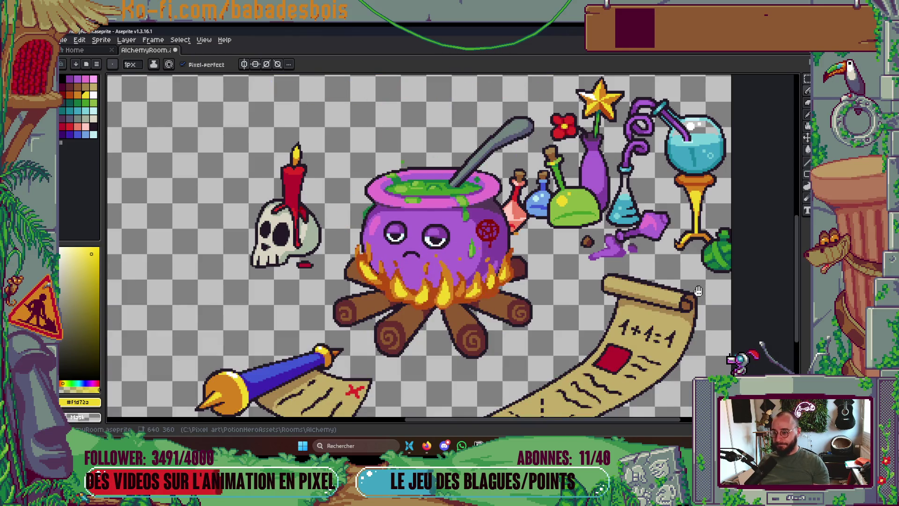
pyautogui.scroll(-3, 698, 290)
pyautogui.scroll(3, 663, 286)
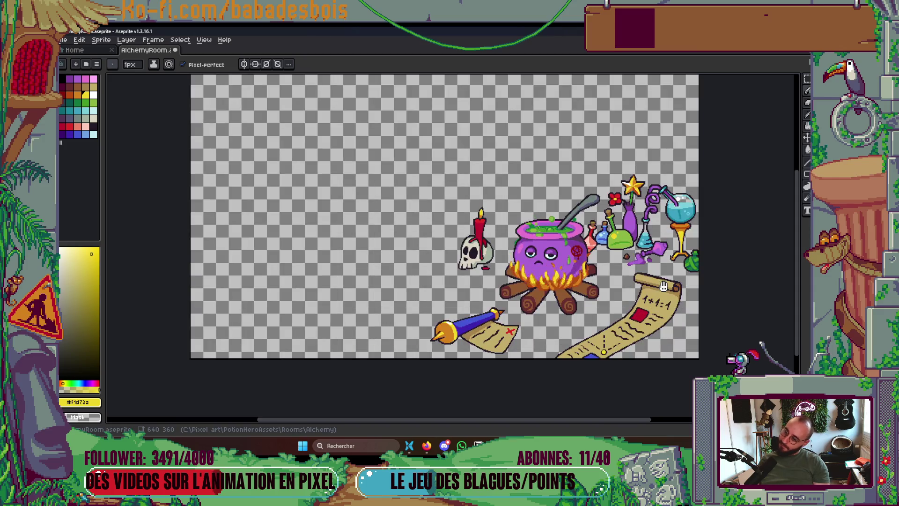
pyautogui.press('Tab')
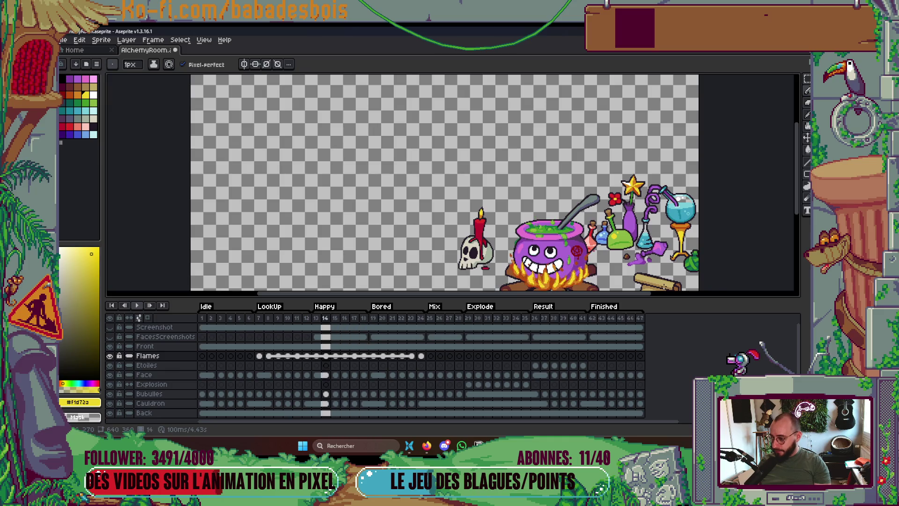
pyautogui.press('Tab')
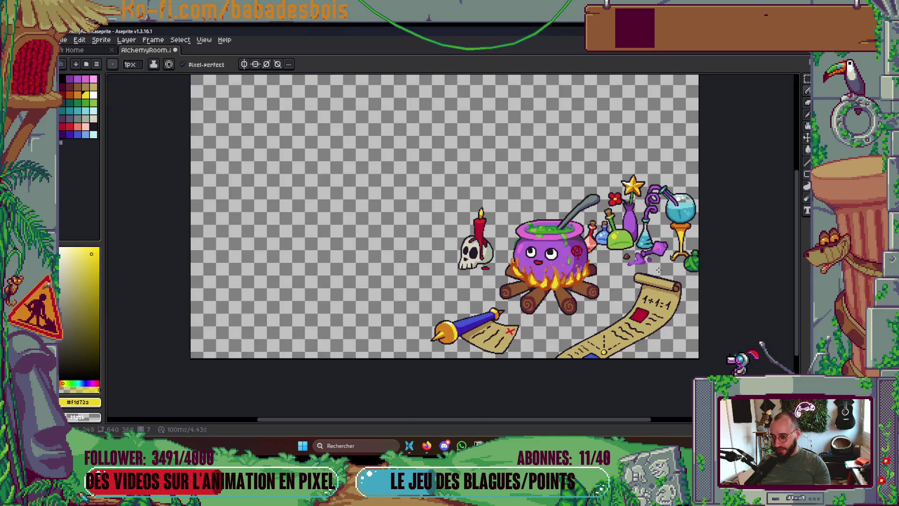
pyautogui.scroll(3, 663, 286)
pyautogui.press('Tab')
# Select the first Flames cel at frame 7.
pyautogui.click(202, 319)
pyautogui.click(223, 319)
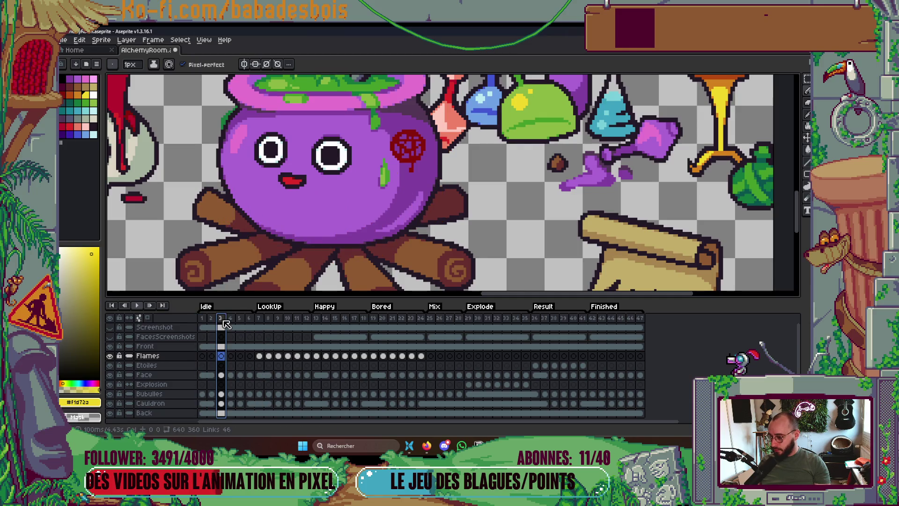
pyautogui.click(260, 357)
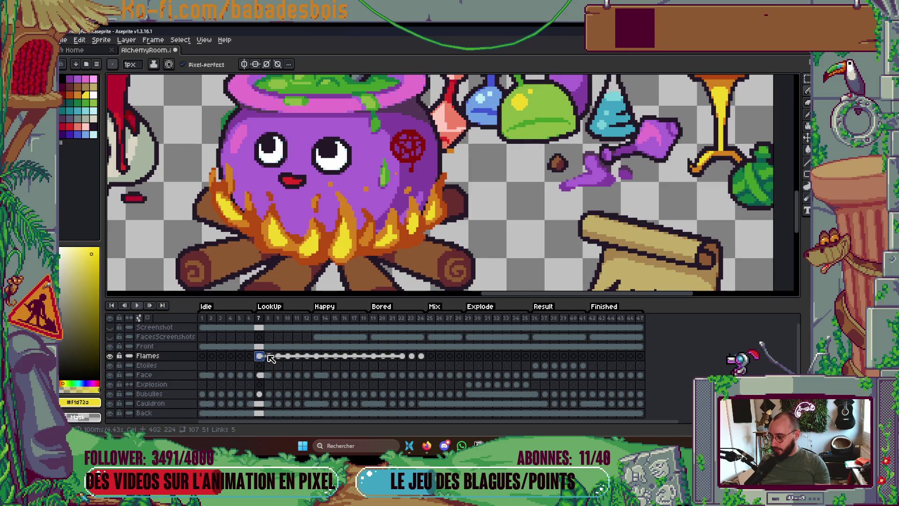
pyautogui.moveTo(423, 246); pyautogui.dragTo(487, 211)
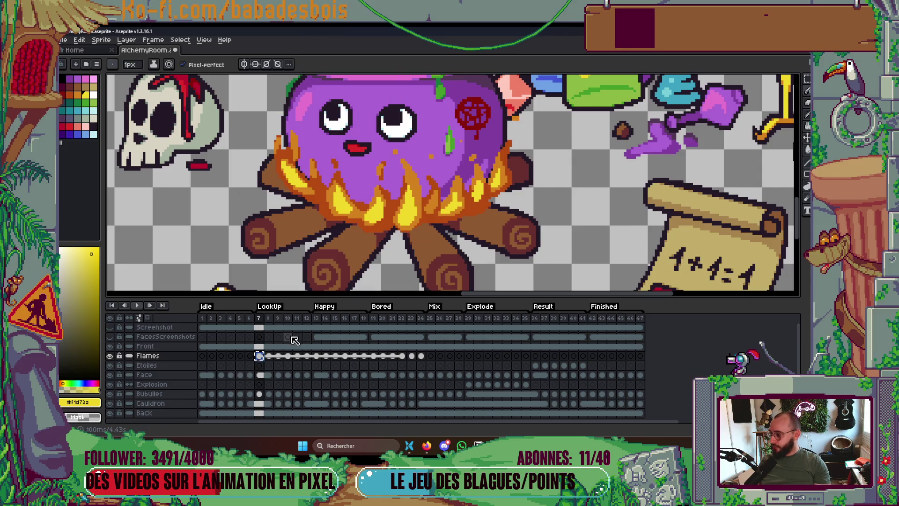
# Copy the frame 7 Flames cel and paste it into frame 4 as a linked cel.
pyautogui.hotkey('ctrl', 'c')
pyautogui.click(232, 357)
pyautogui.hotkey('ctrl', 'v')
pyautogui.hotkey('ctrl', 'z')
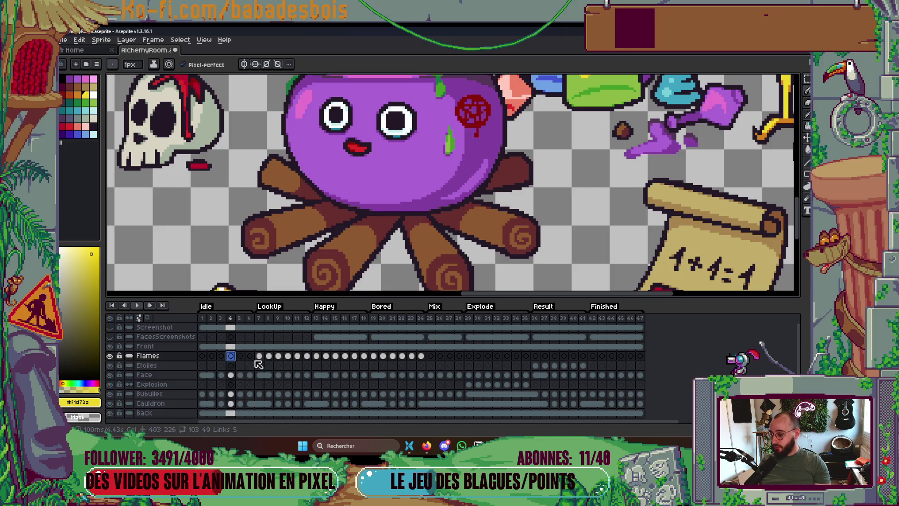
pyautogui.hotkey('ctrl', 'v')
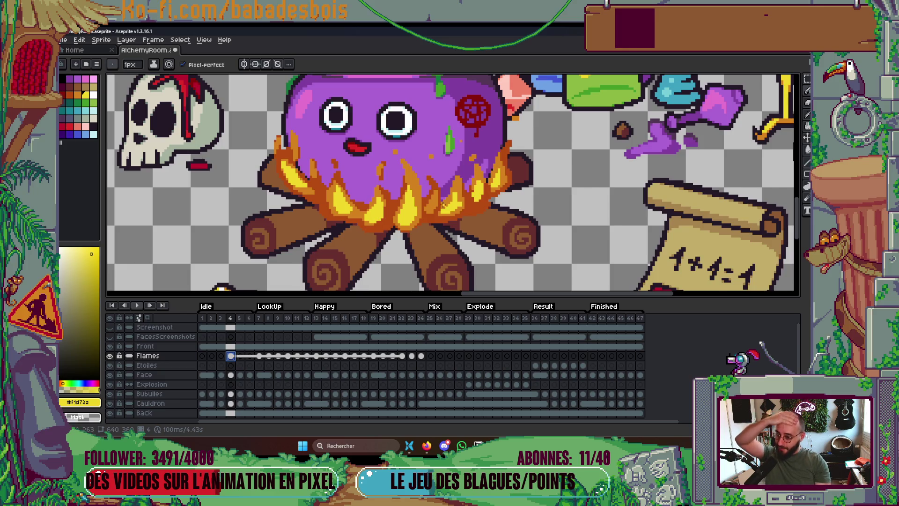
pyautogui.scroll(1, 443, 205)
pyautogui.scroll(-2, 500, 205)
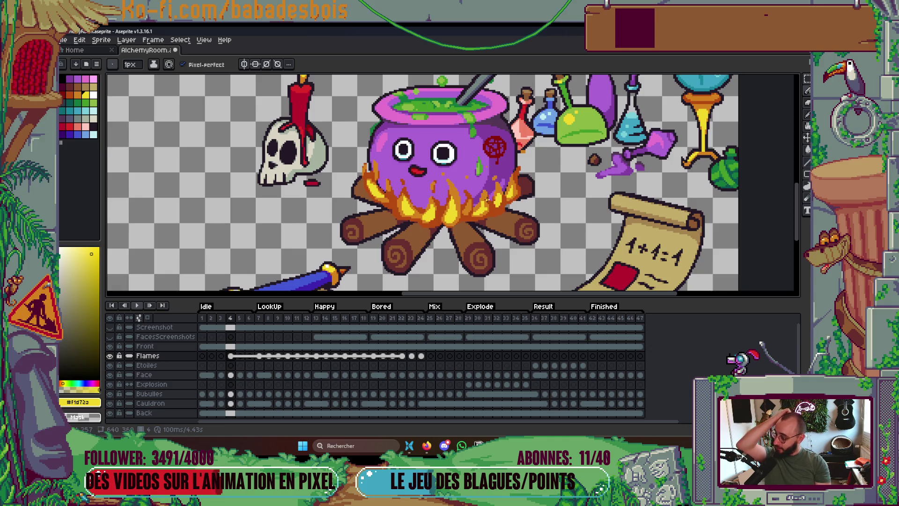
pyautogui.rightClick(234, 358)
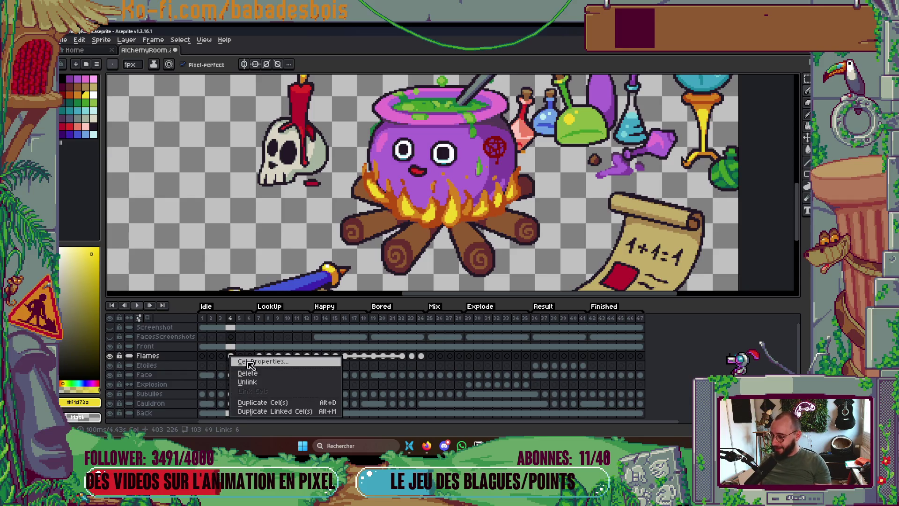
# Step from frame 5 back to frame 3 and hide every layer except Flames.
pyautogui.press('Escape')
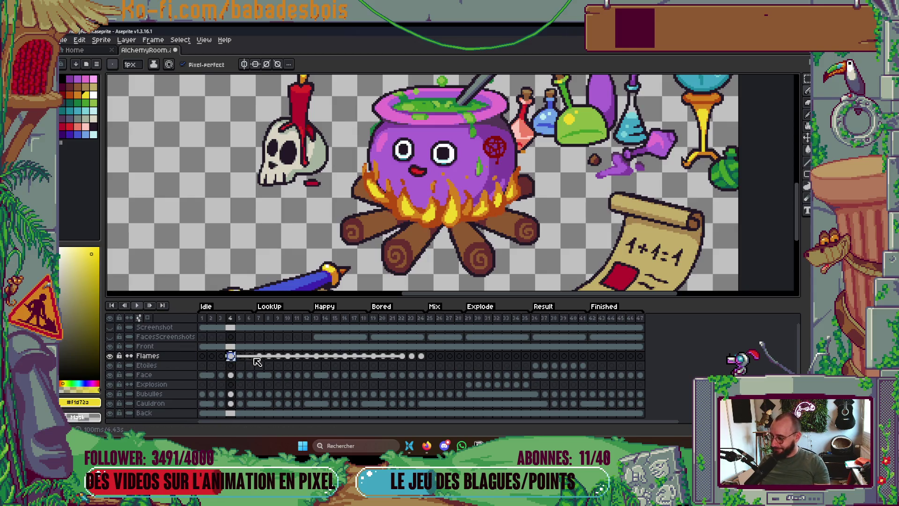
pyautogui.click(240, 356)
pyautogui.scroll(1, 476, 187)
pyautogui.scroll(-1, 477, 187)
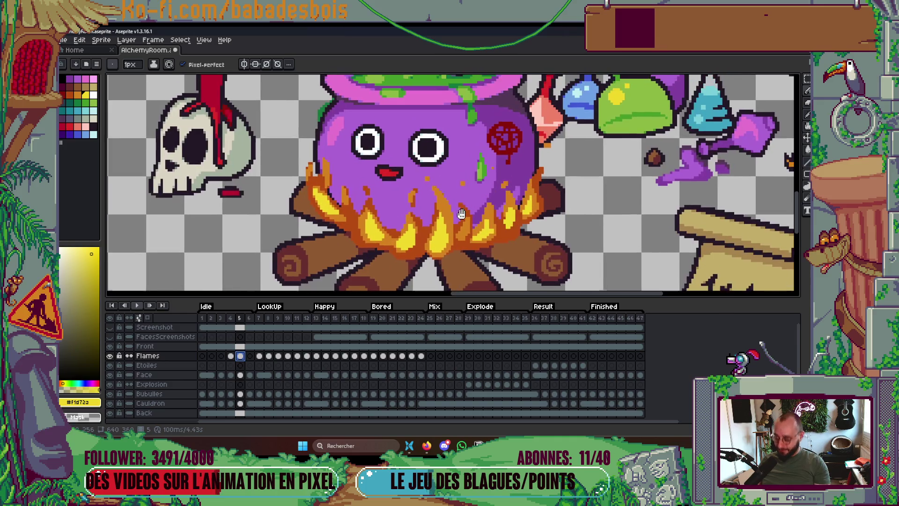
pyautogui.scroll(1, 413, 202)
pyautogui.scroll(-2, 413, 207)
pyautogui.scroll(2, 413, 210)
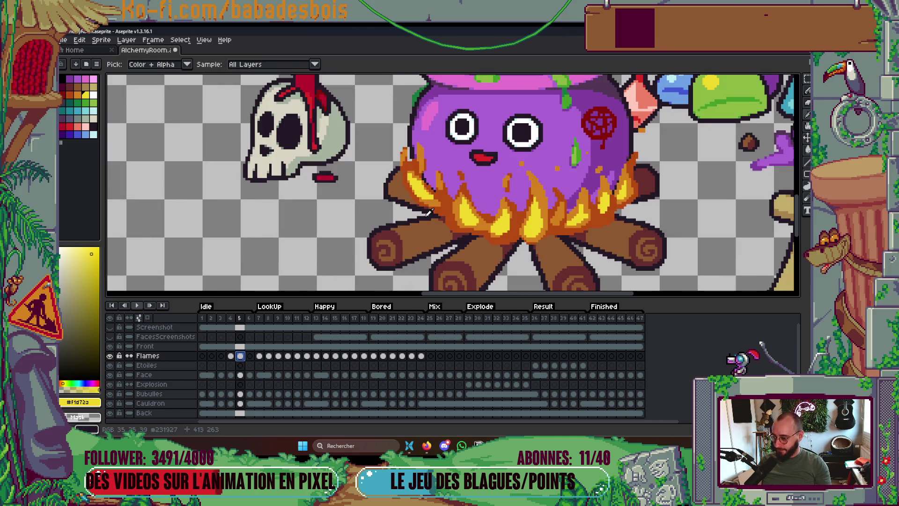
pyautogui.press('Left')
pyautogui.press('Left')
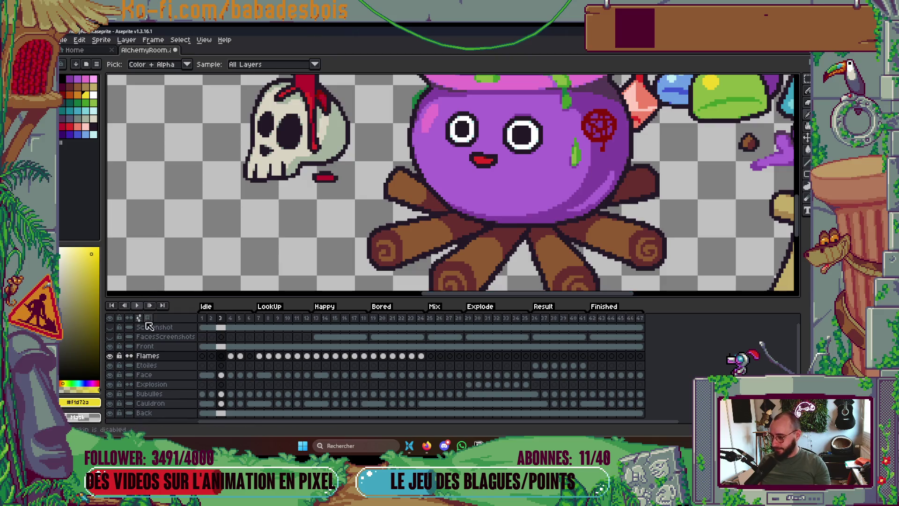
pyautogui.keyDown('alt'); pyautogui.click(109, 356); pyautogui.keyUp('alt')
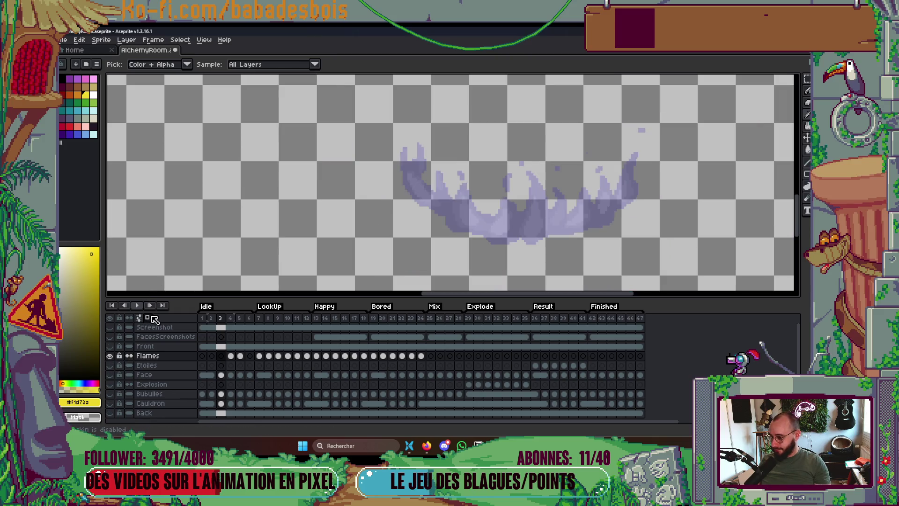
pyautogui.scroll(2, 487, 206)
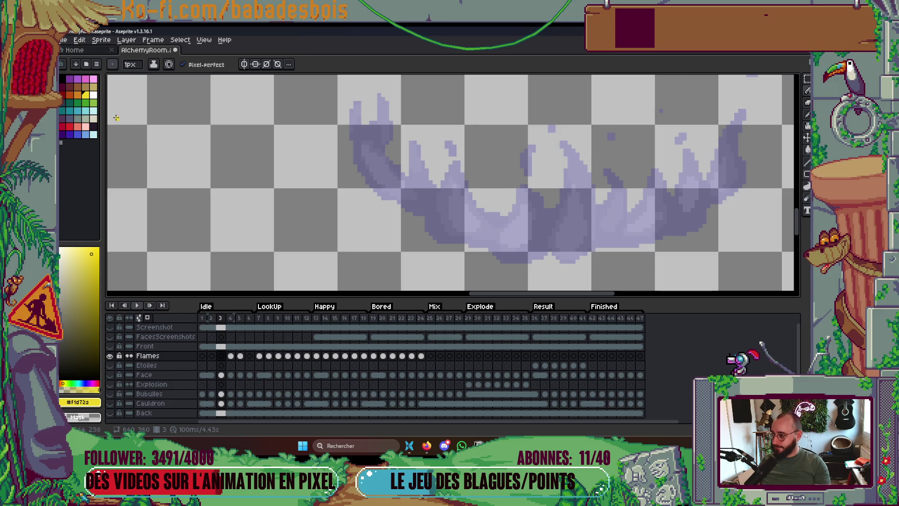
# Paint an orange 2-pixel flame stroke, then undo the stray orange stroke.
pyautogui.press('[')
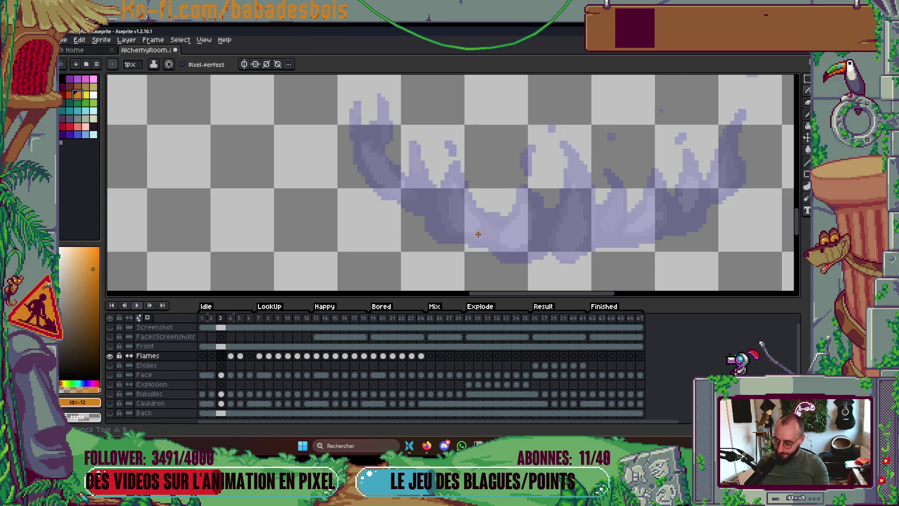
pyautogui.press('+')
pyautogui.moveTo(460, 198); pyautogui.dragTo(468, 208)
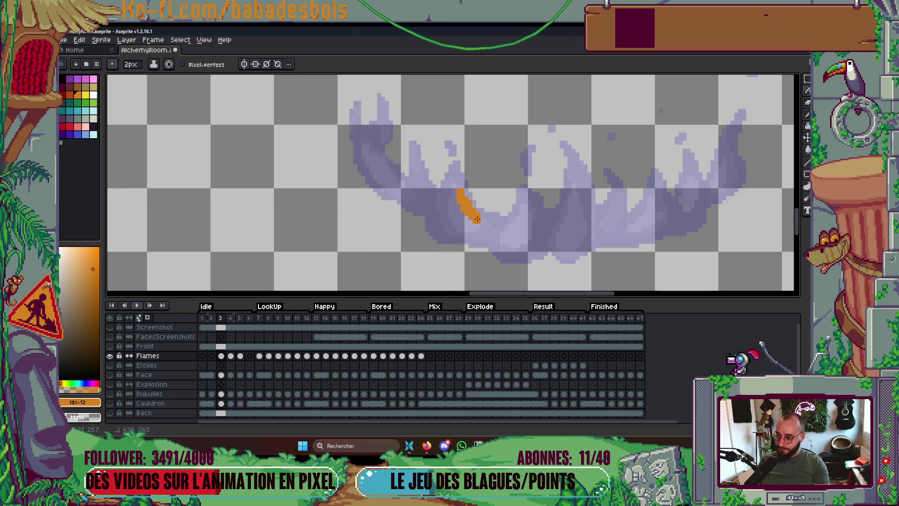
pyautogui.scroll(-3, 468, 209)
pyautogui.press(',')
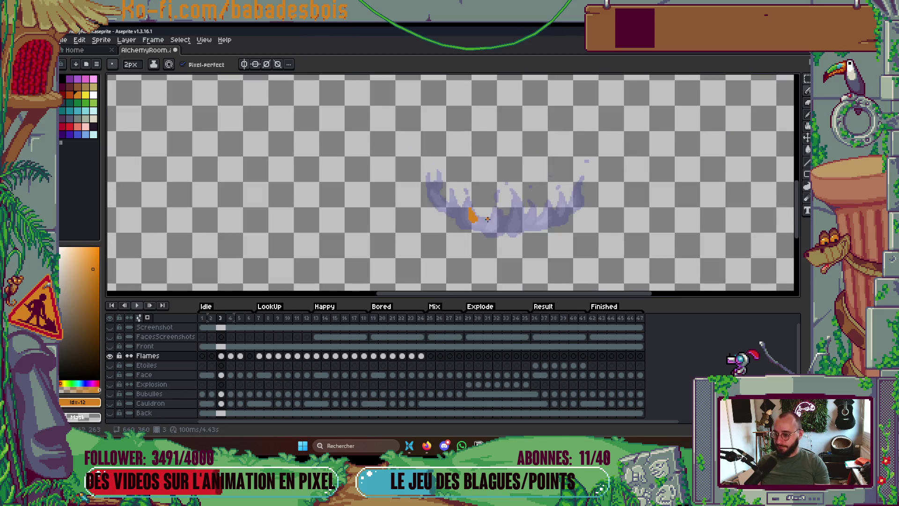
pyautogui.scroll(3, 492, 215)
pyautogui.hotkey('ctrl', 'z')
pyautogui.press('.')
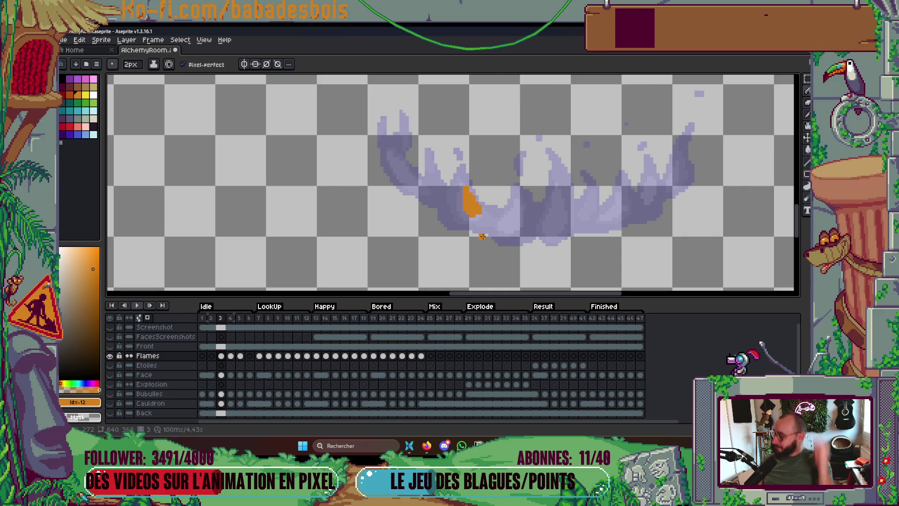
# Compare neighbouring frames, then paint orange on the central and upper-left flame tongues.
pyautogui.press('Left')
pyautogui.press('Right')
pyautogui.press('Right')
pyautogui.press('Left')
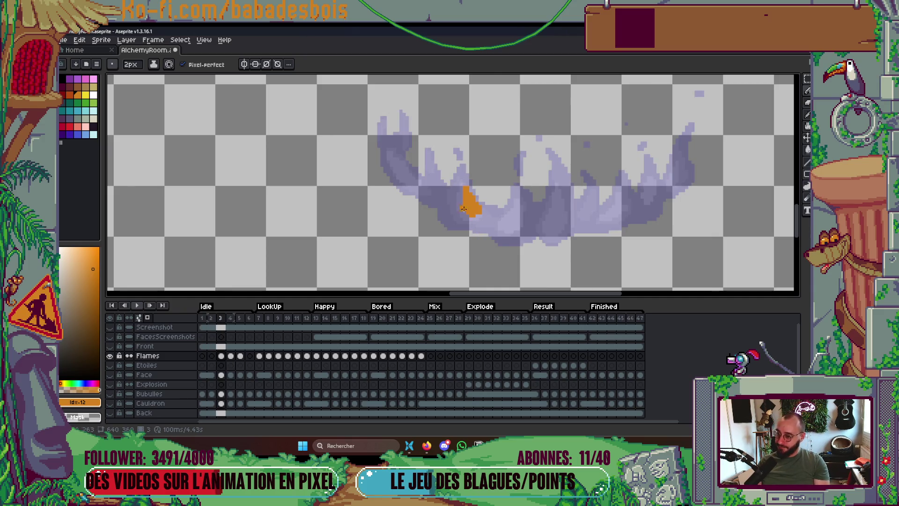
pyautogui.scroll(1, 433, 177)
pyautogui.moveTo(430, 165); pyautogui.dragTo(453, 199)
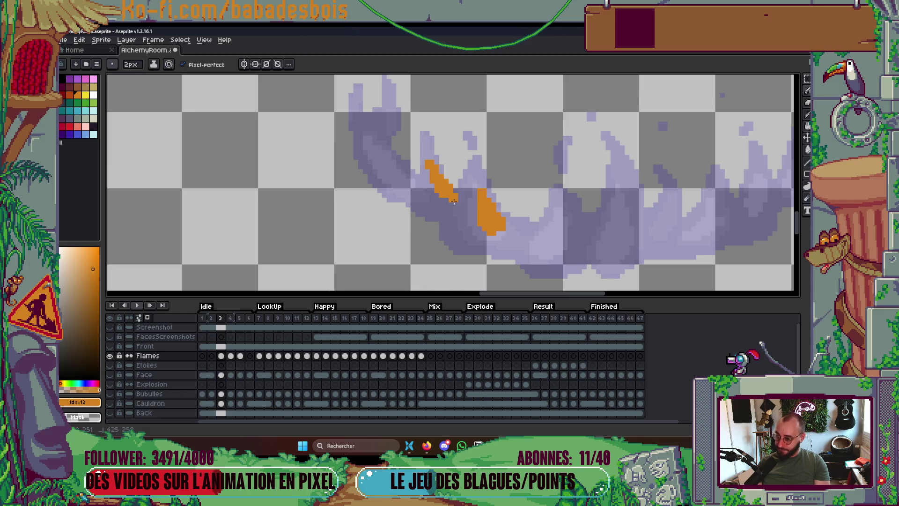
pyautogui.moveTo(374, 168)
pyautogui.mouseDown()
pyautogui.moveTo(417, 192)
pyautogui.moveTo(370, 178)
pyautogui.moveTo(368, 164)
pyautogui.mouseUp()
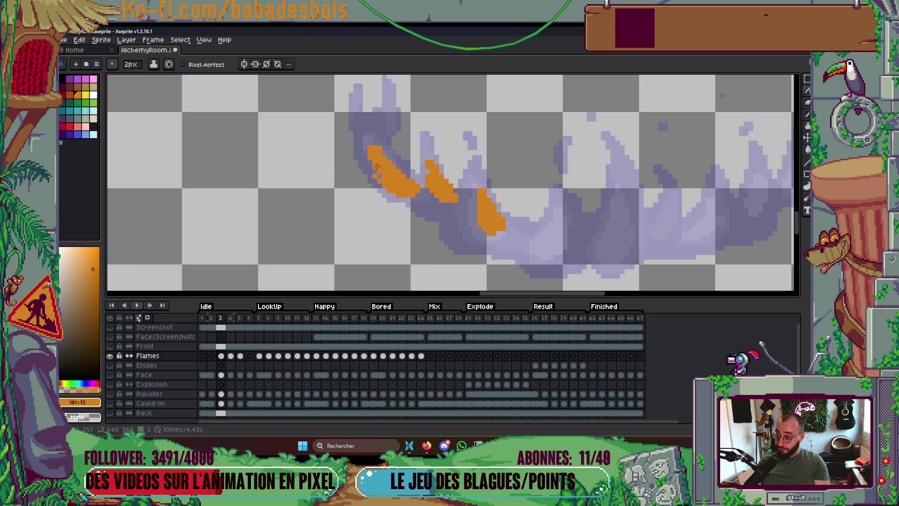
pyautogui.scroll(-8, 486, 201)
pyautogui.scroll(8, 486, 201)
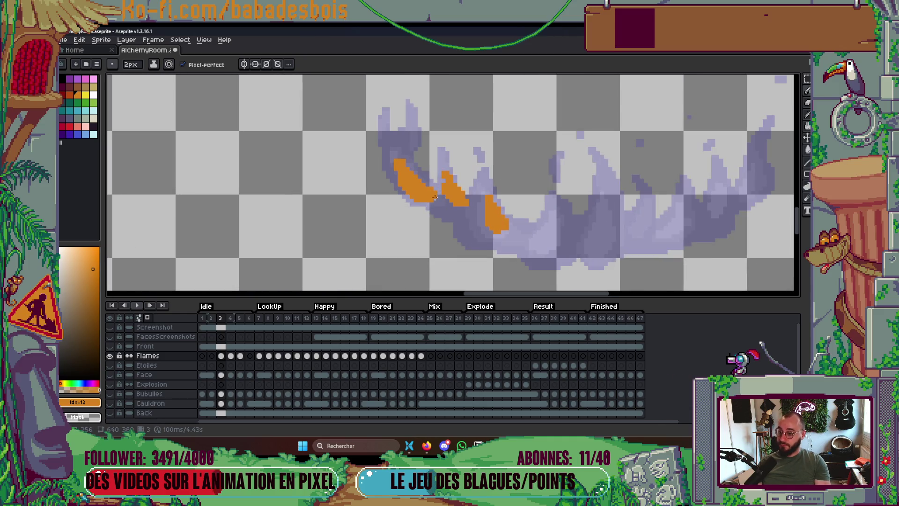
# Add orange strokes over the middle and right purple flame tongues.
pyautogui.moveTo(499, 199)
pyautogui.mouseDown()
pyautogui.moveTo(519, 184)
pyautogui.moveTo(499, 214)
pyautogui.moveTo(473, 197)
pyautogui.mouseUp()
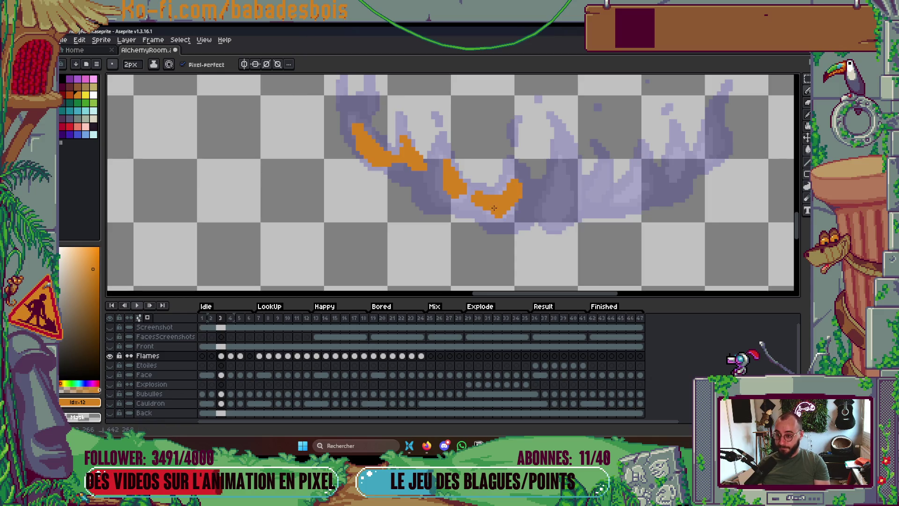
pyautogui.moveTo(539, 201)
pyautogui.mouseDown()
pyautogui.moveTo(567, 163)
pyautogui.moveTo(547, 206)
pyautogui.mouseUp()
pyautogui.moveTo(568, 165)
pyautogui.mouseDown()
pyautogui.moveTo(557, 212)
pyautogui.moveTo(535, 210)
pyautogui.mouseUp()
pyautogui.moveTo(598, 176)
pyautogui.mouseDown()
pyautogui.moveTo(589, 201)
pyautogui.moveTo(617, 196)
pyautogui.moveTo(639, 177)
pyautogui.moveTo(610, 205)
pyautogui.moveTo(575, 208)
pyautogui.mouseUp()
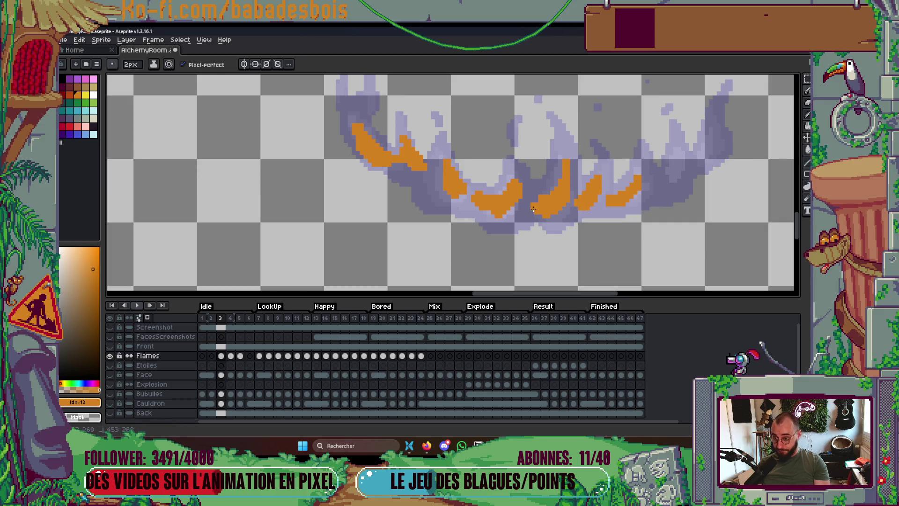
pyautogui.scroll(-2, 487, 208)
pyautogui.scroll(-3, 473, 192)
pyautogui.scroll(4, 475, 190)
pyautogui.scroll(1, 457, 140)
# Add orange at the left flame tip and thicken the strokes on the right flames.
pyautogui.moveTo(450, 135)
pyautogui.mouseDown()
pyautogui.moveTo(454, 159)
pyautogui.moveTo(444, 155)
pyautogui.mouseUp()
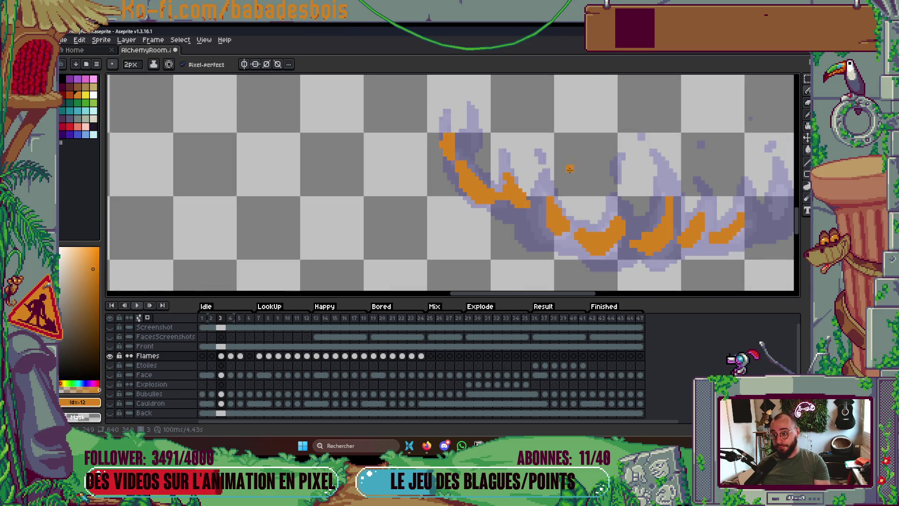
pyautogui.hscroll(5, 468, 178)
pyautogui.moveTo(547, 204); pyautogui.dragTo(535, 216)
pyautogui.moveTo(547, 184); pyautogui.dragTo(537, 218)
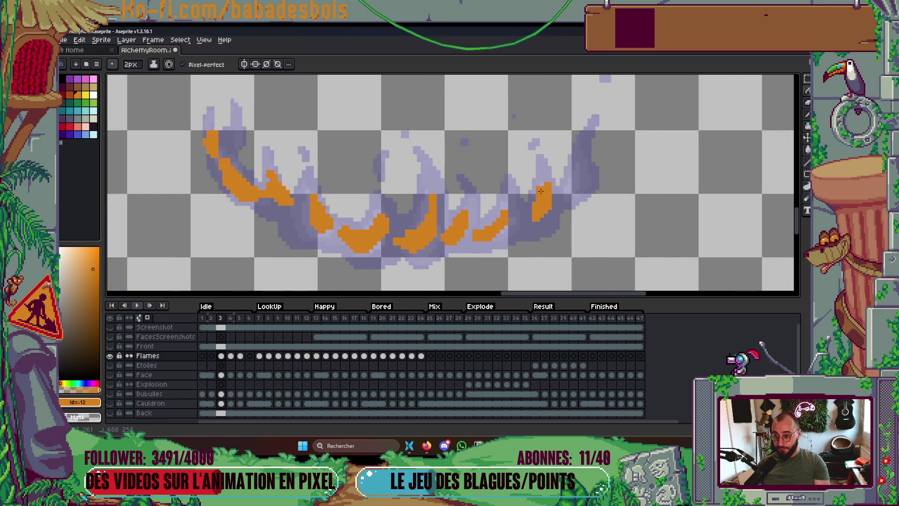
pyautogui.moveTo(584, 152); pyautogui.dragTo(577, 190)
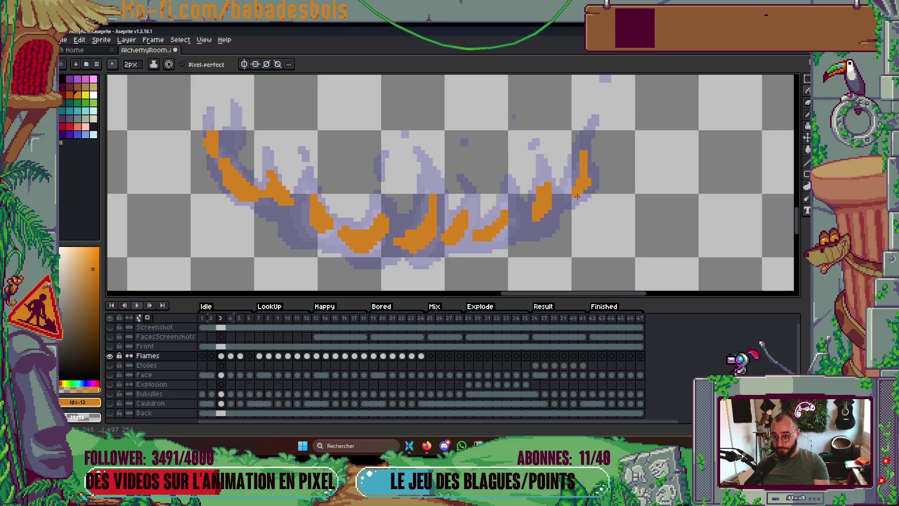
pyautogui.scroll(-4, 608, 178)
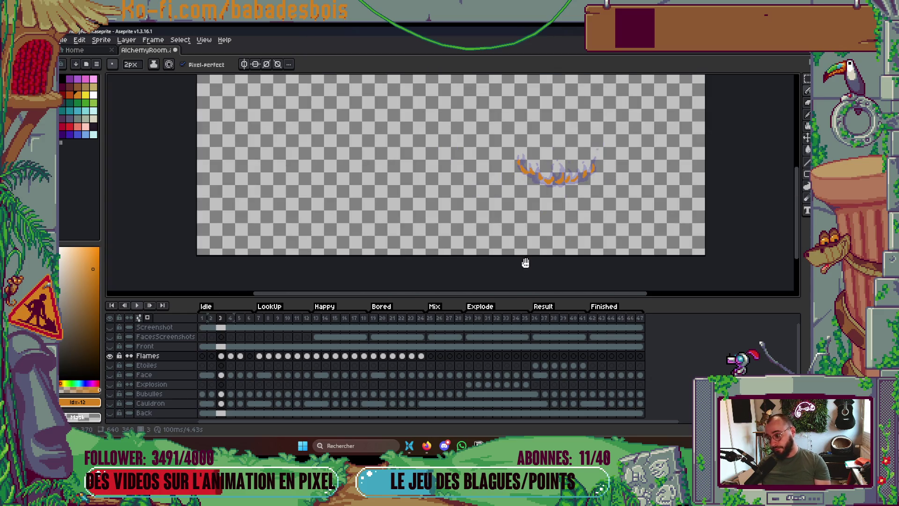
# Preview the flame animation and move to the frame 5 Flames cel.
pyautogui.press('Return')
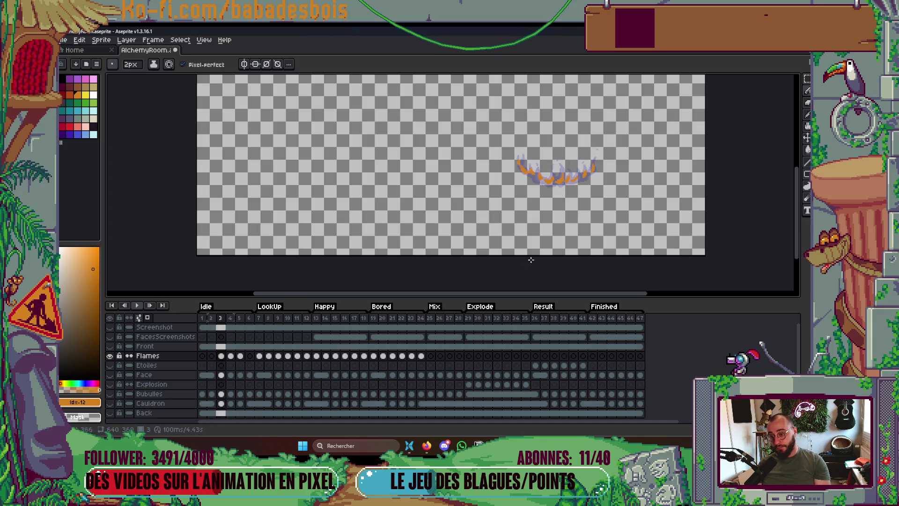
pyautogui.press('Right')
pyautogui.scroll(5, 539, 183)
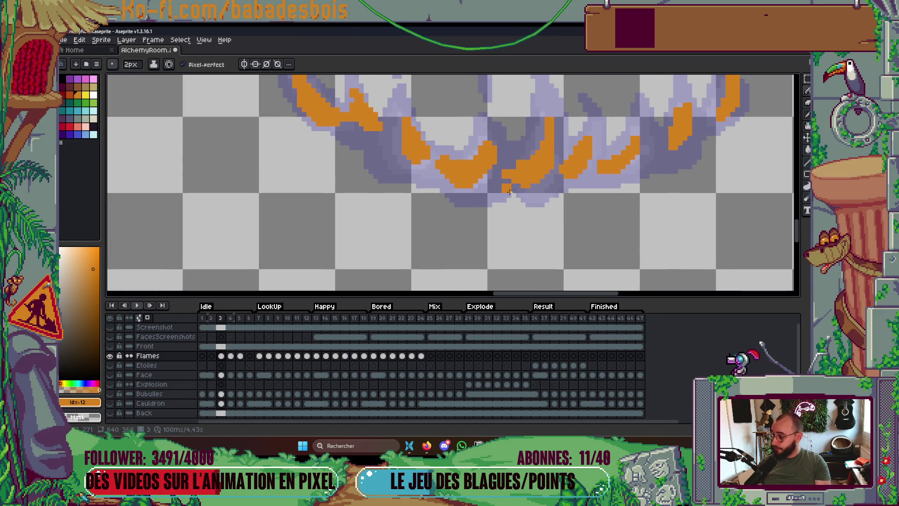
pyautogui.press('Right')
pyautogui.press('Right')
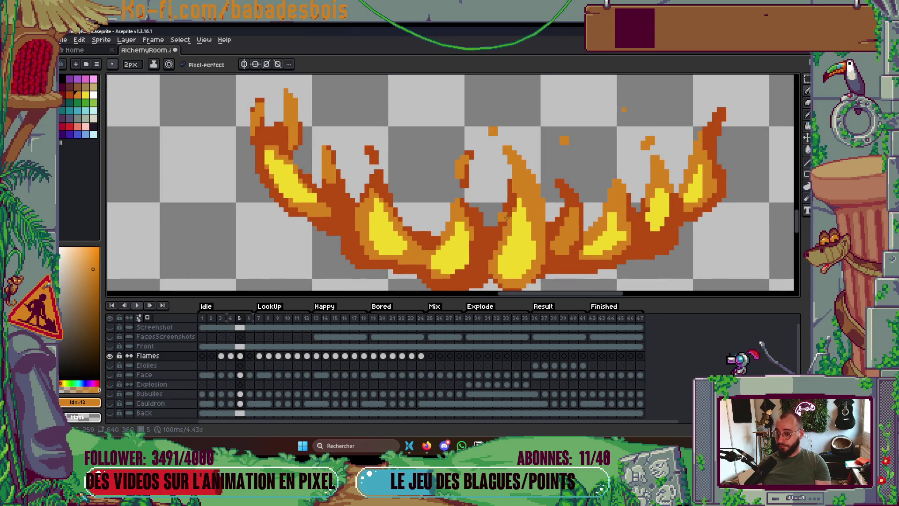
pyautogui.click(249, 356)
# Fill all of frame 5's flame colours with flat orange using the Paint Bucket.
pyautogui.click(241, 357)
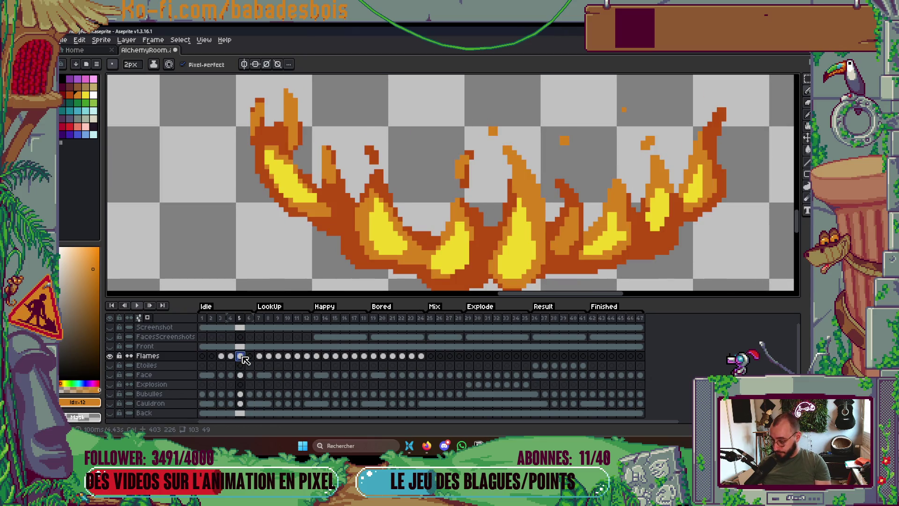
pyautogui.rightClick(243, 358)
pyautogui.press('Escape')
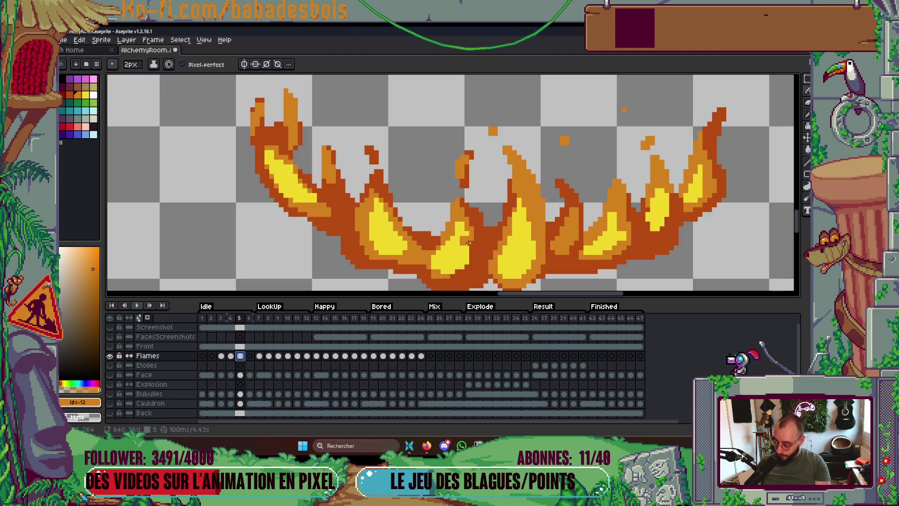
pyautogui.press('g')
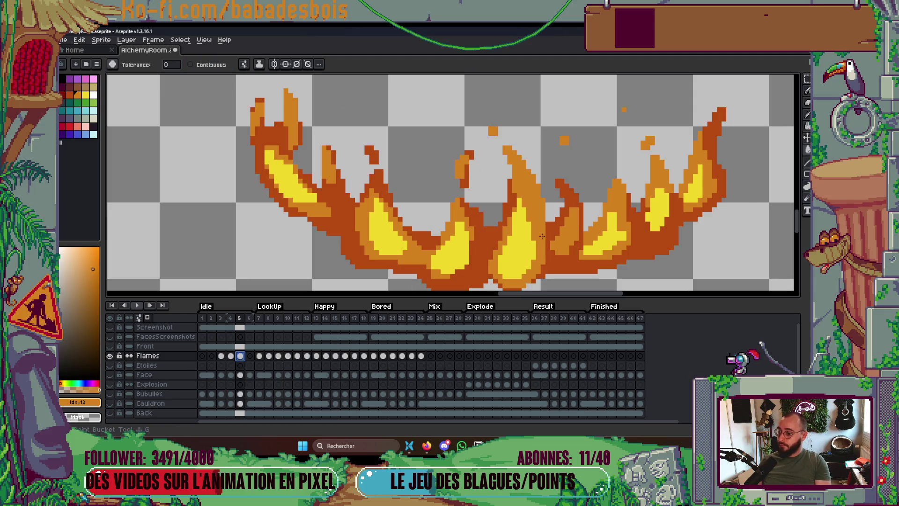
pyautogui.click(552, 229)
pyautogui.click(517, 234)
# Reshape the central tongue and redraw the left flame as one tall curved orange tongue.
pyautogui.press('b')
pyautogui.moveTo(464, 195); pyautogui.dragTo(461, 154)
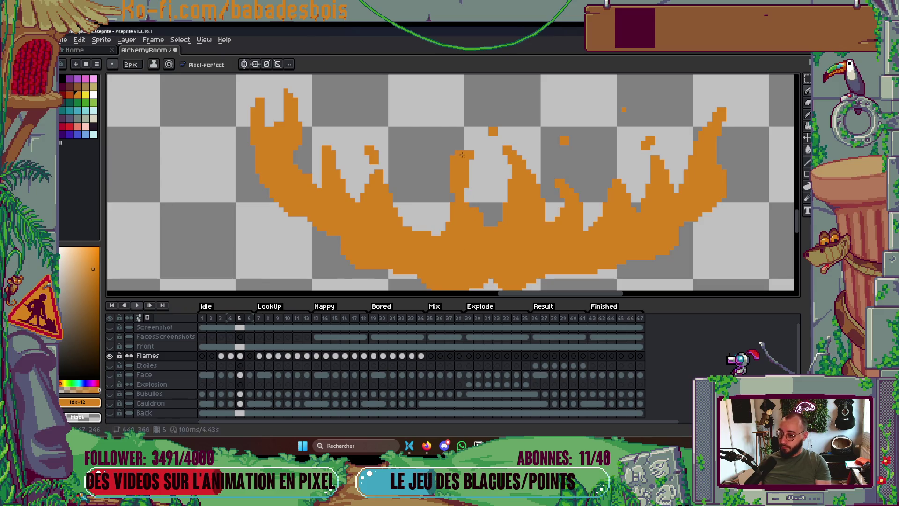
pyautogui.moveTo(466, 202)
pyautogui.mouseDown()
pyautogui.moveTo(468, 189)
pyautogui.moveTo(442, 230)
pyautogui.mouseUp()
pyautogui.moveTo(497, 132)
pyautogui.mouseDown()
pyautogui.moveTo(505, 132)
pyautogui.moveTo(488, 96)
pyautogui.moveTo(487, 120)
pyautogui.moveTo(501, 134)
pyautogui.moveTo(513, 131)
pyautogui.moveTo(538, 183)
pyautogui.moveTo(508, 188)
pyautogui.moveTo(506, 201)
pyautogui.mouseUp()
pyautogui.moveTo(405, 222)
pyautogui.mouseDown()
pyautogui.moveTo(402, 104)
pyautogui.moveTo(389, 190)
pyautogui.mouseUp()
pyautogui.moveTo(375, 136)
pyautogui.mouseDown()
pyautogui.moveTo(374, 179)
pyautogui.moveTo(356, 202)
pyautogui.mouseUp()
pyautogui.moveTo(309, 147); pyautogui.dragTo(348, 186)
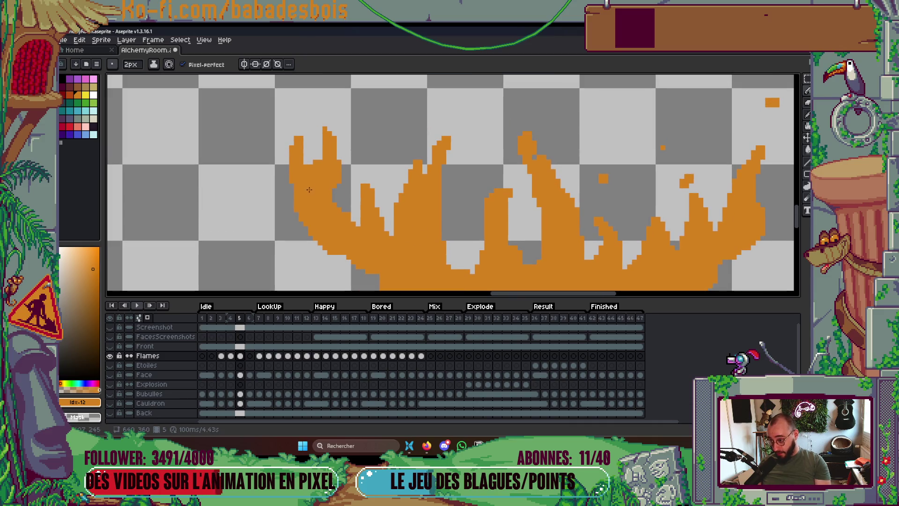
pyautogui.moveTo(300, 161)
pyautogui.mouseDown()
pyautogui.moveTo(317, 100)
pyautogui.moveTo(327, 157)
pyautogui.moveTo(336, 130)
pyautogui.moveTo(344, 190)
pyautogui.moveTo(353, 142)
pyautogui.moveTo(352, 221)
pyautogui.mouseUp()
pyautogui.scroll(-3, 370, 199)
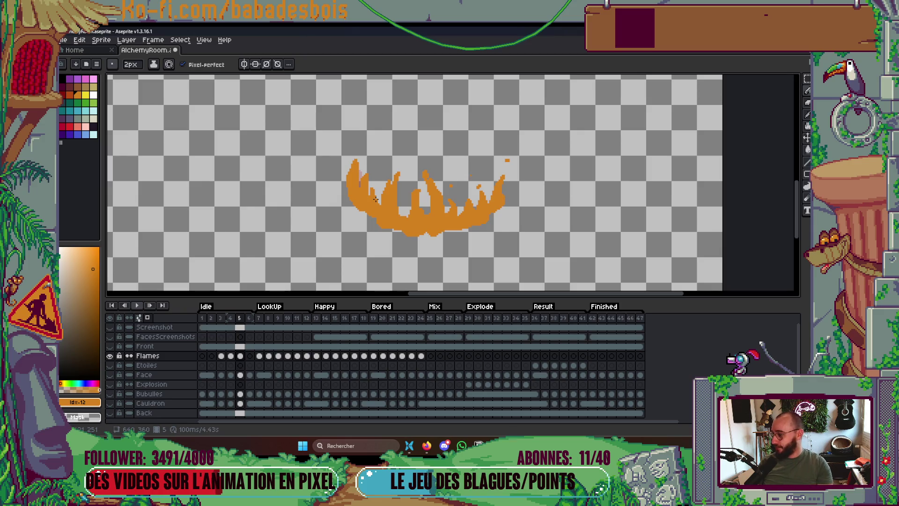
pyautogui.moveTo(440, 181); pyautogui.dragTo(456, 155)
pyautogui.press('Left')
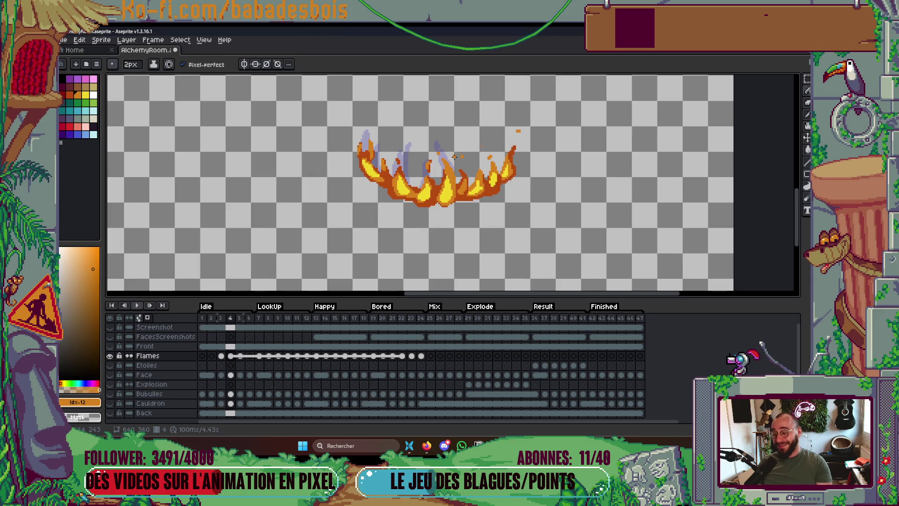
# Flip back and forth between frames 3 and 4 to compare the flames.
pyautogui.press('Left')
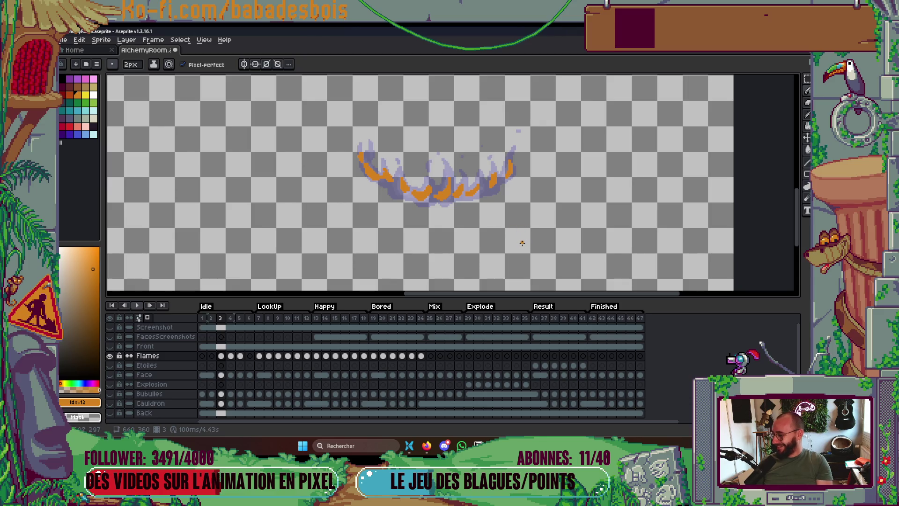
pyautogui.press('Right')
pyautogui.press('Left')
pyautogui.press('Right')
pyautogui.press('Left')
pyautogui.press('Right')
pyautogui.press('Right')
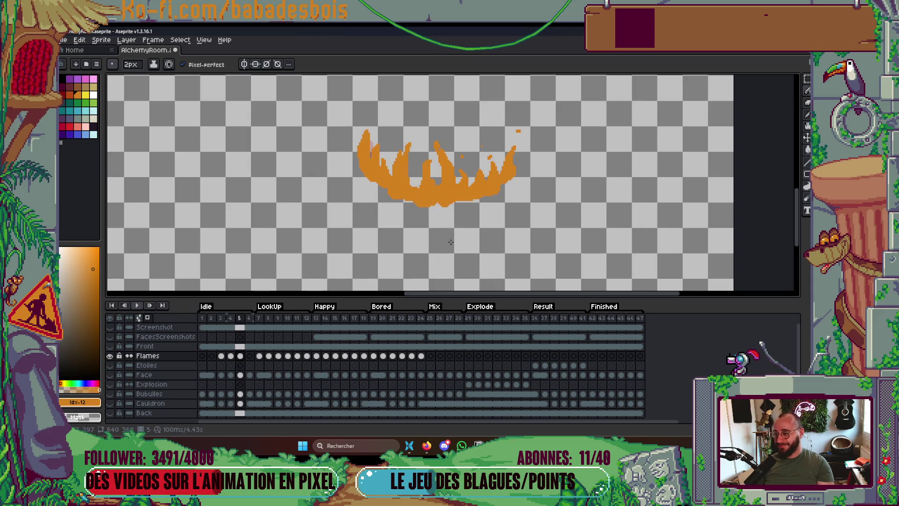
# Redraw the flame peak and erase a small patch from its top, then preview the animation.
pyautogui.scroll(4, 427, 190)
pyautogui.moveTo(427, 190)
pyautogui.mouseDown()
pyautogui.moveTo(438, 154)
pyautogui.moveTo(461, 160)
pyautogui.mouseUp()
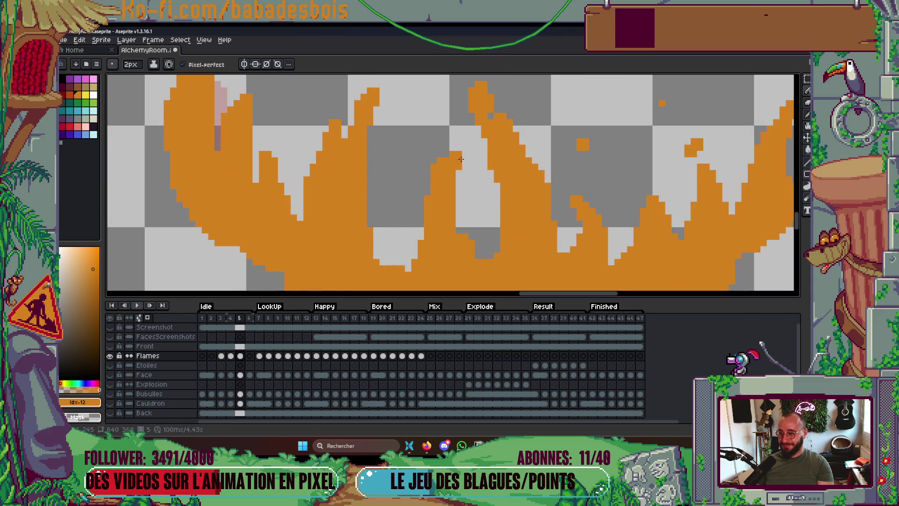
pyautogui.click(455, 170)
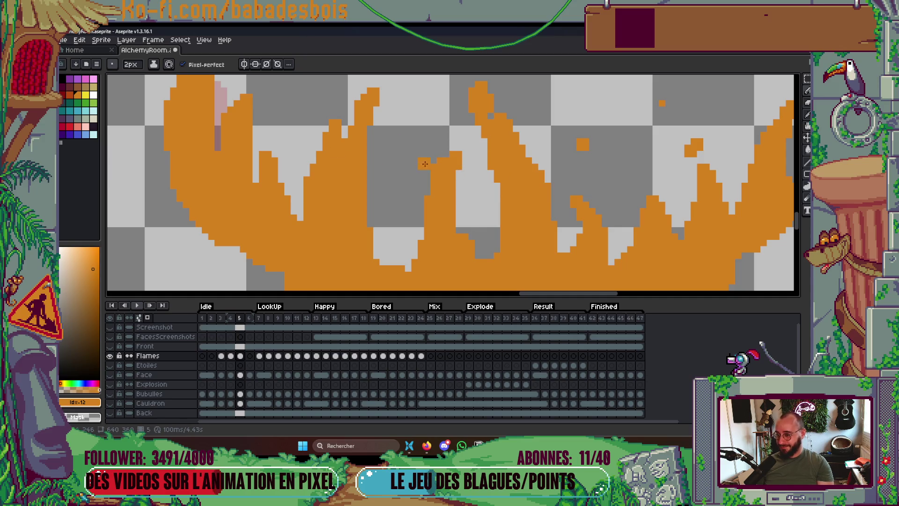
pyautogui.scroll(-3, 518, 149)
pyautogui.press('Return')
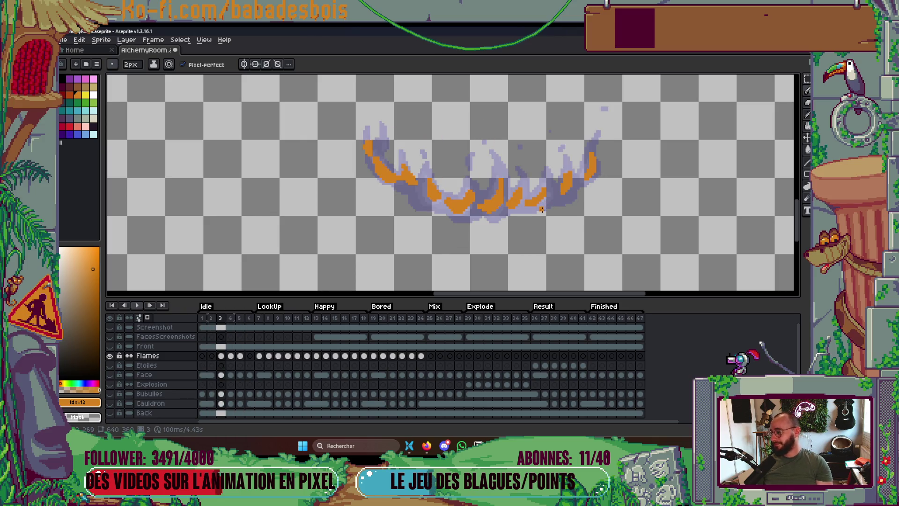
# Paint purple over part of frame 3's orange stroke to split and shorten it.
pyautogui.scroll(2, 450, 199)
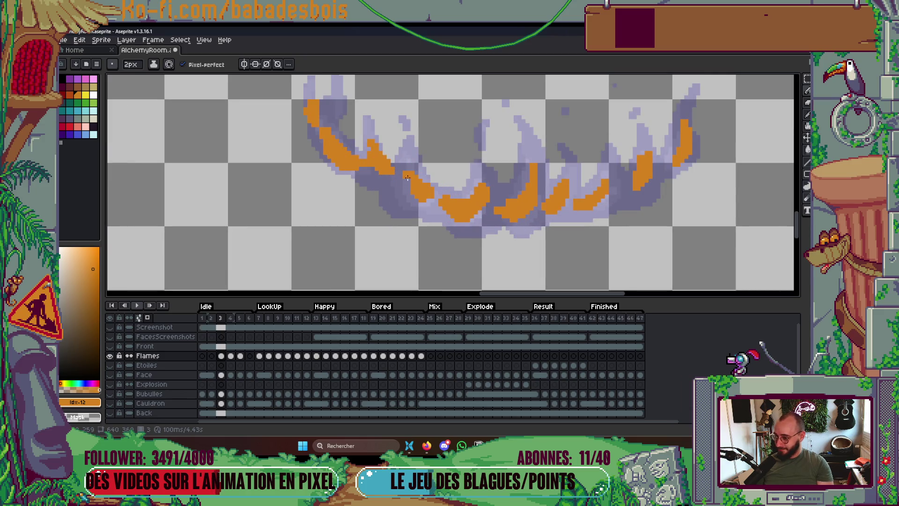
pyautogui.moveTo(410, 184); pyautogui.dragTo(430, 203)
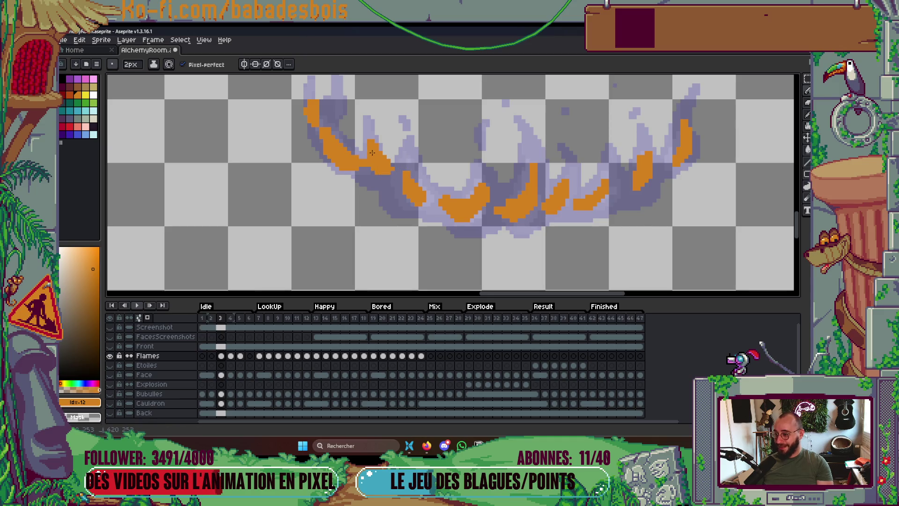
pyautogui.scroll(-3, 412, 166)
# Step back and forth through frames 2 to 4 to compare the flames.
pyautogui.press('Left')
pyautogui.press('Right')
pyautogui.press('Left')
pyautogui.press('Right')
pyautogui.press('Right')
pyautogui.press('Right')
pyautogui.press('Left')
pyautogui.press('Left')
# Fill the grey notch in the flame silhouette with orange and compare frames 4 and 5.
pyautogui.press('Right')
pyautogui.press('Right')
pyautogui.scroll(2, 414, 154)
pyautogui.moveTo(450, 154)
pyautogui.mouseDown()
pyautogui.moveTo(468, 206)
pyautogui.moveTo(456, 194)
pyautogui.mouseUp()
pyautogui.press('Left')
pyautogui.press('Right')
pyautogui.press('Left')
pyautogui.scroll(-2, 615, 205)
pyautogui.press('Right')
pyautogui.scroll(2, 615, 205)
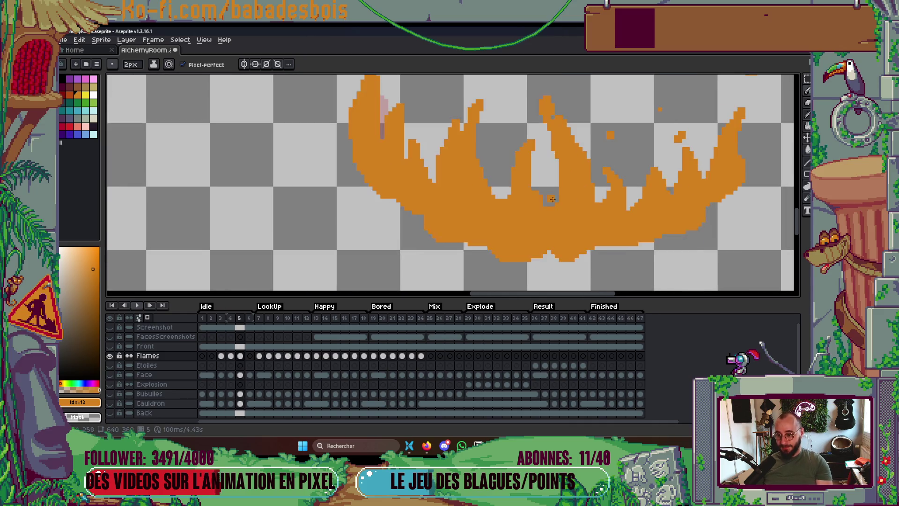
# Step between neighbouring frames to compare frame 3's orange highlights over the purple flames.
pyautogui.scroll(-5, 536, 212)
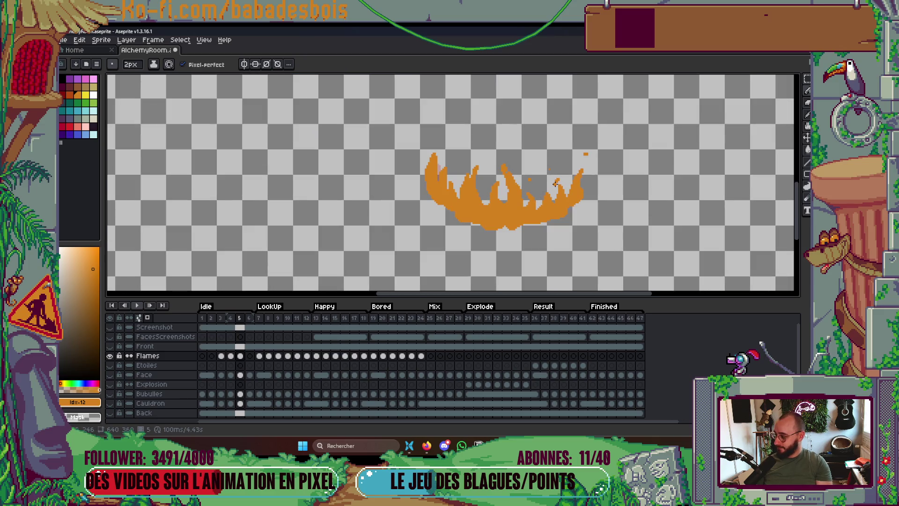
pyautogui.scroll(3, 554, 184)
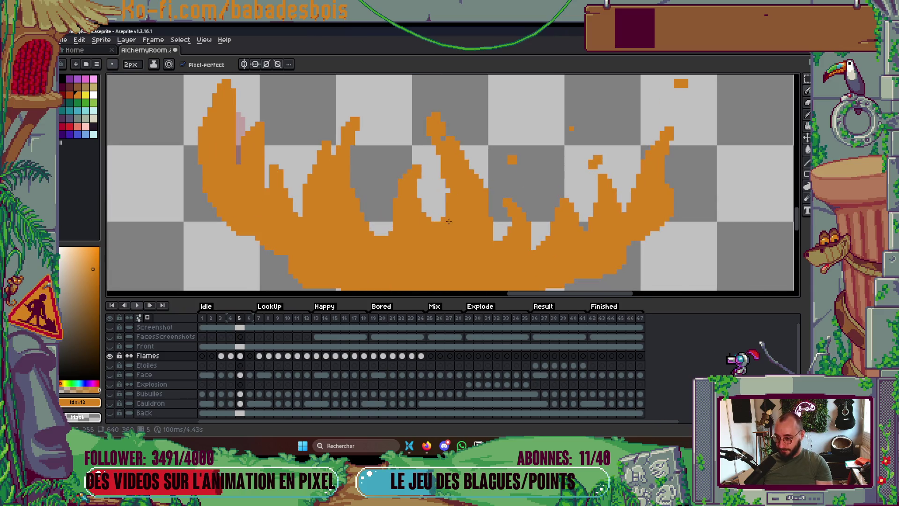
pyautogui.scroll(-3, 453, 195)
pyautogui.press('Right')
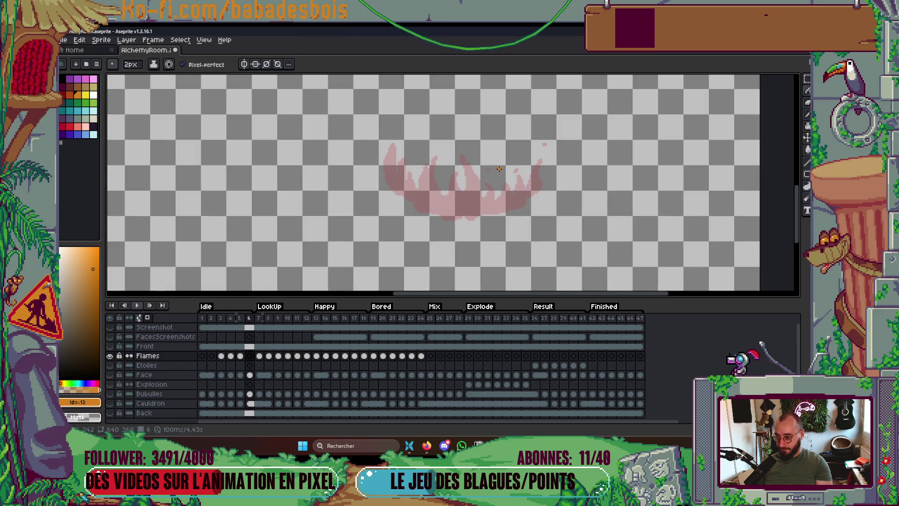
pyautogui.press('Left')
pyautogui.press('Left')
pyautogui.press('Left')
pyautogui.press('Left')
pyautogui.press('Left')
pyautogui.press('Right')
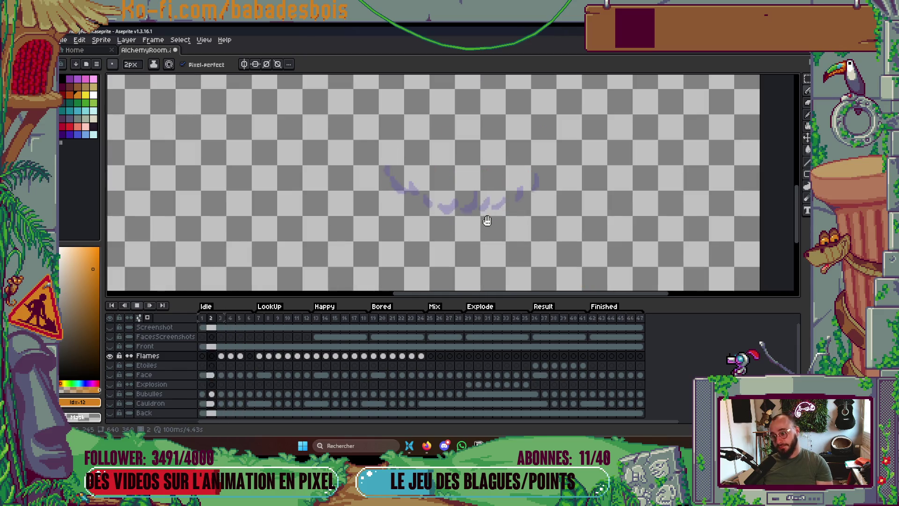
pyautogui.press('Right')
pyautogui.press('Right')
pyautogui.press('Left')
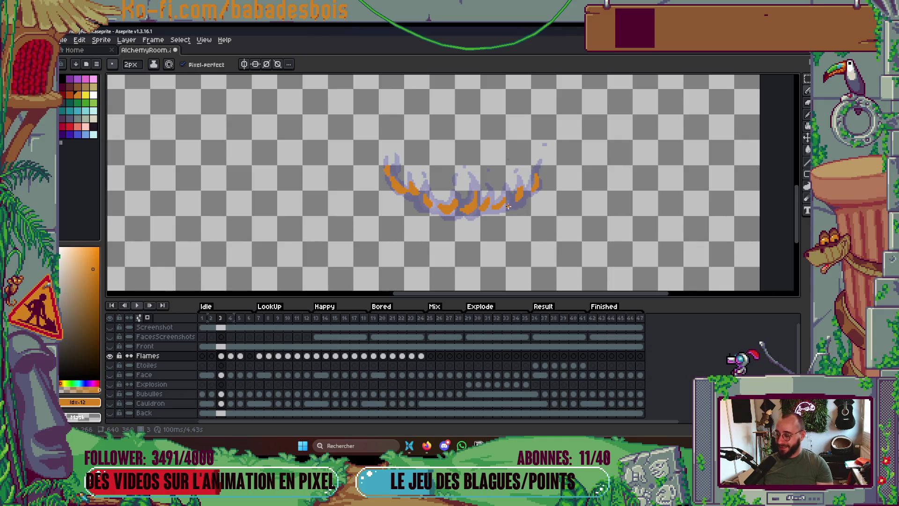
# Zoom in on frame 3's flames and undo the last orange highlight strokes.
pyautogui.scroll(3, 508, 206)
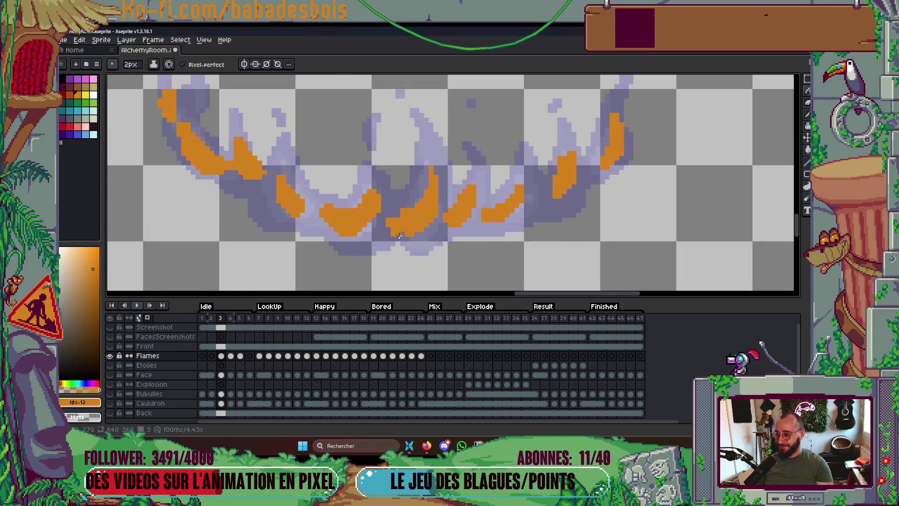
pyautogui.scroll(-2, 420, 210)
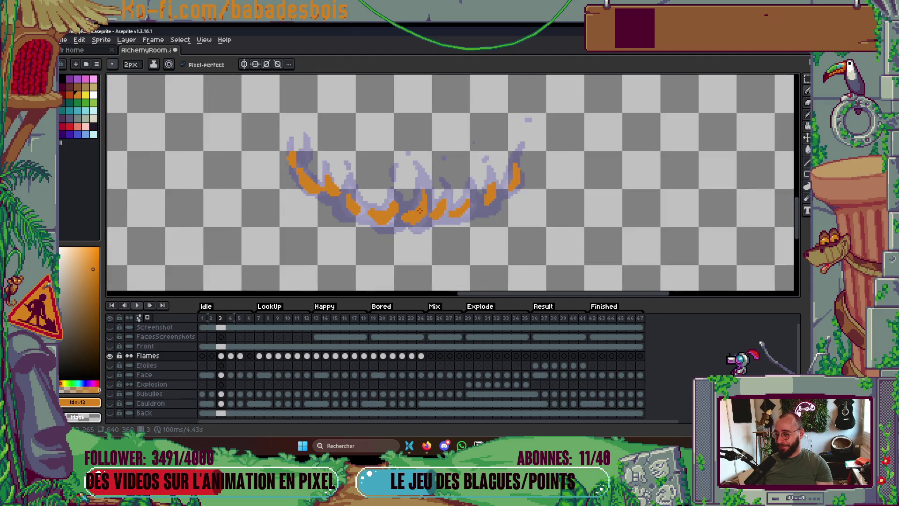
pyautogui.scroll(-3, 459, 197)
pyautogui.scroll(2, 462, 203)
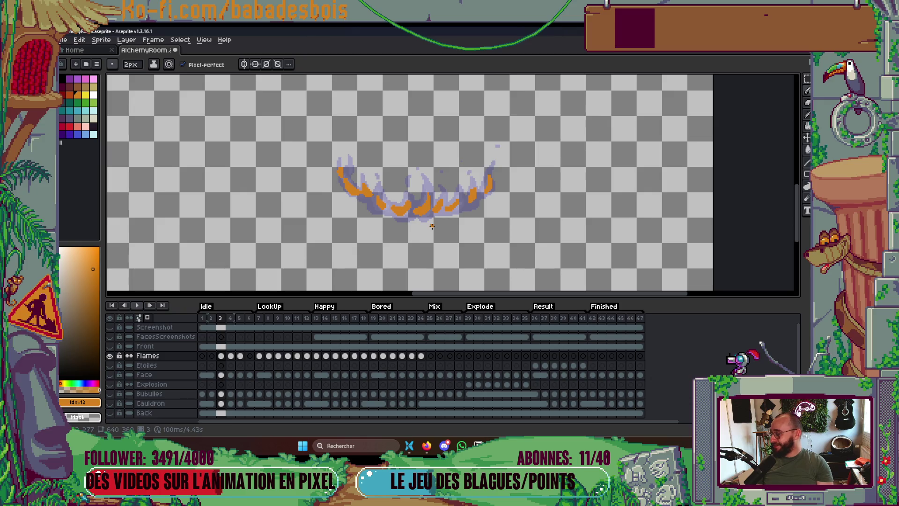
pyautogui.scroll(1, 466, 199)
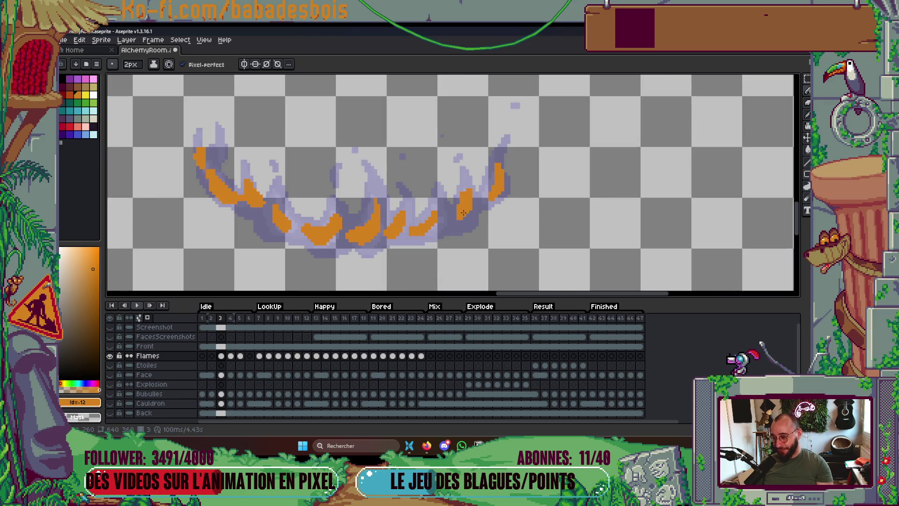
pyautogui.hscroll(-2, 456, 214)
pyautogui.scroll(-1, 449, 215)
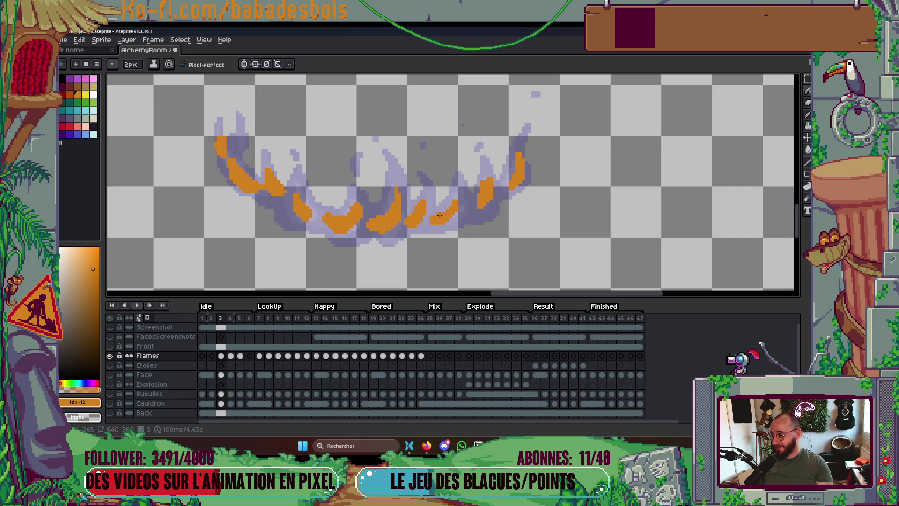
pyautogui.scroll(2, 543, 158)
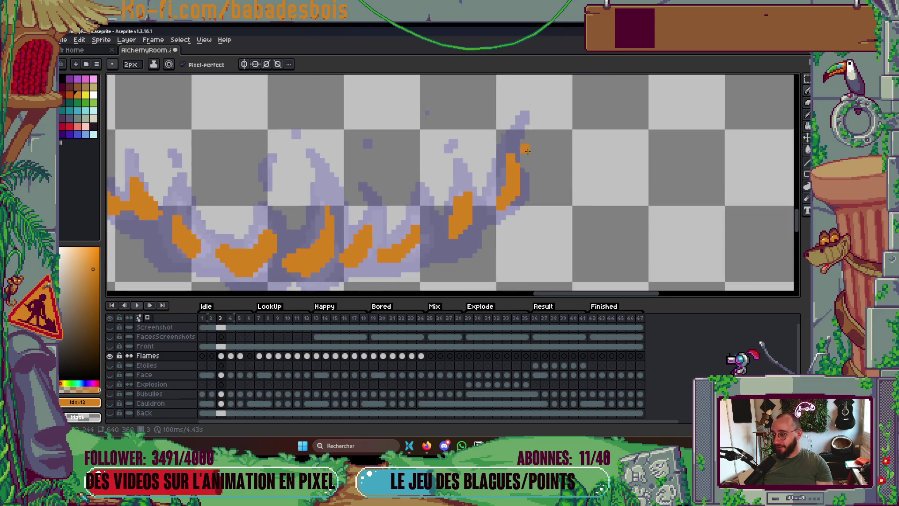
pyautogui.hotkey('ctrl', 'z')
pyautogui.hotkey('ctrl', 'z')
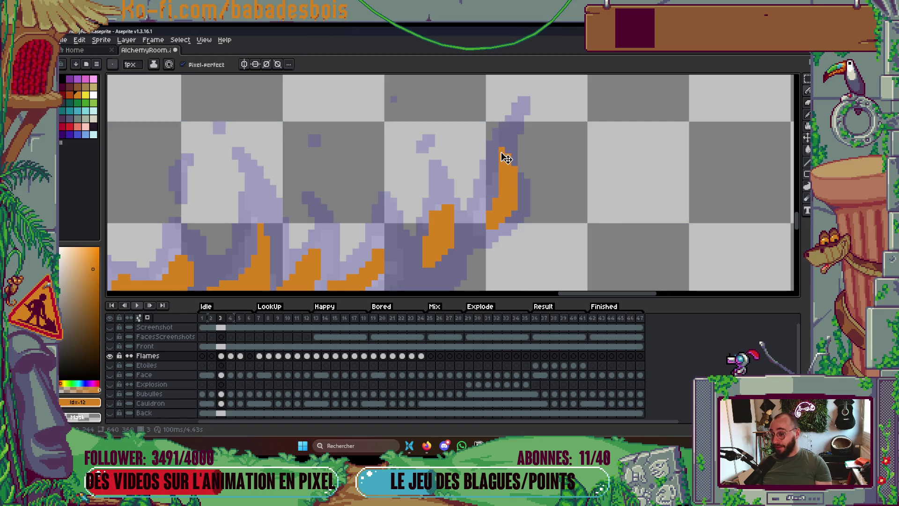
pyautogui.press('-')
pyautogui.hotkey('ctrl', 'z')
pyautogui.hotkey('ctrl', 'z')
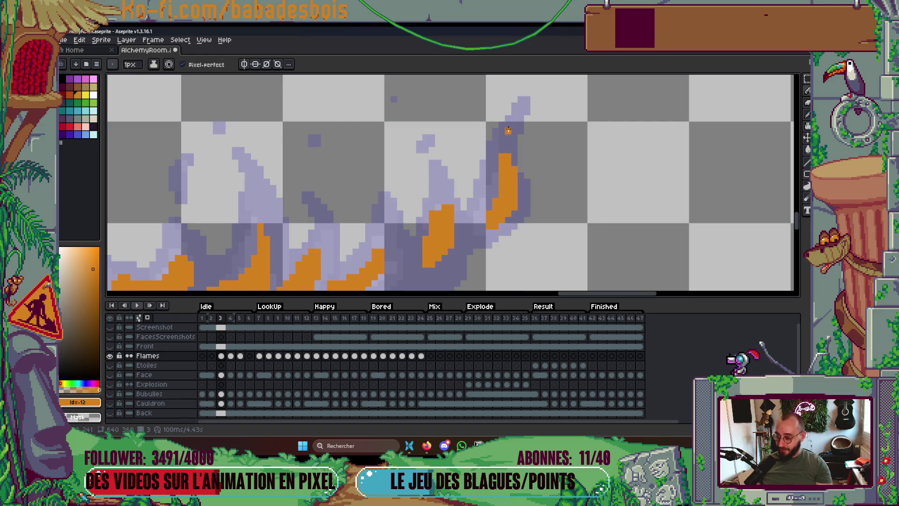
# Return to the Pencil tool, ready to draw 1-pixel strokes.
pyautogui.press('b')
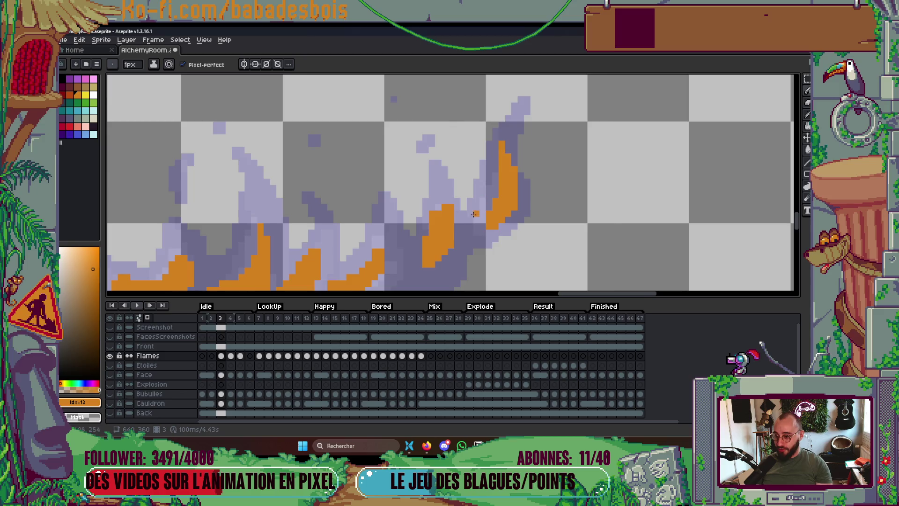
pyautogui.scroll(-1, 489, 176)
pyautogui.hscroll(-1, 489, 176)
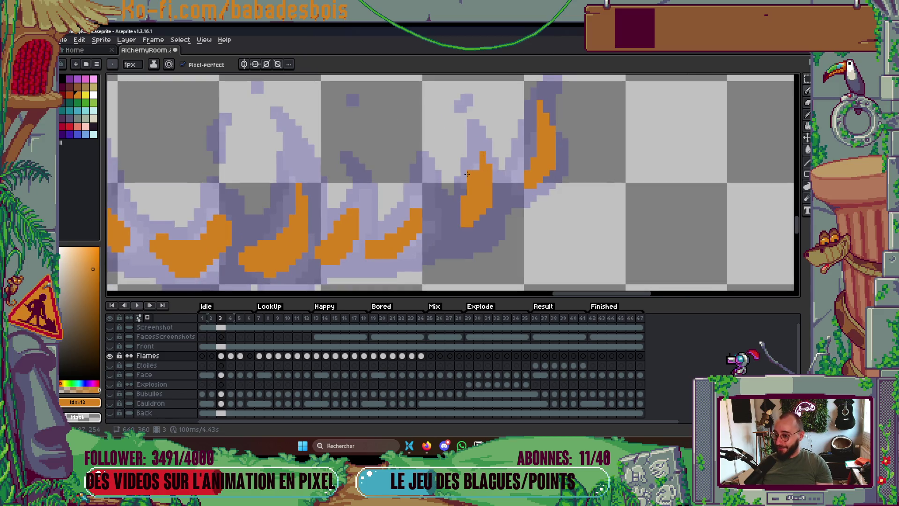
pyautogui.scroll(-3, 476, 161)
pyautogui.scroll(-2, 477, 160)
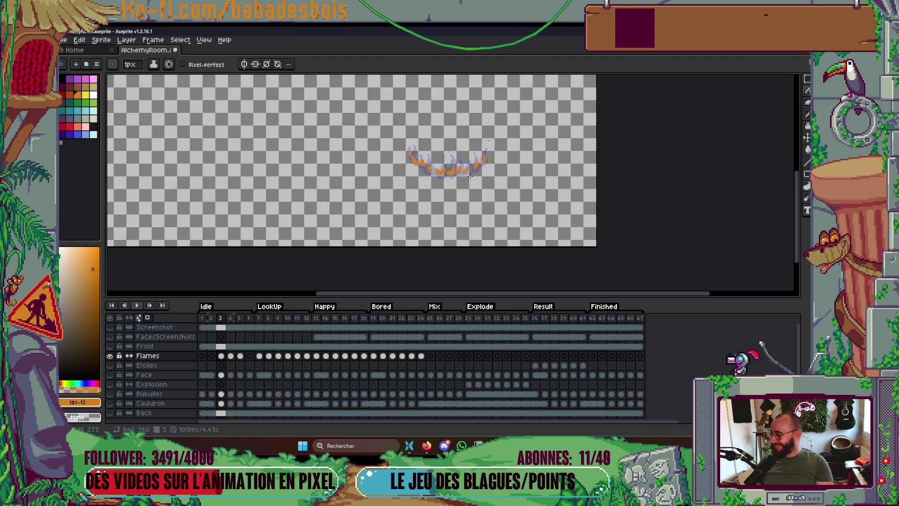
# Play and stop the flame animation several times to preview the frames.
pyautogui.scroll(1, 496, 164)
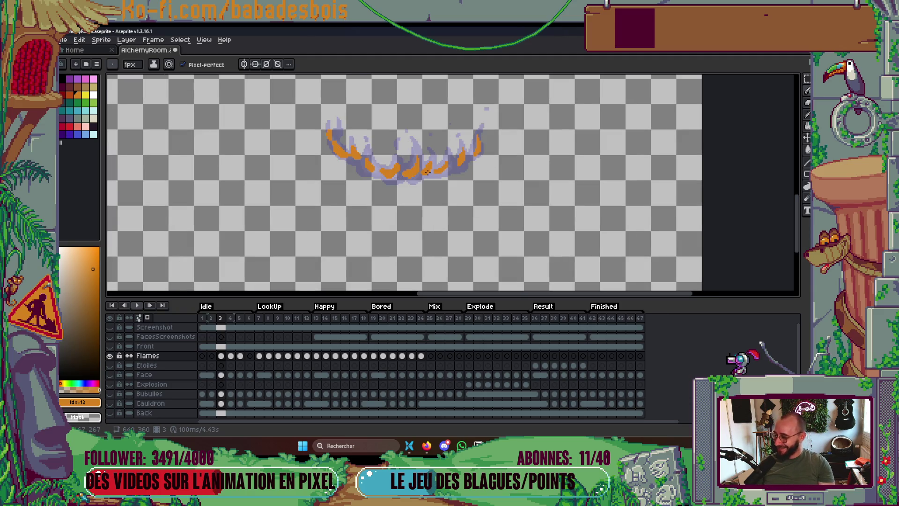
pyautogui.press('Return')
pyautogui.scroll(1, 419, 166)
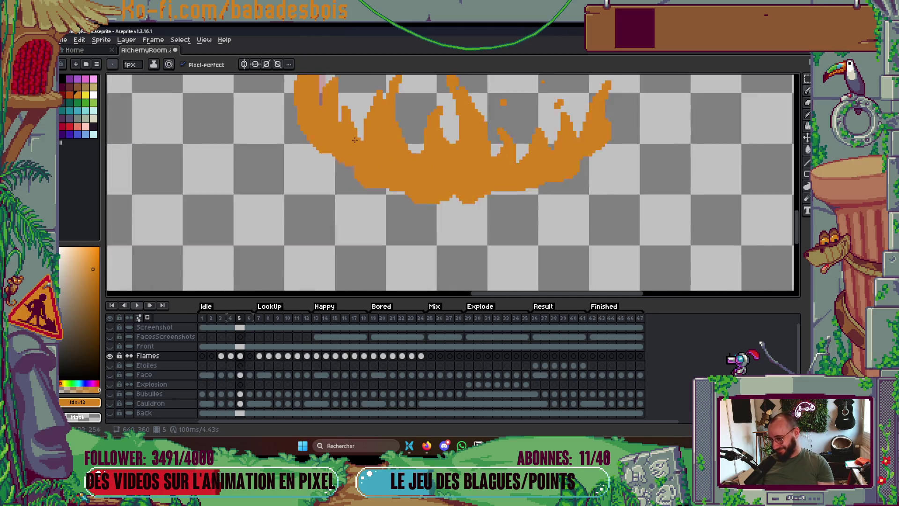
pyautogui.scroll(2, 421, 150)
pyautogui.scroll(-2, 423, 141)
pyautogui.scroll(-3, 424, 141)
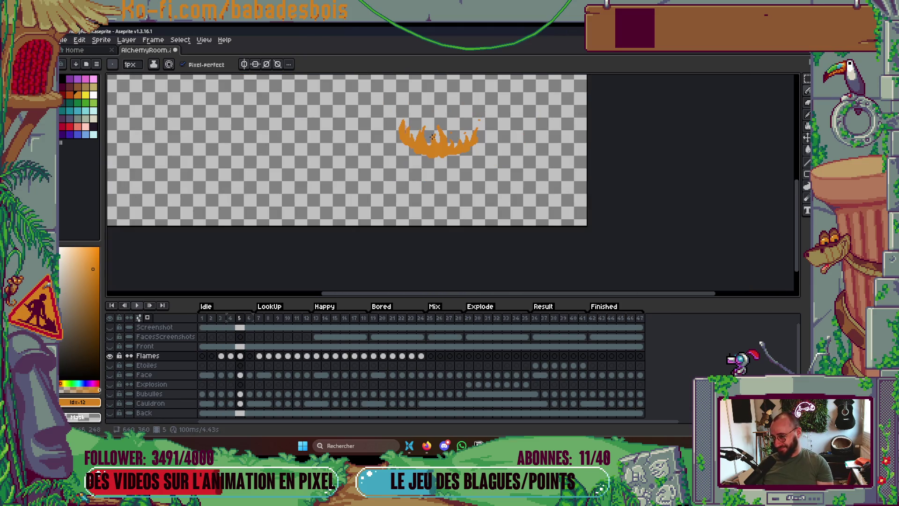
pyautogui.scroll(3, 469, 134)
pyautogui.scroll(1, 472, 131)
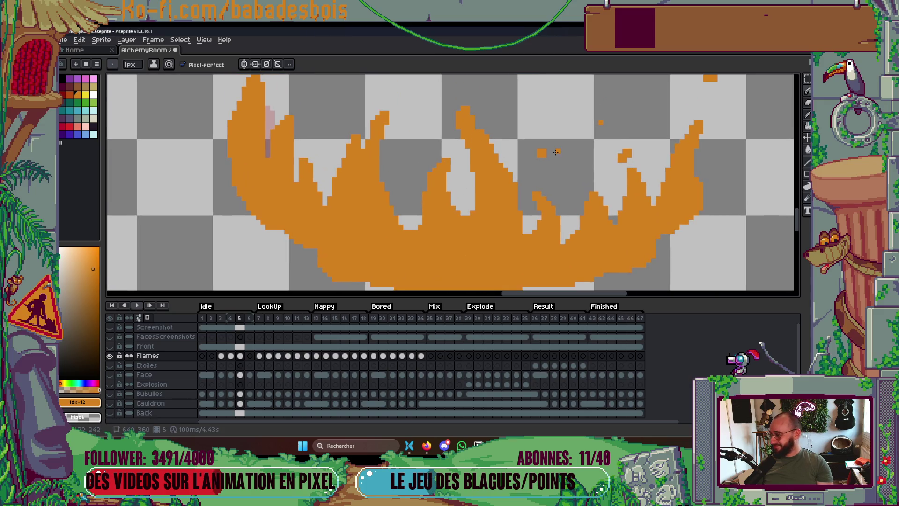
pyautogui.press('Return')
pyautogui.press('Return')
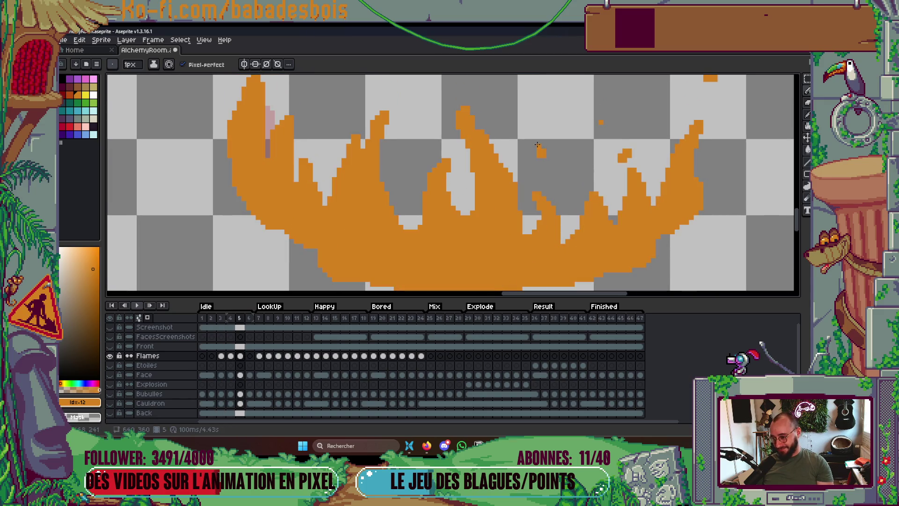
pyautogui.press('Return')
pyautogui.press('Return')
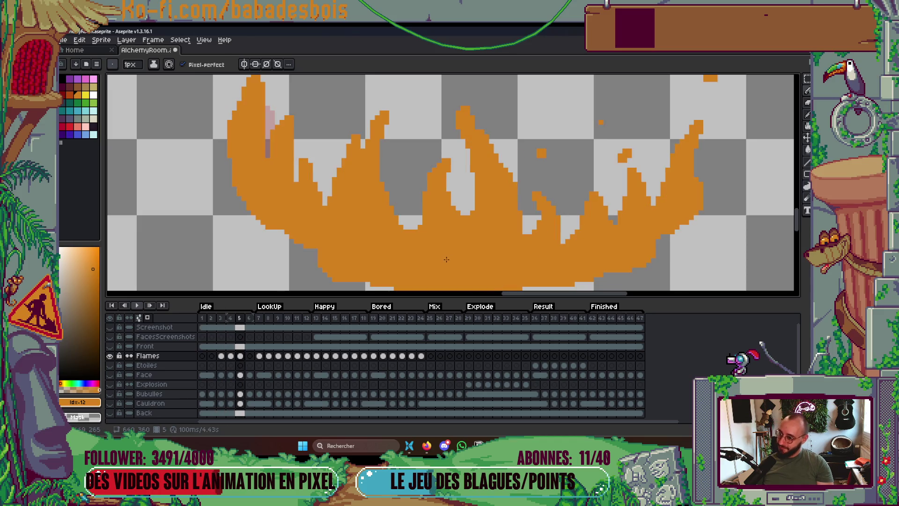
pyautogui.scroll(-3, 445, 256)
pyautogui.press('Return')
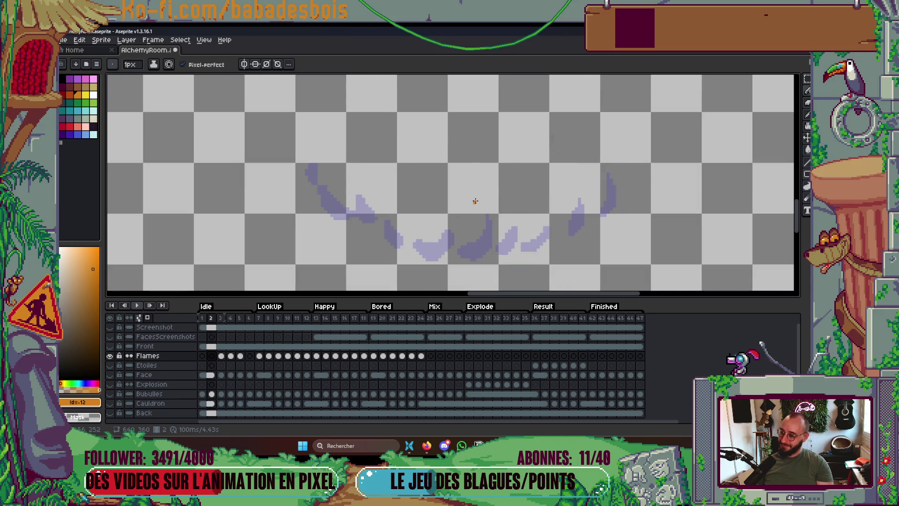
pyautogui.press('Return')
# Flip between frame 5's flat orange silhouette and its shaded neighbouring frames.
pyautogui.press('Right')
pyautogui.press('Right')
pyautogui.press('Left')
pyautogui.press('Left')
pyautogui.press('Right')
pyautogui.scroll(1, 443, 205)
pyautogui.press('Left')
pyautogui.press('Right')
pyautogui.press('Left')
pyautogui.press('Right')
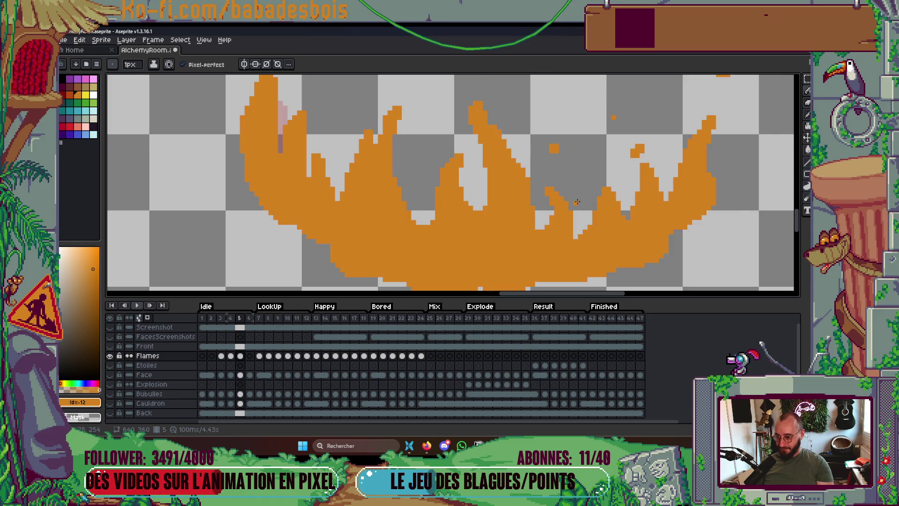
# With a 2-pixel orange pencil, refill frame 5's right flame tongue and remove a stray block.
pyautogui.click(545, 178)
pyautogui.press('+')
pyautogui.moveTo(551, 221)
pyautogui.mouseDown()
pyautogui.moveTo(546, 199)
pyautogui.moveTo(539, 231)
pyautogui.mouseUp()
pyautogui.click(554, 149)
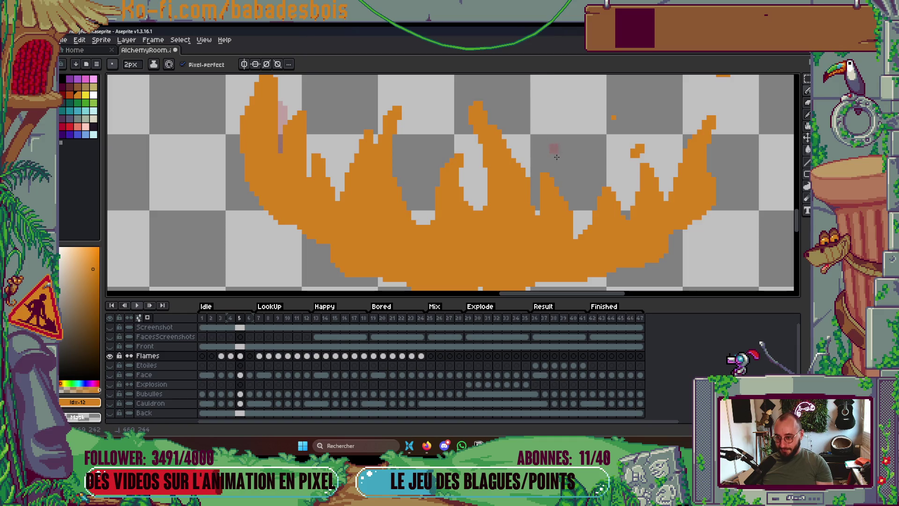
# Step to frame 3 and back to check frame 5's solid orange flame.
pyautogui.scroll(-1, 559, 140)
pyautogui.press('Left')
pyautogui.press('Left')
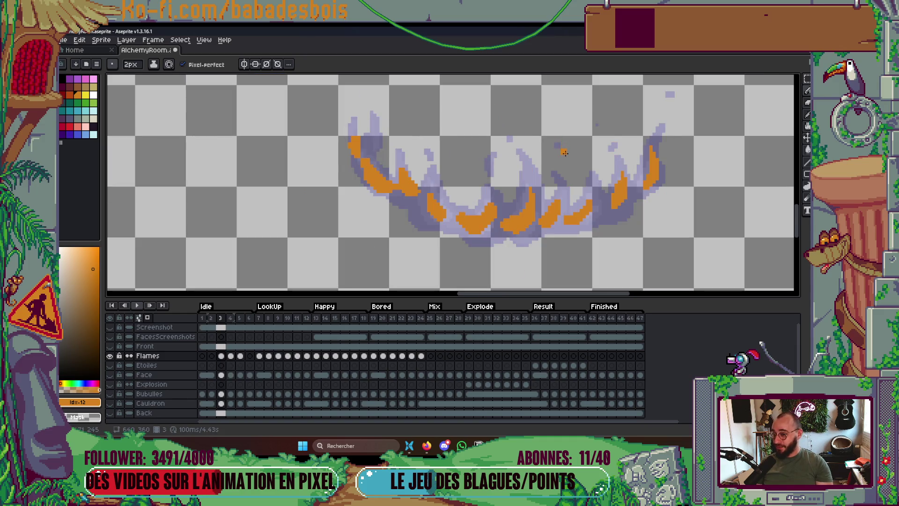
pyautogui.press('Right')
pyautogui.press('Right')
pyautogui.press('Left')
pyautogui.press('Left')
pyautogui.press('Right')
pyautogui.press('Right')
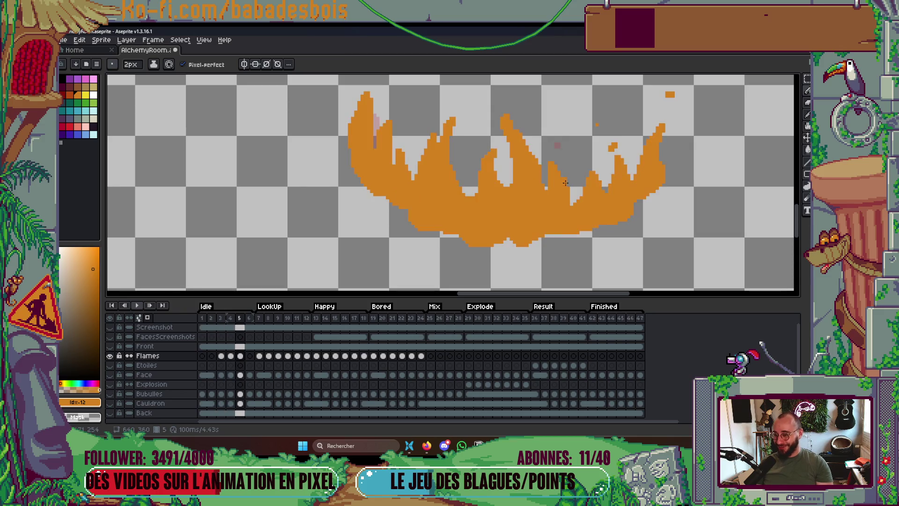
pyautogui.scroll(3, 565, 183)
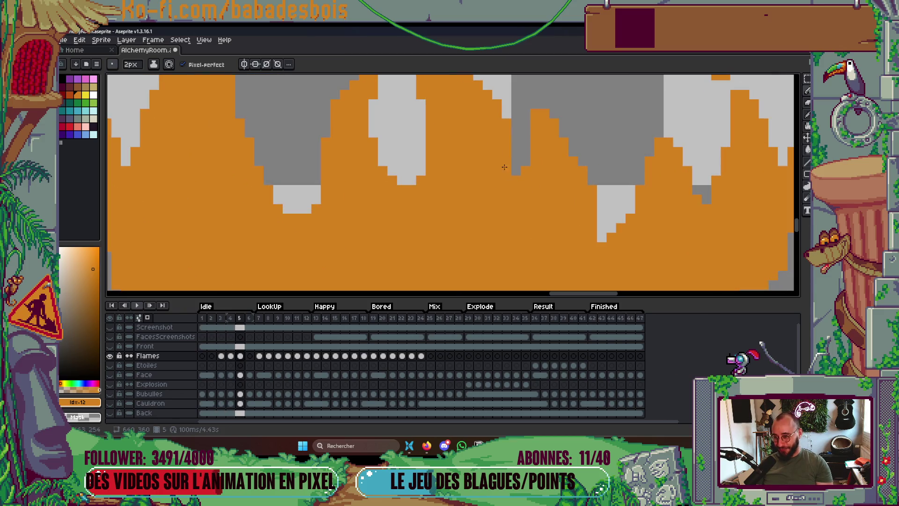
pyautogui.scroll(-3, 516, 151)
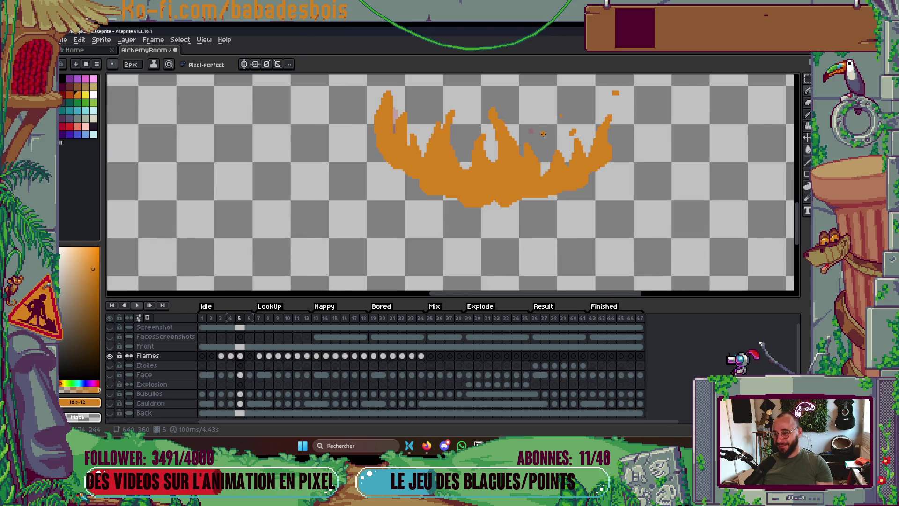
pyautogui.scroll(1, 543, 134)
pyautogui.scroll(1, 395, 126)
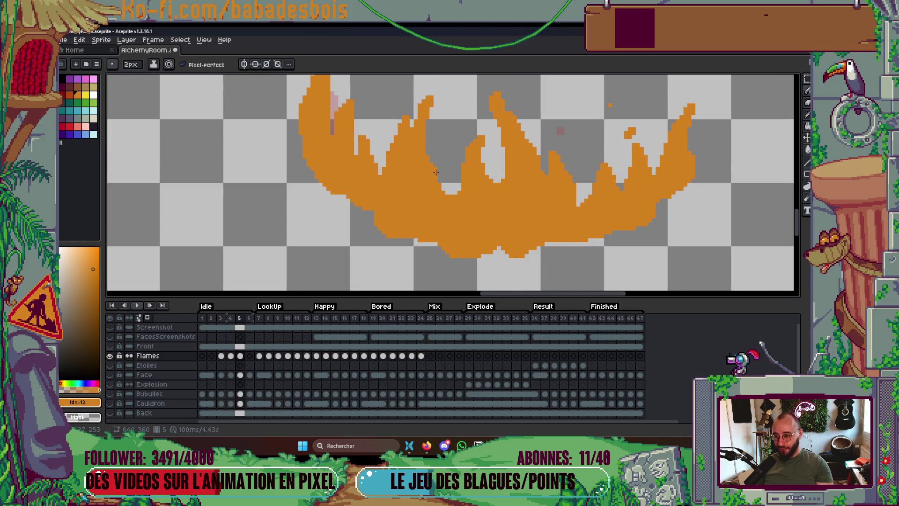
pyautogui.scroll(-2, 472, 187)
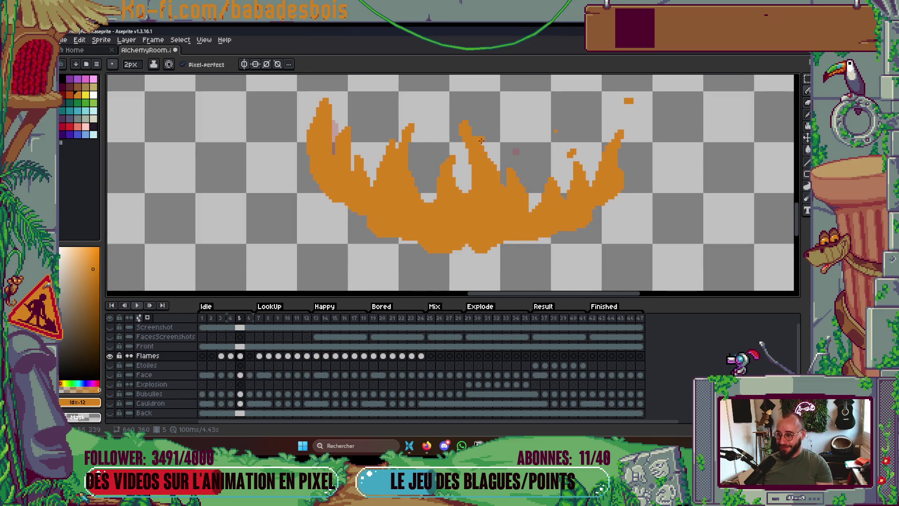
pyautogui.scroll(1, 470, 133)
pyautogui.scroll(1, 502, 202)
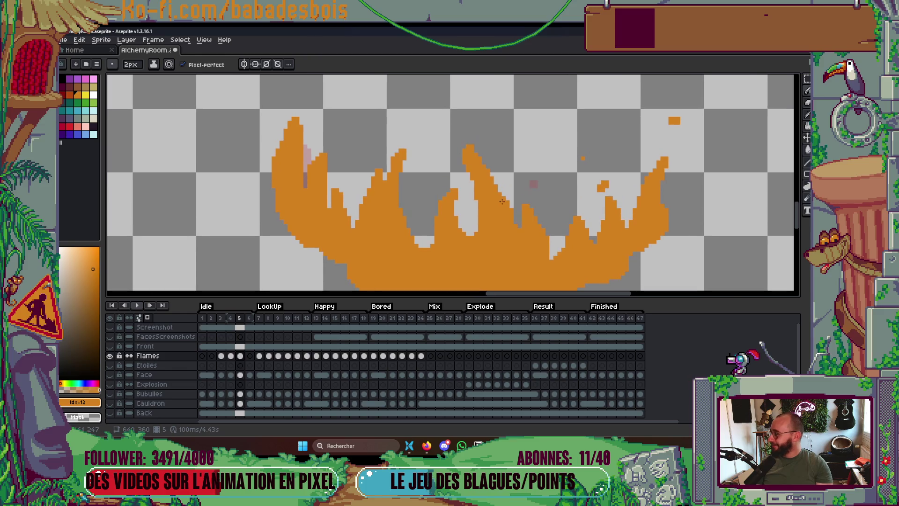
pyautogui.scroll(3, 391, 181)
# Go back to frame 4, play the animation, and bring the flames' lower right into view.
pyautogui.press(',')
pyautogui.scroll(-6, 519, 147)
pyautogui.press('Return')
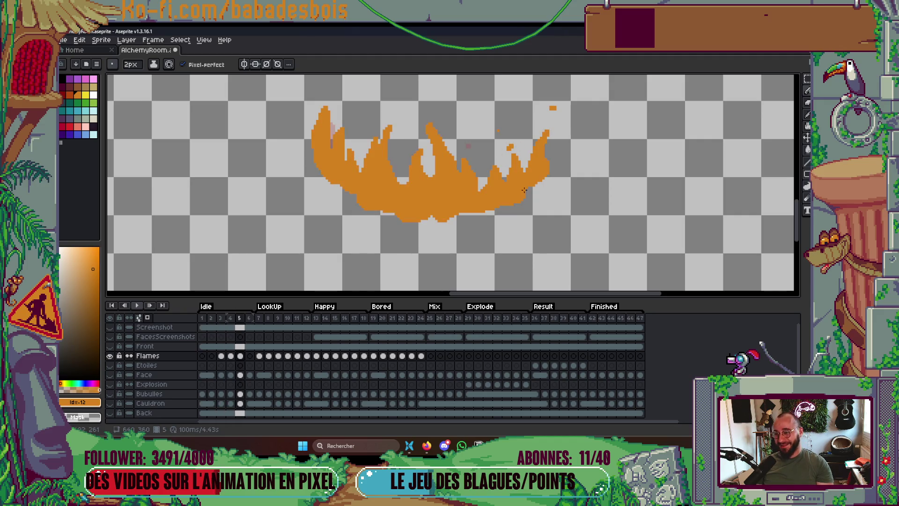
pyautogui.scroll(2, 490, 185)
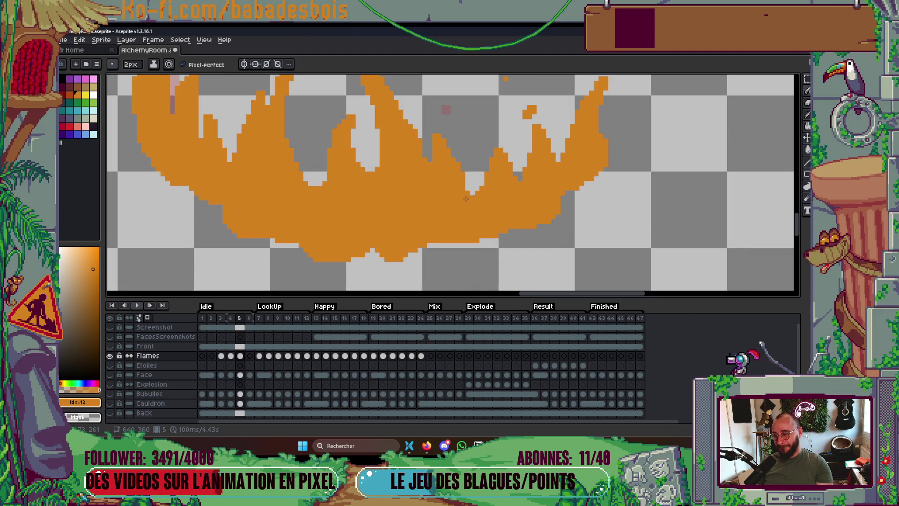
pyautogui.moveTo(552, 189); pyautogui.dragTo(508, 218)
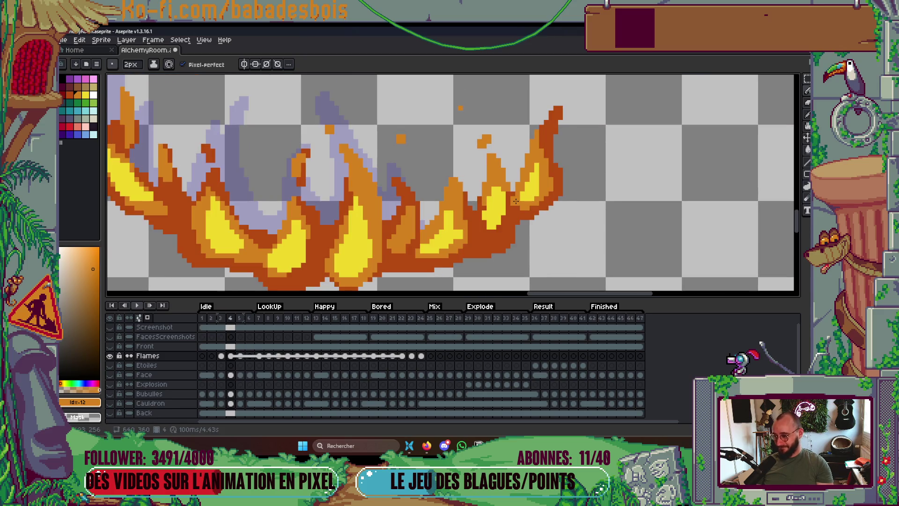
# Redraw a taller right flame tongue on frame 5 in orange.
pyautogui.moveTo(473, 135); pyautogui.dragTo(487, 181)
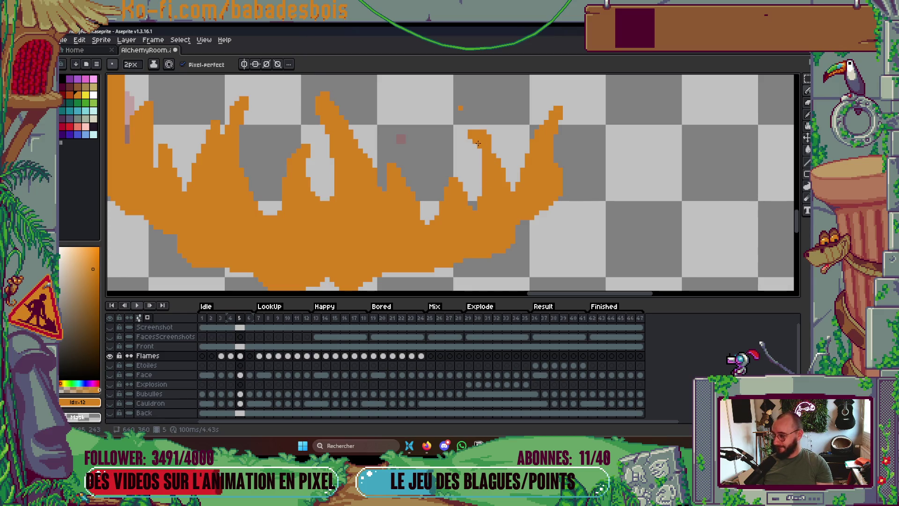
pyautogui.moveTo(479, 141); pyautogui.dragTo(483, 162)
pyautogui.moveTo(461, 122); pyautogui.dragTo(488, 136)
pyautogui.hotkey('ctrl', 'z')
pyautogui.hotkey('ctrl', 'z')
pyautogui.hotkey('ctrl', 'z')
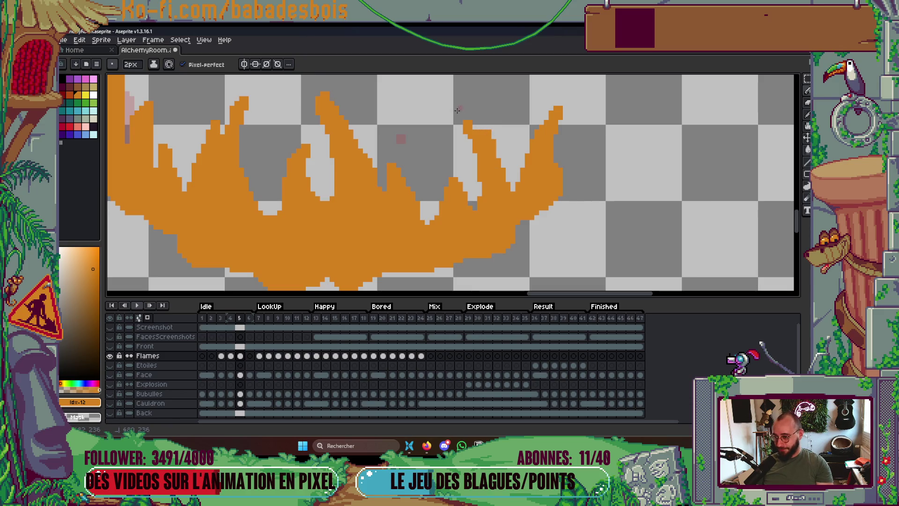
pyautogui.moveTo(469, 117); pyautogui.dragTo(482, 131)
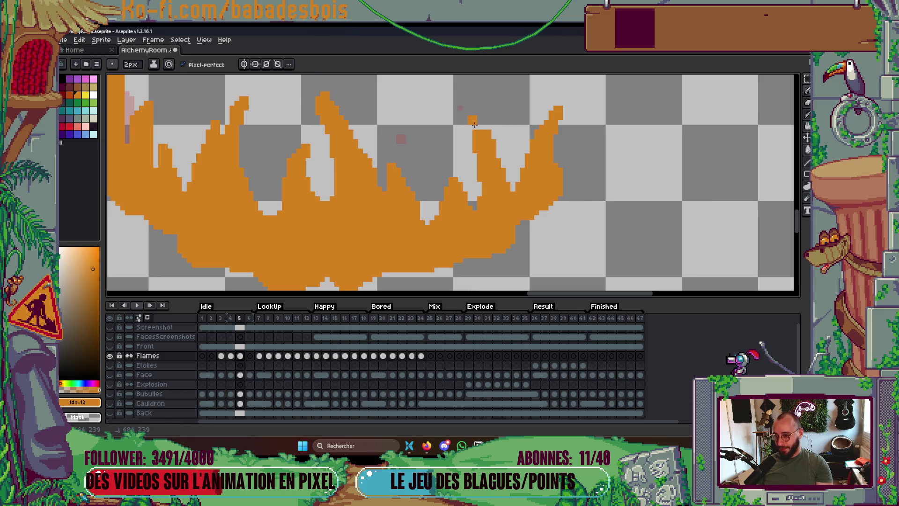
# Flip to the previous coloured frame and back to compare the tongue shape.
pyautogui.scroll(-3, 515, 117)
pyautogui.press('Left')
pyautogui.press('Right')
pyautogui.scroll(2, 551, 143)
pyautogui.scroll(-3, 544, 135)
pyautogui.press('Left')
pyautogui.press('Right')
pyautogui.scroll(3, 539, 149)
# Fill the right flame tongue to its tip and paint over the pinkish pixels in orange.
pyautogui.moveTo(509, 127); pyautogui.dragTo(532, 111)
pyautogui.moveTo(529, 151)
pyautogui.mouseDown()
pyautogui.moveTo(534, 132)
pyautogui.moveTo(530, 164)
pyautogui.moveTo(510, 181)
pyautogui.moveTo(528, 136)
pyautogui.mouseUp()
pyautogui.moveTo(508, 185)
pyautogui.mouseDown()
pyautogui.moveTo(506, 201)
pyautogui.moveTo(523, 214)
pyautogui.moveTo(509, 197)
pyautogui.moveTo(514, 216)
pyautogui.mouseUp()
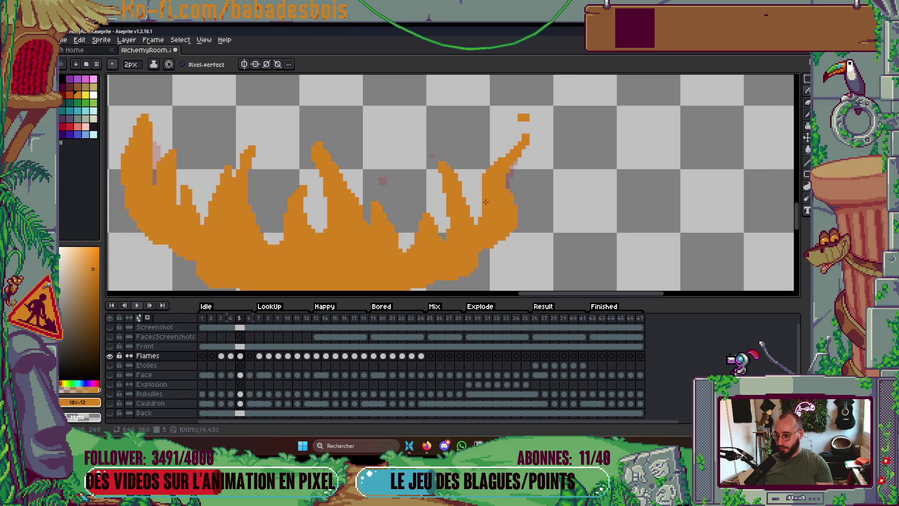
pyautogui.scroll(-3, 543, 197)
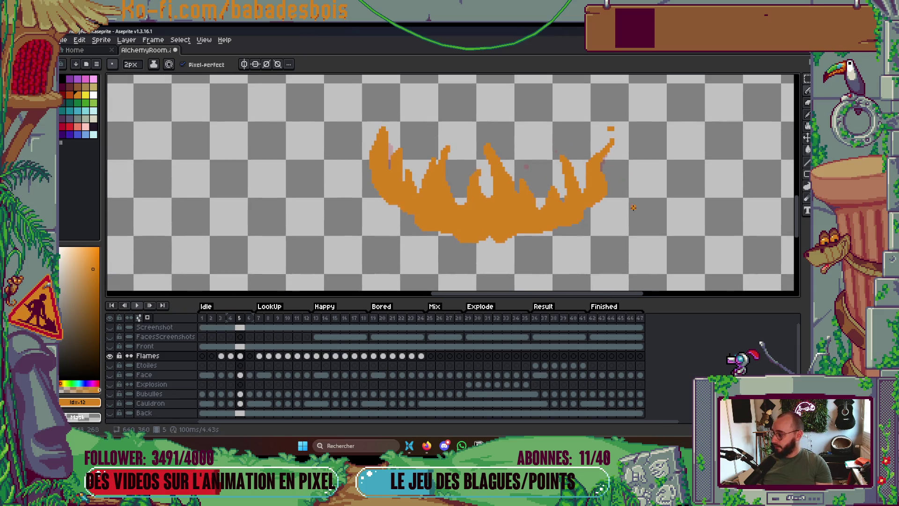
pyautogui.press('super+d')
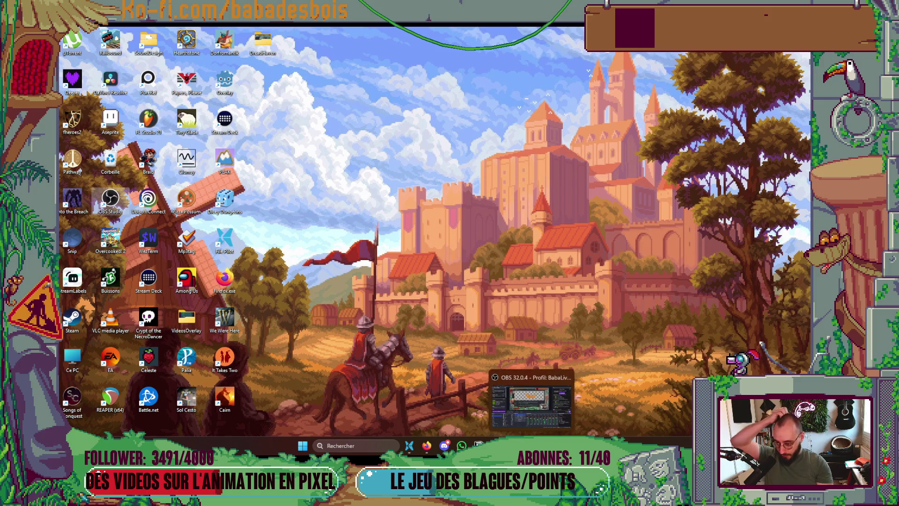
# Bring the Aseprite window back on screen with Win+D.
pyautogui.press('super+d')
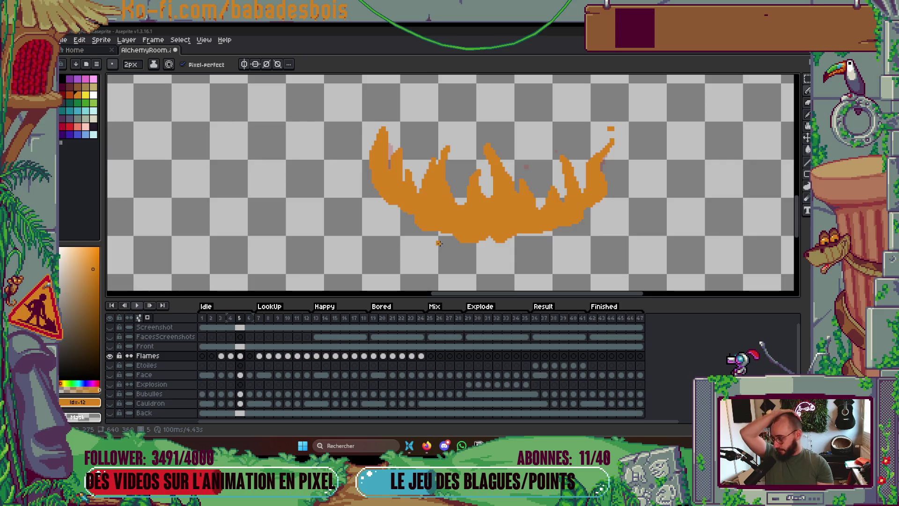
# Jump to the first frame and play the flame animation, then stop it.
pyautogui.click(203, 327)
pyautogui.press('Return')
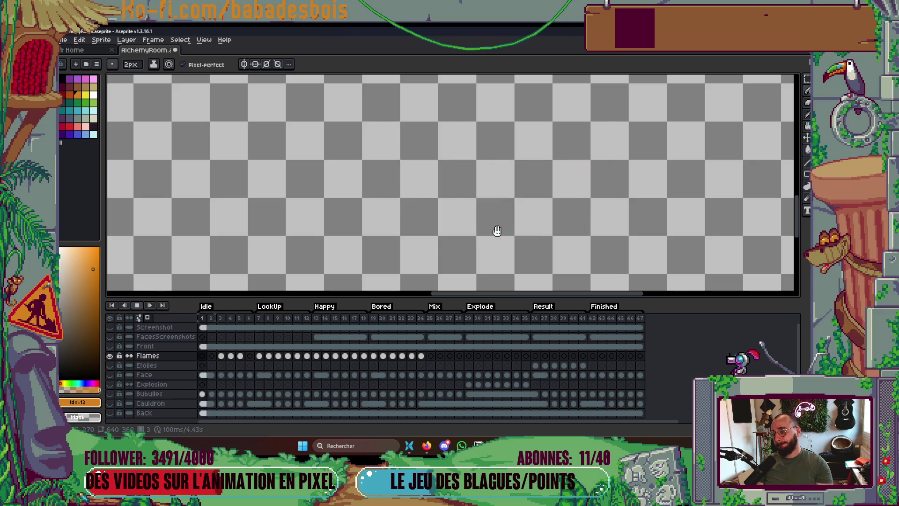
pyautogui.scroll(-2, 506, 227)
pyautogui.press('Return')
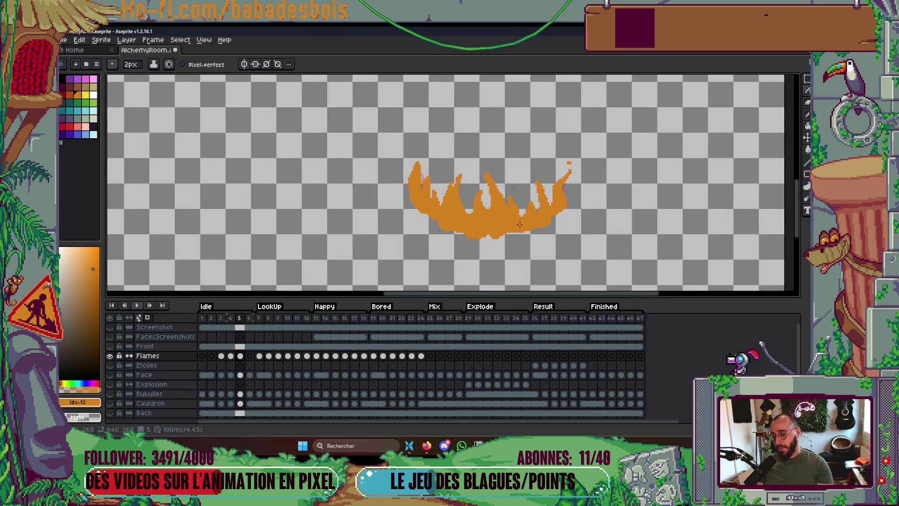
pyautogui.scroll(3, 520, 225)
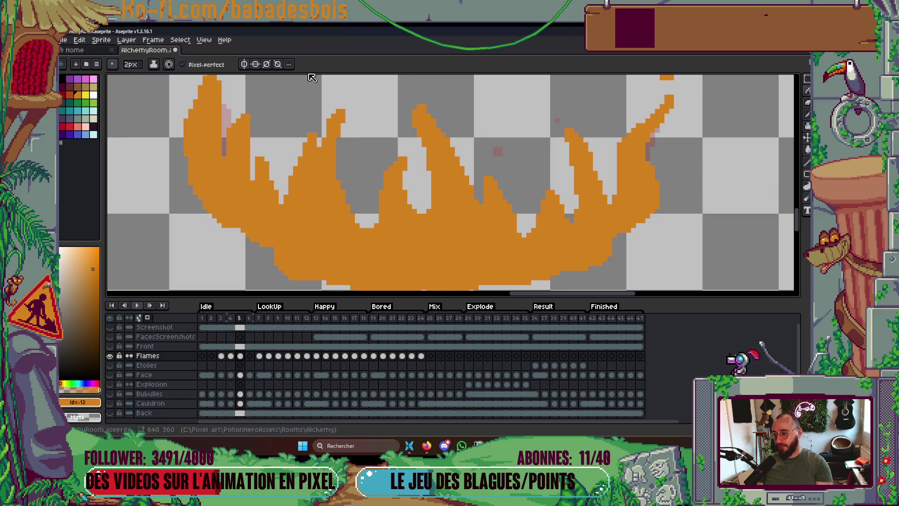
pyautogui.scroll(-2, 305, 130)
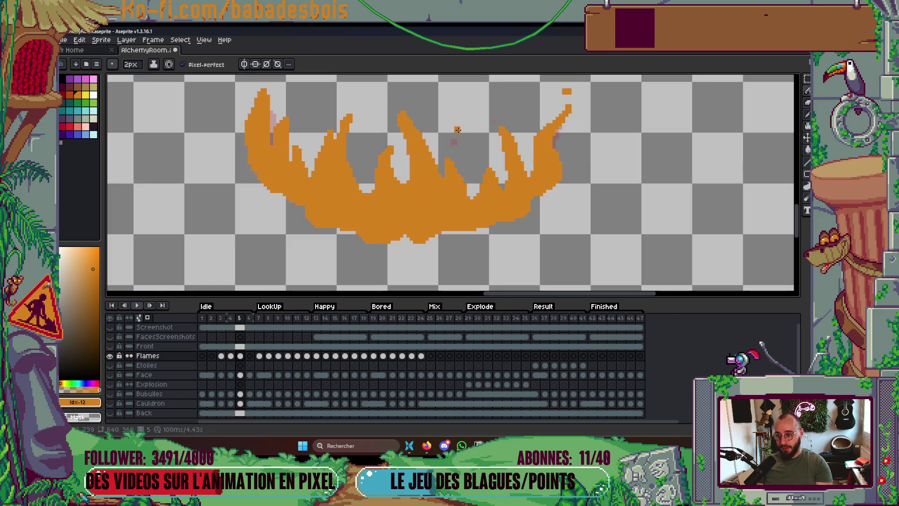
pyautogui.scroll(3, 530, 153)
# Fill the gap beside frame 5's right flame in orange.
pyautogui.moveTo(531, 153)
pyautogui.mouseDown()
pyautogui.moveTo(531, 192)
pyautogui.moveTo(528, 147)
pyautogui.mouseUp()
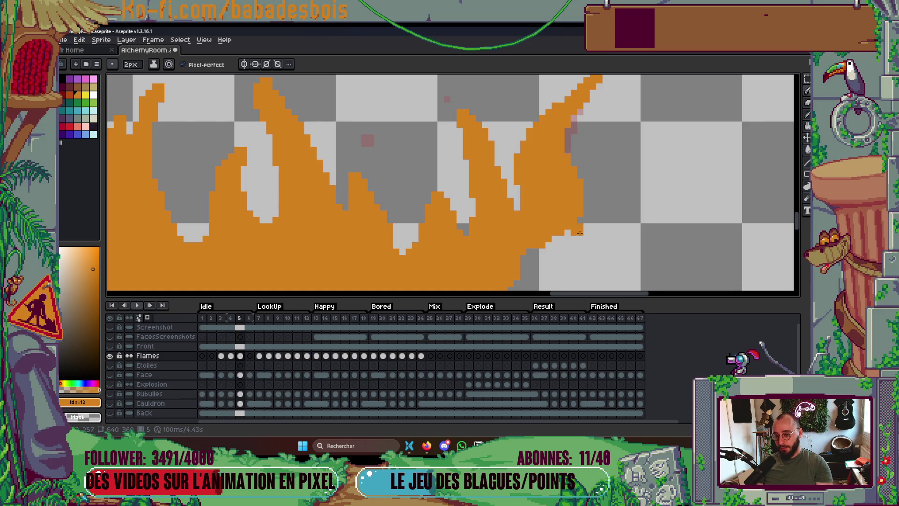
pyautogui.moveTo(572, 261); pyautogui.dragTo(590, 201)
pyautogui.scroll(-2, 690, 204)
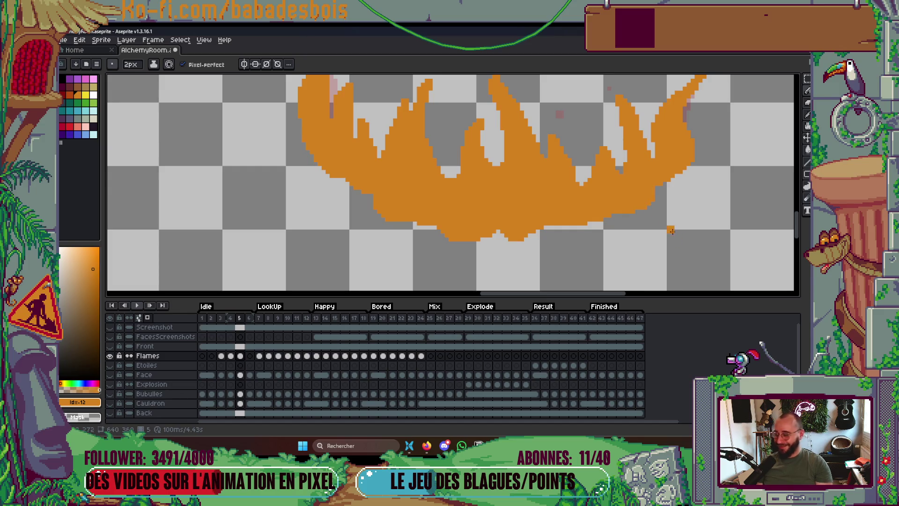
pyautogui.scroll(2, 646, 218)
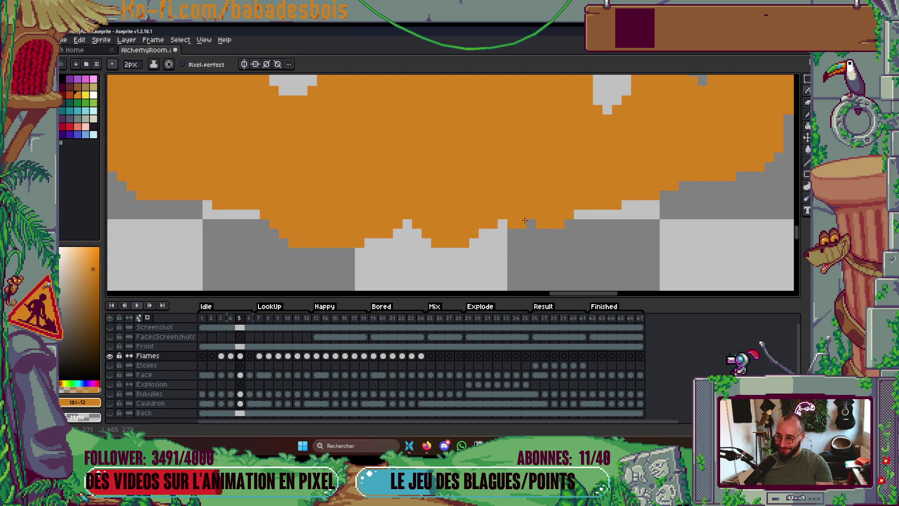
pyautogui.scroll(-3, 571, 202)
pyautogui.scroll(-3, 570, 202)
# Replay the animation to check the fill, stopping back on frame 5.
pyautogui.press('Return')
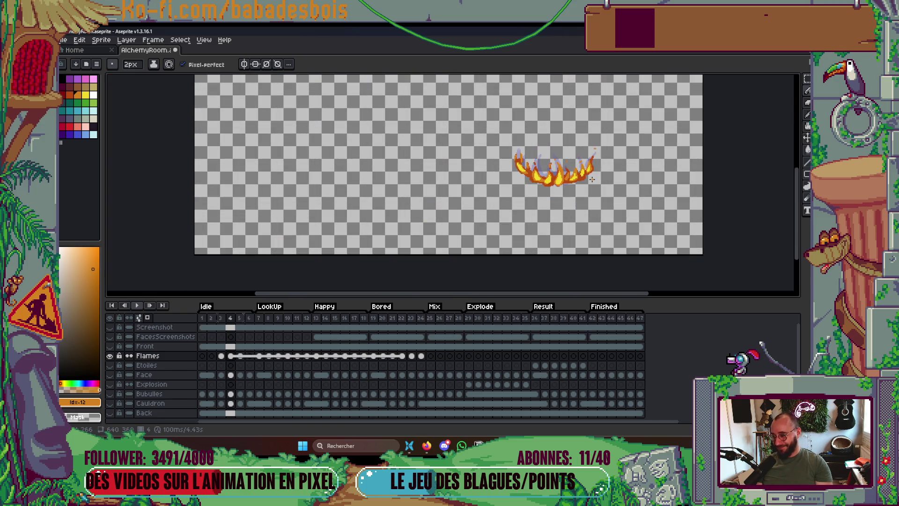
pyautogui.press('Return')
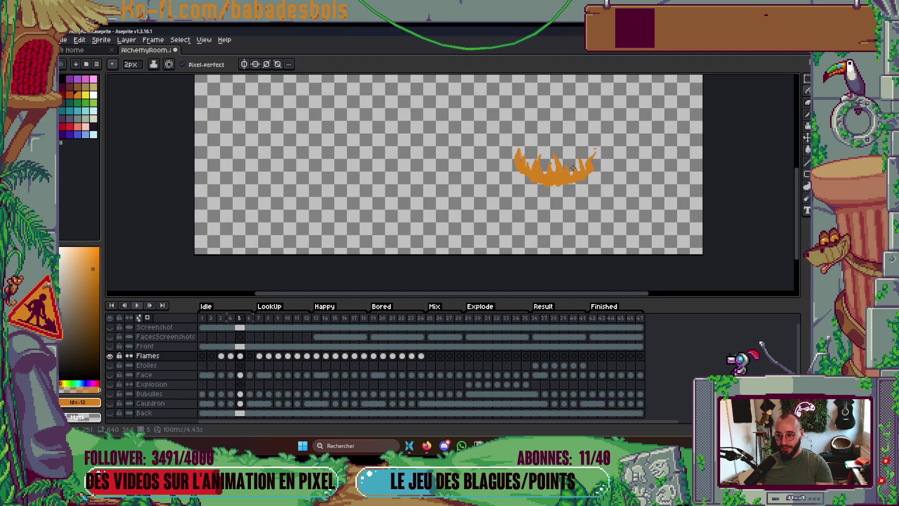
pyautogui.scroll(5, 514, 135)
pyautogui.scroll(1, 514, 135)
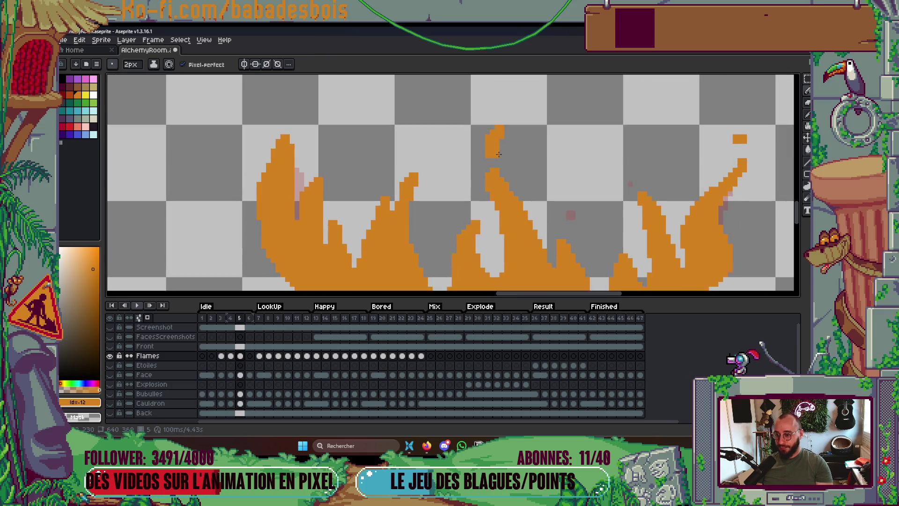
pyautogui.scroll(-2, 519, 156)
pyautogui.scroll(1, 521, 162)
pyautogui.scroll(-3, 523, 171)
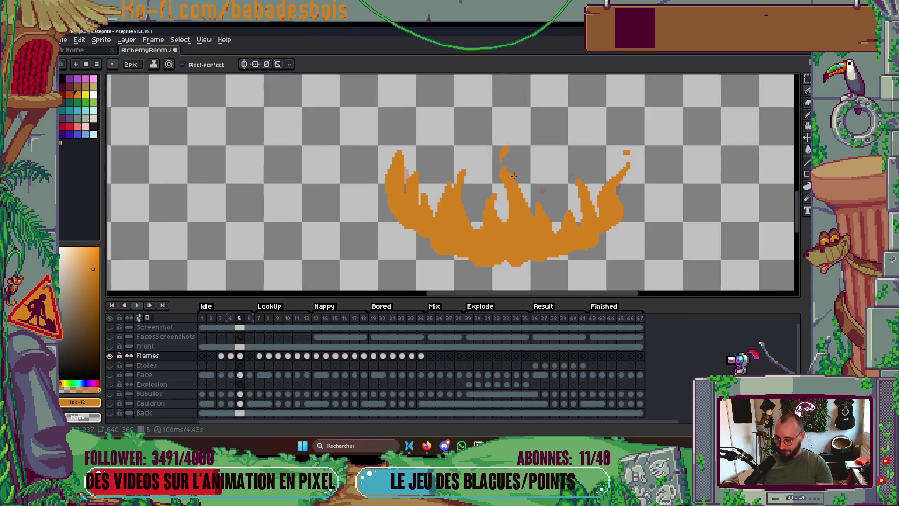
# Widen frame 5's right flame tip in orange.
pyautogui.moveTo(524, 176); pyautogui.dragTo(525, 152)
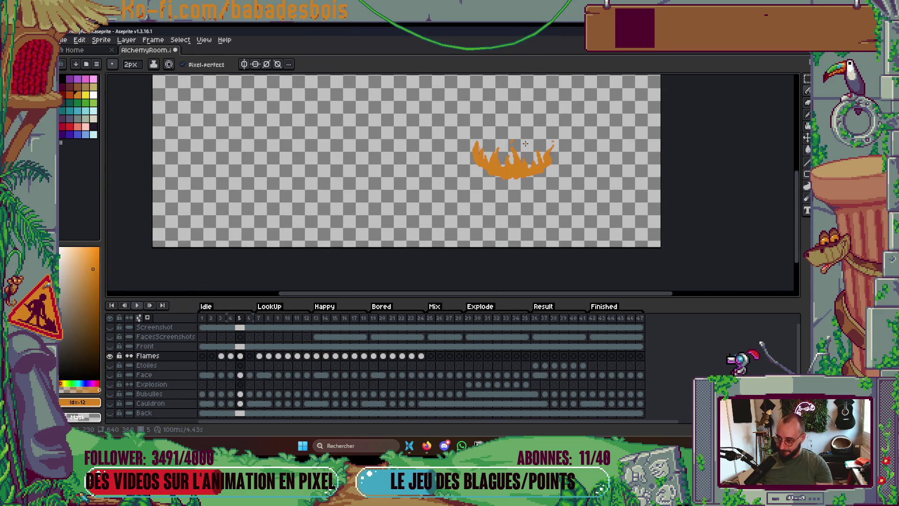
pyautogui.scroll(3, 523, 147)
pyautogui.moveTo(483, 128)
pyautogui.mouseDown()
pyautogui.moveTo(505, 157)
pyautogui.moveTo(494, 181)
pyautogui.mouseUp()
# Flip between frames 4, 5 and the empty frame 6, ending on frame 6.
pyautogui.press('Left')
pyautogui.press('Right')
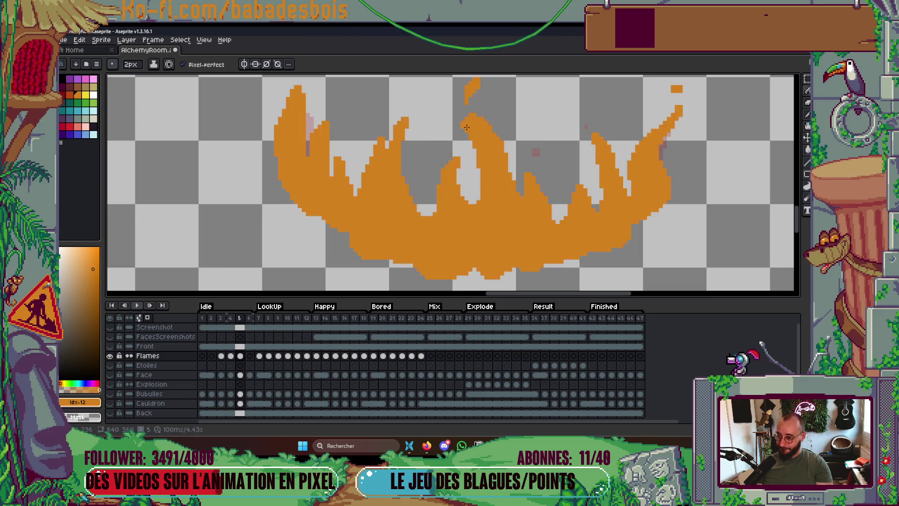
pyautogui.press('Right')
pyautogui.press('Left')
pyautogui.press('Right')
pyautogui.press('Left')
pyautogui.press('Right')
pyautogui.press('Left')
pyautogui.scroll(-3, 539, 134)
pyautogui.press('Left')
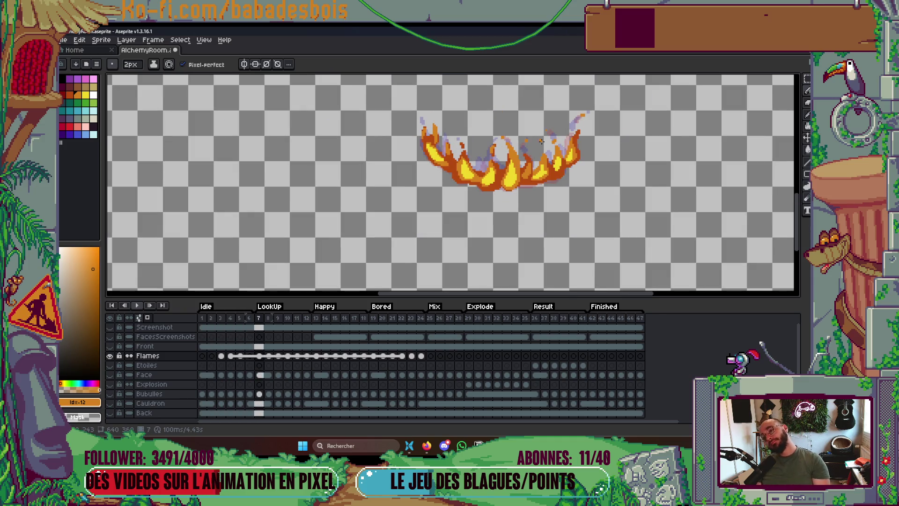
pyautogui.press('Right')
pyautogui.press('Right')
pyautogui.press('Left')
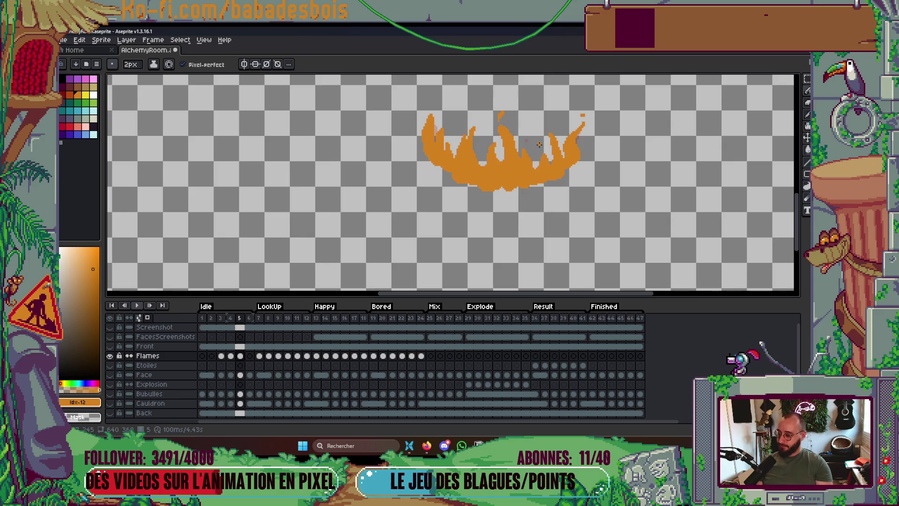
pyautogui.press('Right')
pyautogui.scroll(2, 531, 123)
# Sketch the orange outline of frame 6's centre, left and right flame tongues and bottom.
pyautogui.moveTo(482, 99)
pyautogui.mouseDown()
pyautogui.moveTo(476, 106)
pyautogui.moveTo(487, 154)
pyautogui.moveTo(475, 221)
pyautogui.mouseUp()
pyautogui.moveTo(493, 168)
pyautogui.mouseDown()
pyautogui.moveTo(498, 222)
pyautogui.moveTo(523, 200)
pyautogui.moveTo(523, 227)
pyautogui.mouseUp()
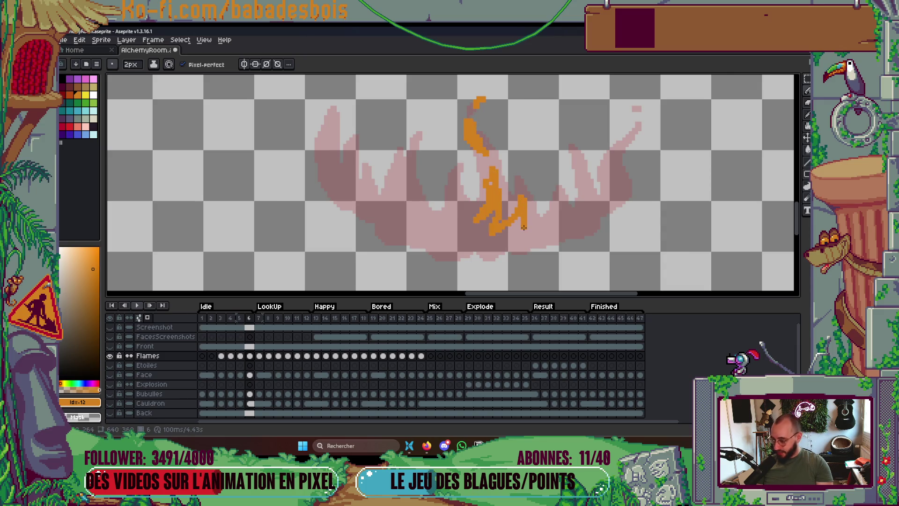
pyautogui.moveTo(489, 183)
pyautogui.mouseDown()
pyautogui.moveTo(480, 206)
pyautogui.moveTo(447, 215)
pyautogui.moveTo(458, 234)
pyautogui.moveTo(406, 180)
pyautogui.moveTo(404, 221)
pyautogui.moveTo(323, 149)
pyautogui.moveTo(349, 205)
pyautogui.mouseUp()
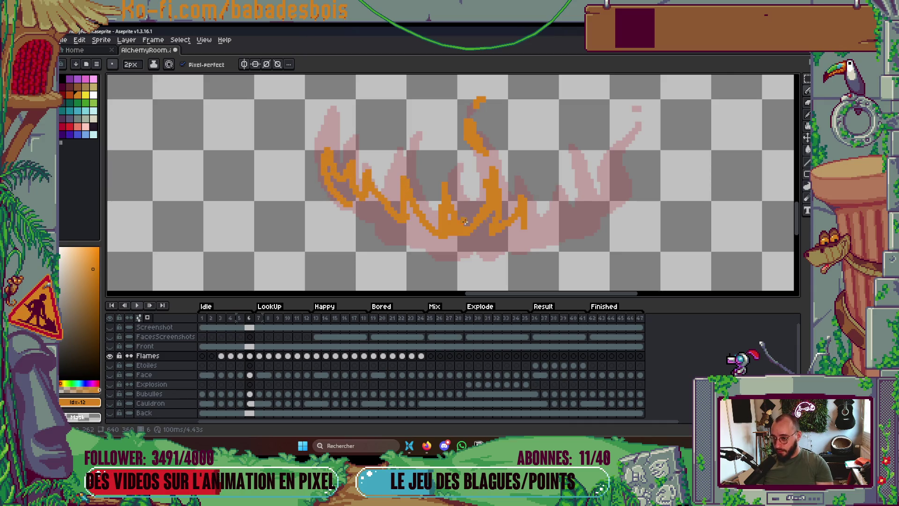
pyautogui.moveTo(525, 213)
pyautogui.mouseDown()
pyautogui.moveTo(532, 231)
pyautogui.moveTo(564, 202)
pyautogui.moveTo(560, 228)
pyautogui.moveTo(586, 192)
pyautogui.moveTo(570, 170)
pyautogui.mouseUp()
pyautogui.moveTo(583, 204)
pyautogui.mouseDown()
pyautogui.moveTo(572, 220)
pyautogui.moveTo(573, 166)
pyautogui.moveTo(595, 206)
pyautogui.moveTo(609, 187)
pyautogui.mouseUp()
pyautogui.click(613, 146)
pyautogui.moveTo(615, 149)
pyautogui.mouseDown()
pyautogui.moveTo(621, 128)
pyautogui.moveTo(605, 168)
pyautogui.moveTo(608, 210)
pyautogui.moveTo(494, 248)
pyautogui.mouseUp()
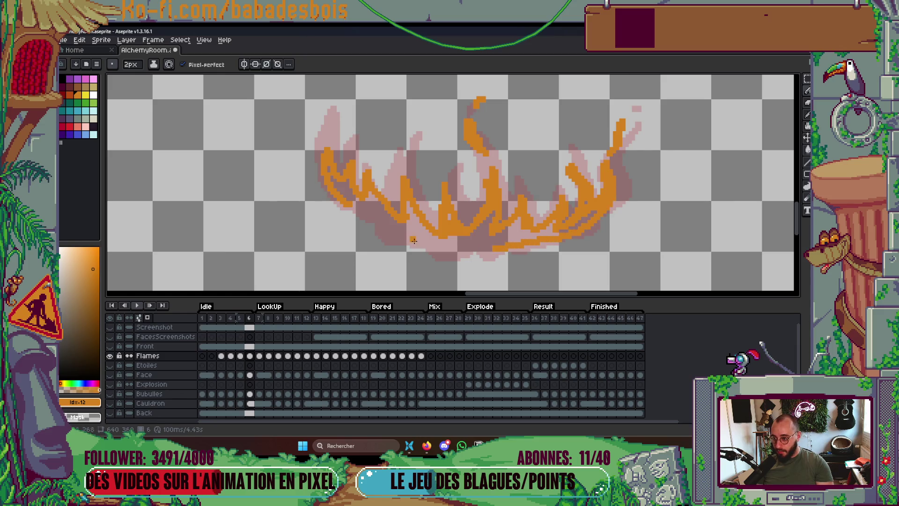
pyautogui.moveTo(343, 198)
pyautogui.mouseDown()
pyautogui.moveTo(412, 241)
pyautogui.moveTo(492, 248)
pyautogui.mouseUp()
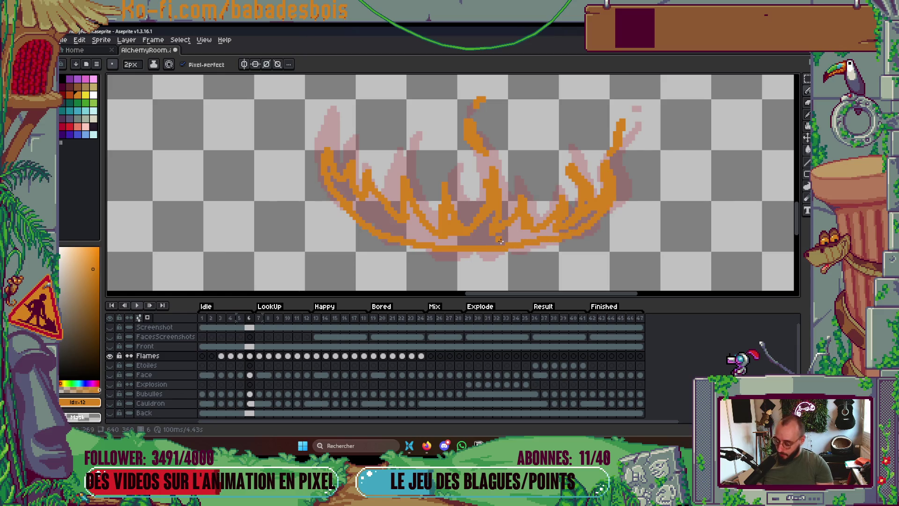
# Fill the inside of the flame outline with orange using a contiguous bucket fill.
pyautogui.press('g')
pyautogui.click(463, 242)
pyautogui.hotkey('ctrl', 'z')
pyautogui.click(208, 64)
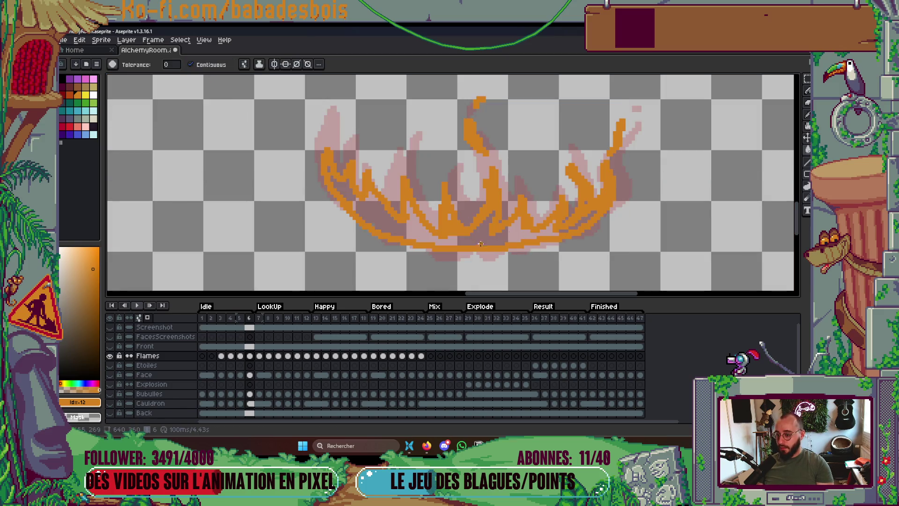
pyautogui.click(445, 218)
# Thicken the lower-left edge and fill the flame's bottom edge with orange pixels.
pyautogui.press('b')
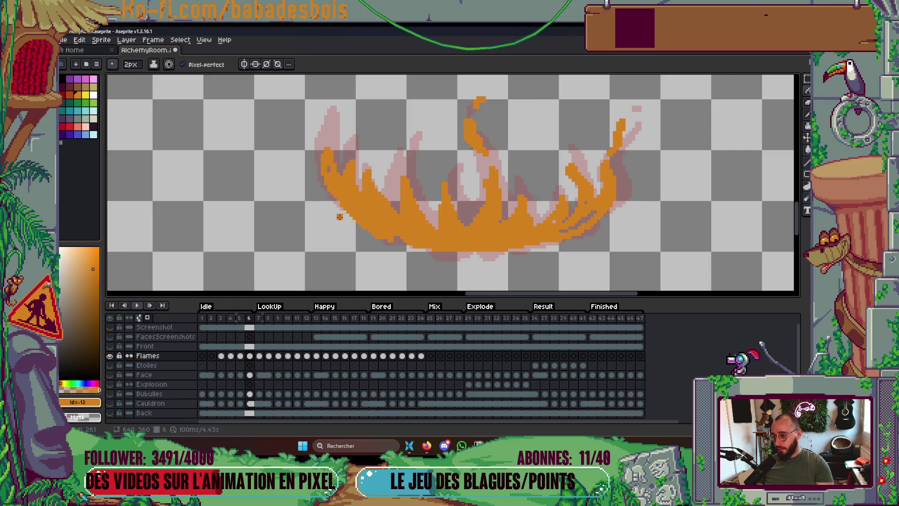
pyautogui.moveTo(346, 209)
pyautogui.mouseDown()
pyautogui.moveTo(392, 243)
pyautogui.moveTo(489, 242)
pyautogui.mouseUp()
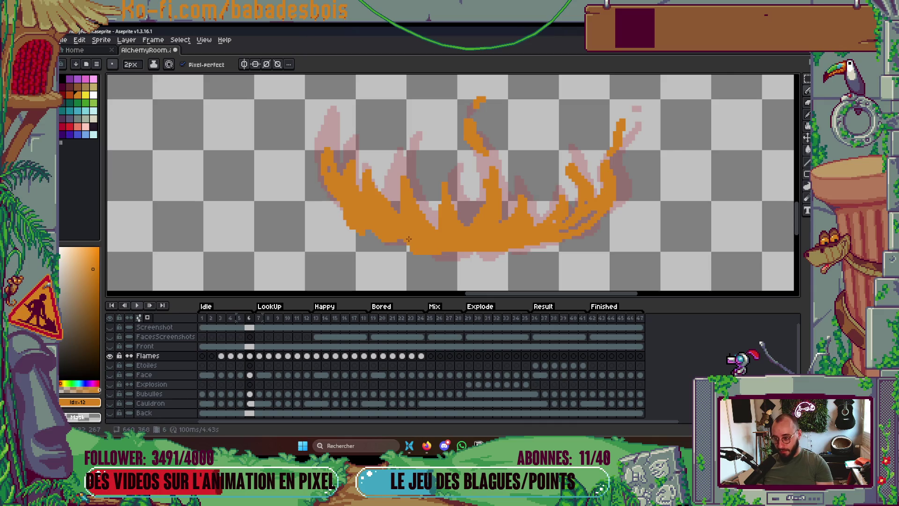
pyautogui.moveTo(457, 251); pyautogui.dragTo(501, 256)
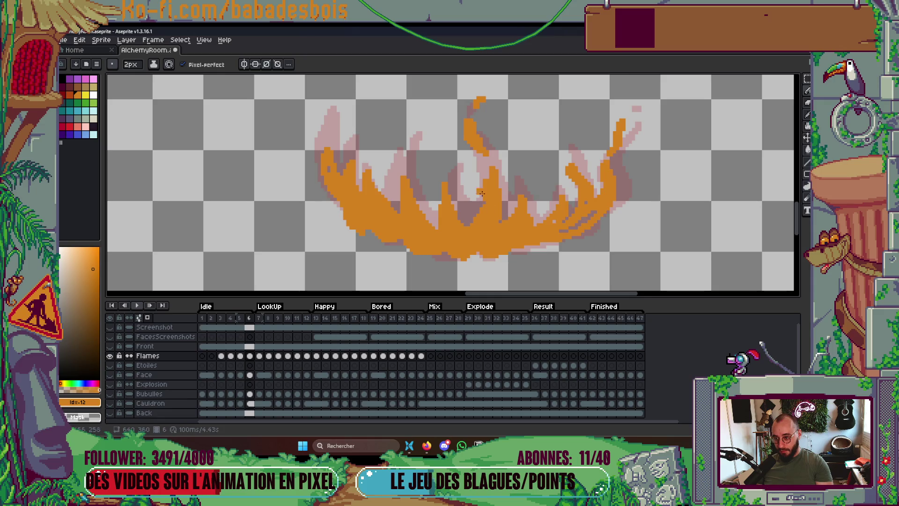
pyautogui.scroll(-4, 511, 159)
pyautogui.press('Return')
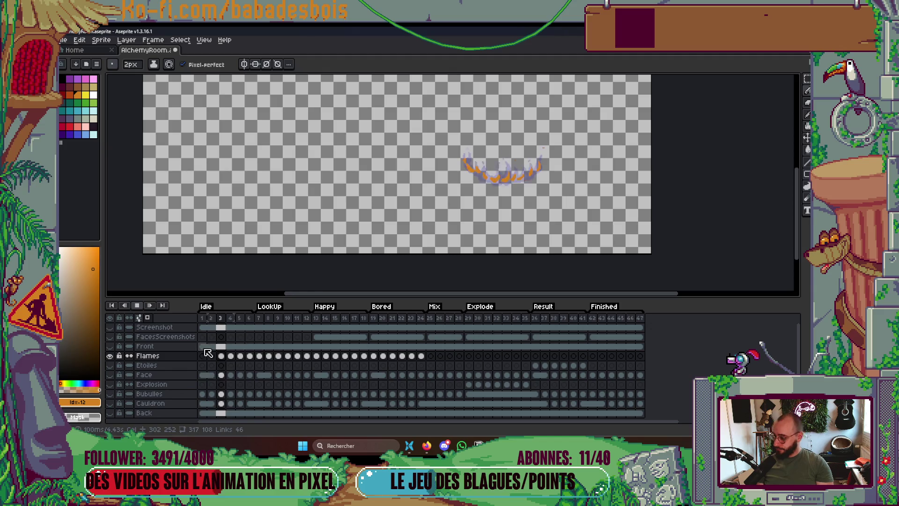
# Turn off onion skinning, unhide all layers, and preview the full scene's animation.
pyautogui.click(147, 318)
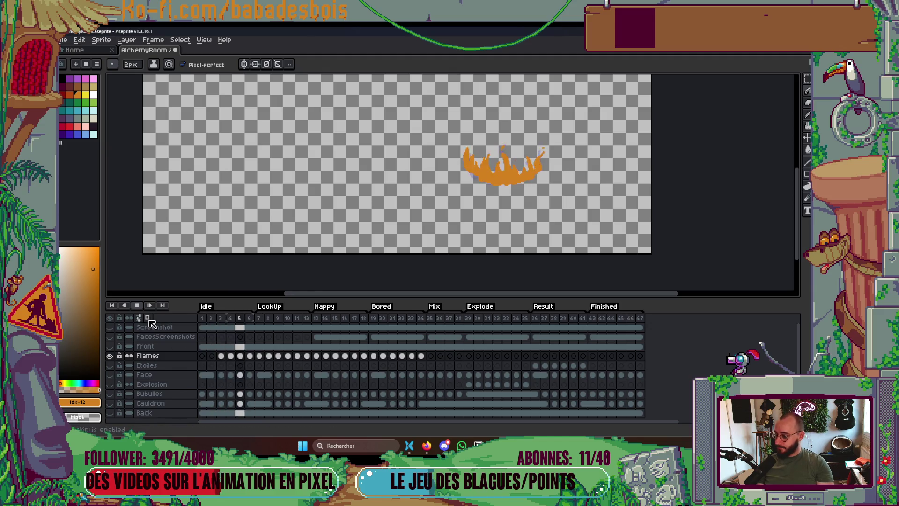
pyautogui.press('Return')
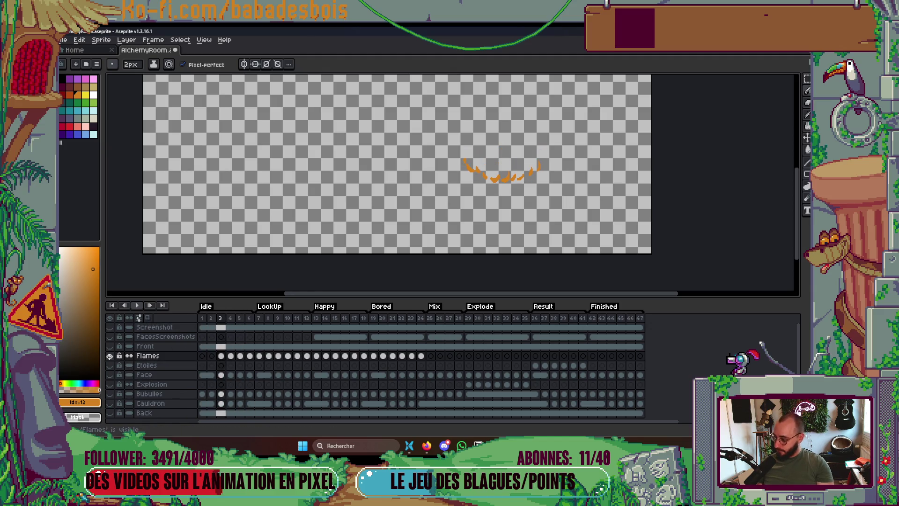
pyautogui.keyDown('alt'); pyautogui.click(109, 356); pyautogui.keyUp('alt')
pyautogui.press('Return')
pyautogui.scroll(-2, 563, 231)
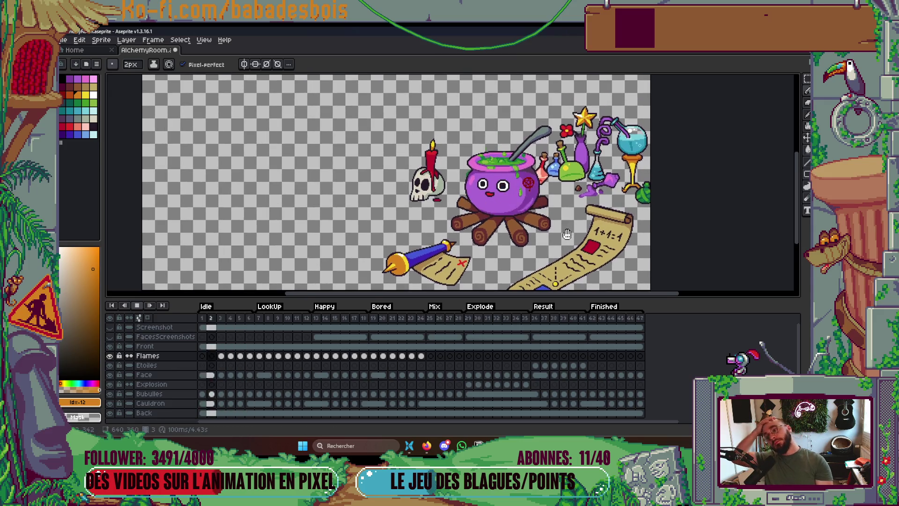
pyautogui.scroll(2, 563, 234)
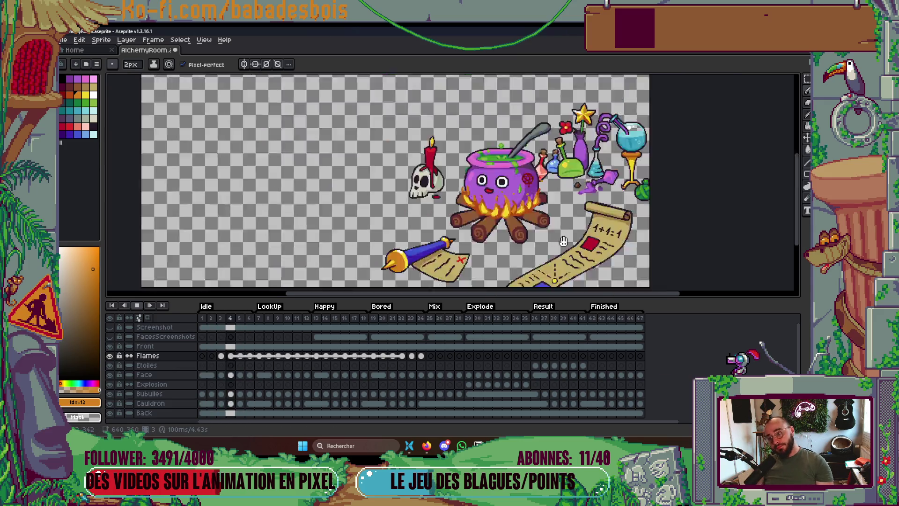
pyautogui.press('Return')
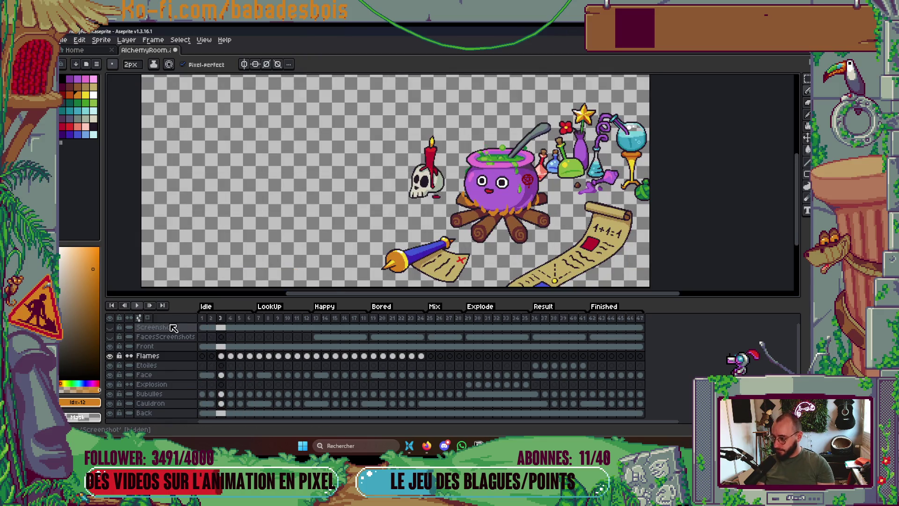
# Change the playback mode from the Play button's options, preview it, then move to frame 6.
pyautogui.rightClick(138, 306)
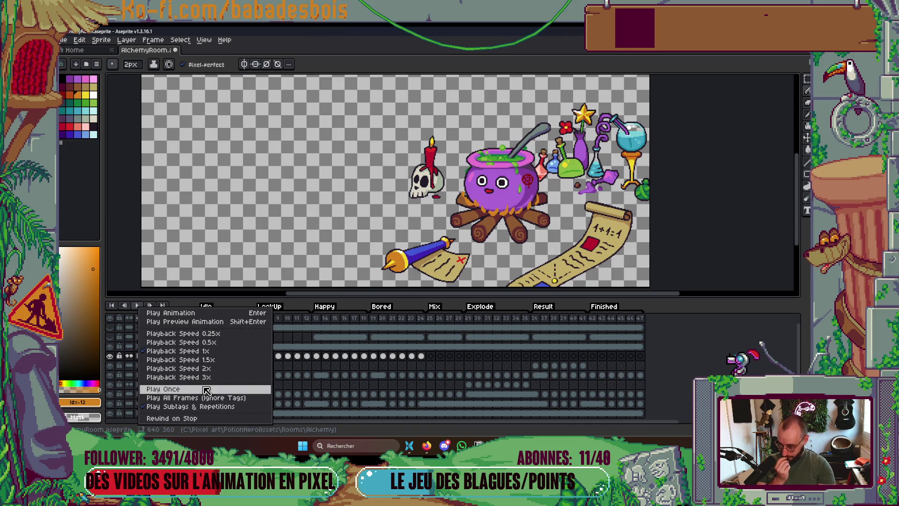
pyautogui.click(198, 407)
pyautogui.press('Return')
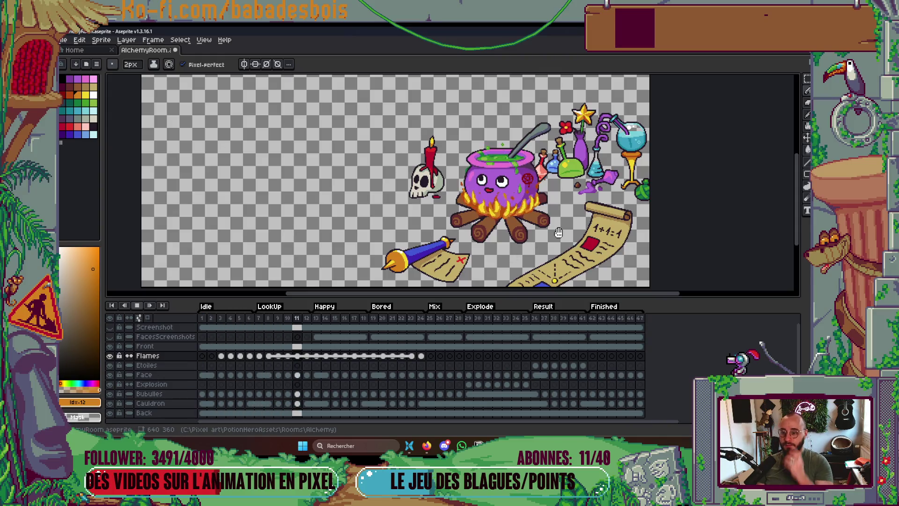
pyautogui.press('Return')
pyautogui.press('Return')
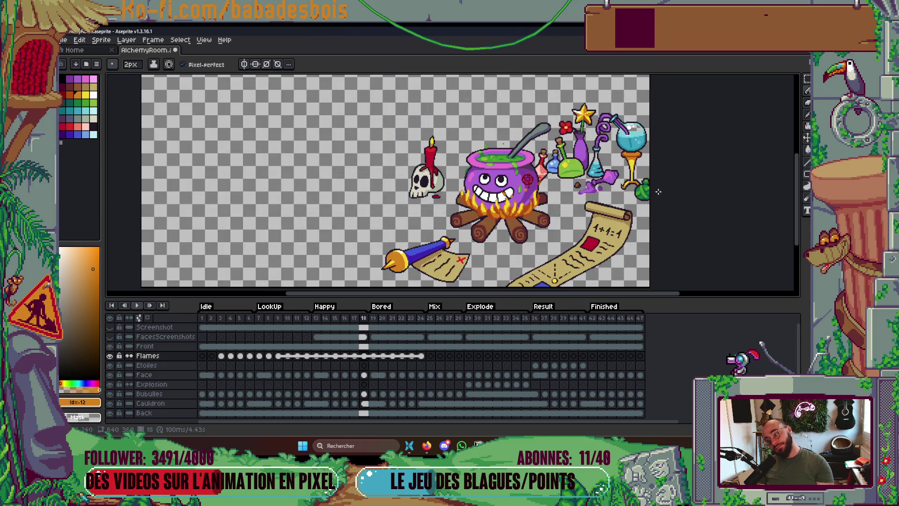
pyautogui.click(239, 320)
pyautogui.press('Right')
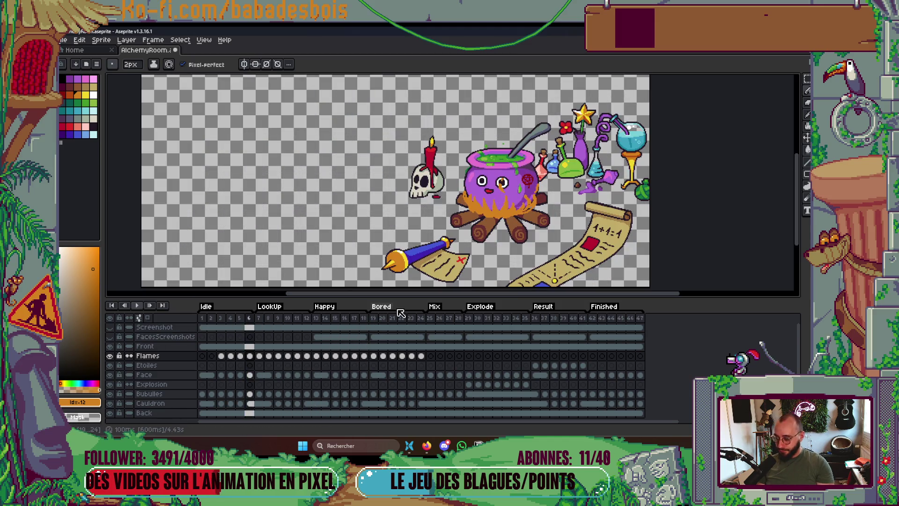
pyautogui.scroll(1, 469, 256)
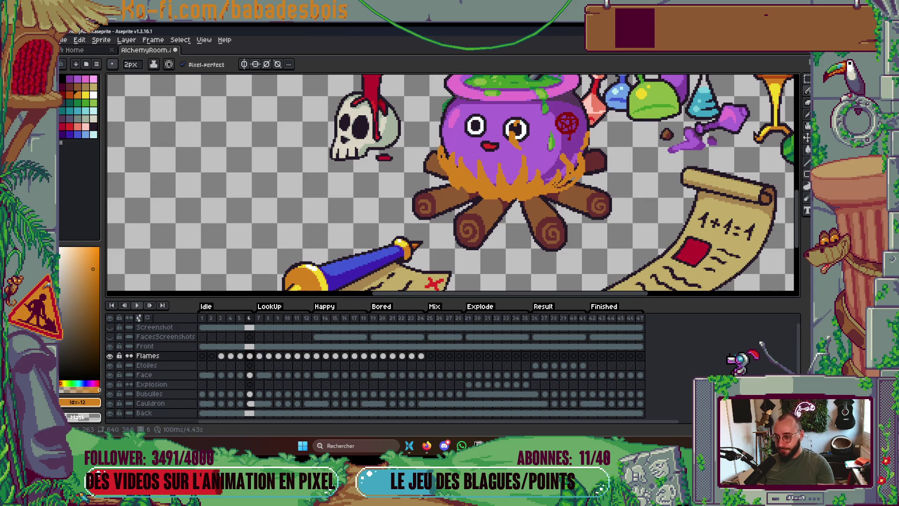
# Select Flames cels across frames 3–6, compare frames 4 and 5, then solo the Flames layer on frame 4.
pyautogui.scroll(-1, 469, 257)
pyautogui.click(250, 357)
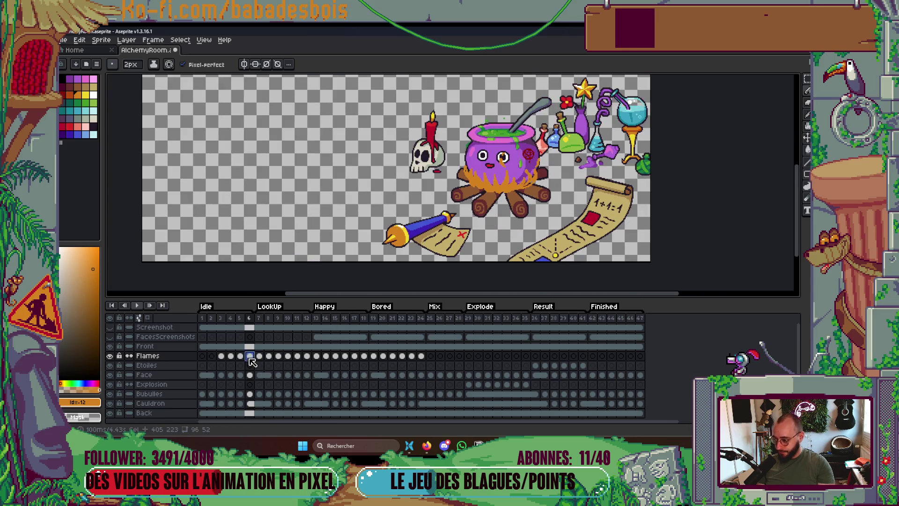
pyautogui.moveTo(250, 358); pyautogui.dragTo(224, 360)
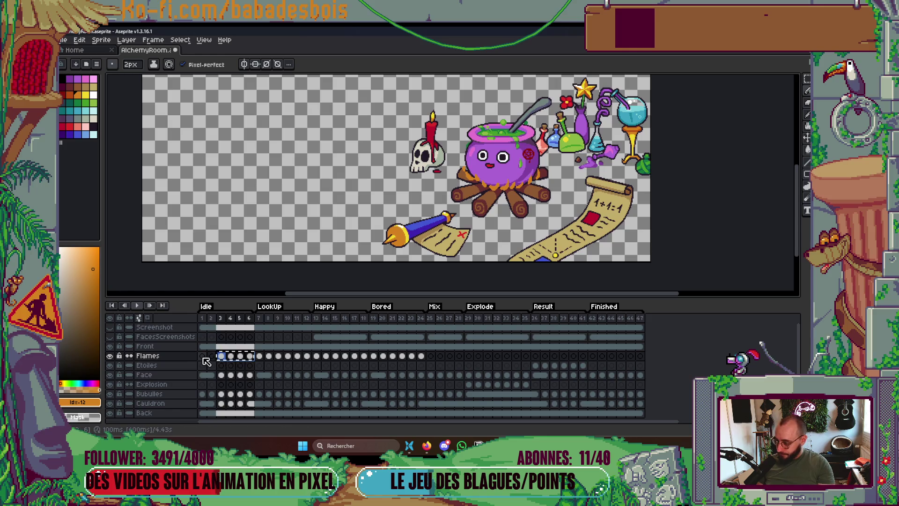
pyautogui.click(251, 358)
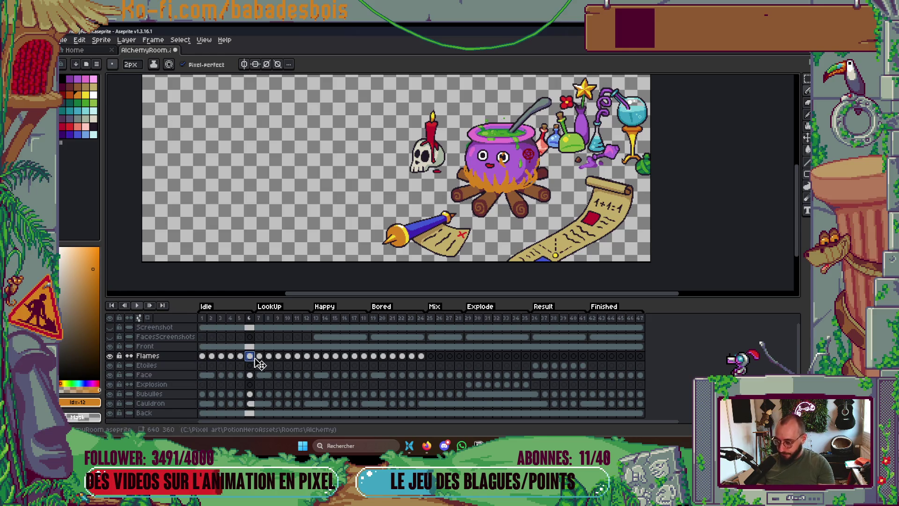
pyautogui.click(240, 357)
pyautogui.scroll(3, 418, 240)
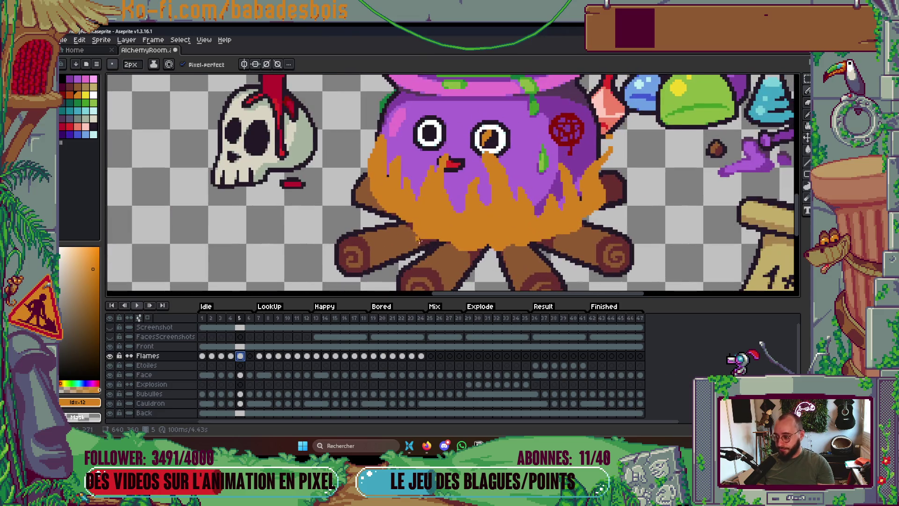
pyautogui.click(231, 357)
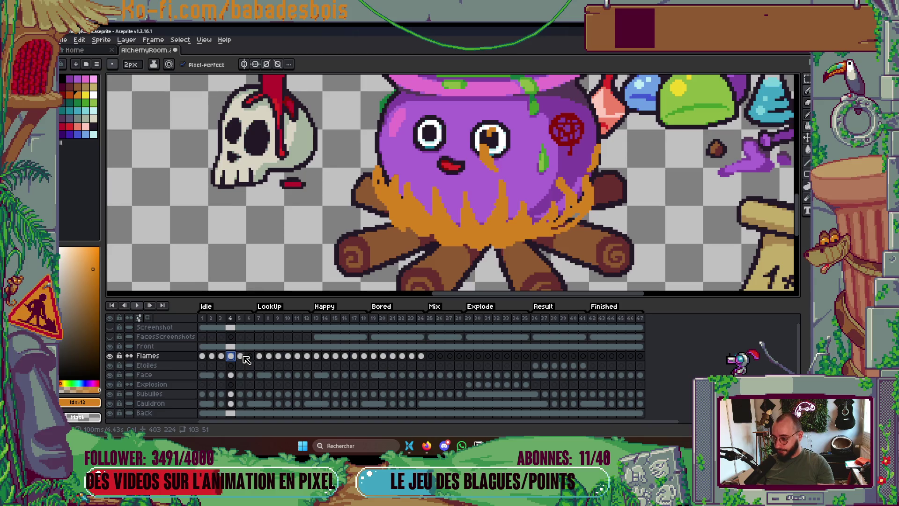
pyautogui.click(240, 357)
pyautogui.click(233, 358)
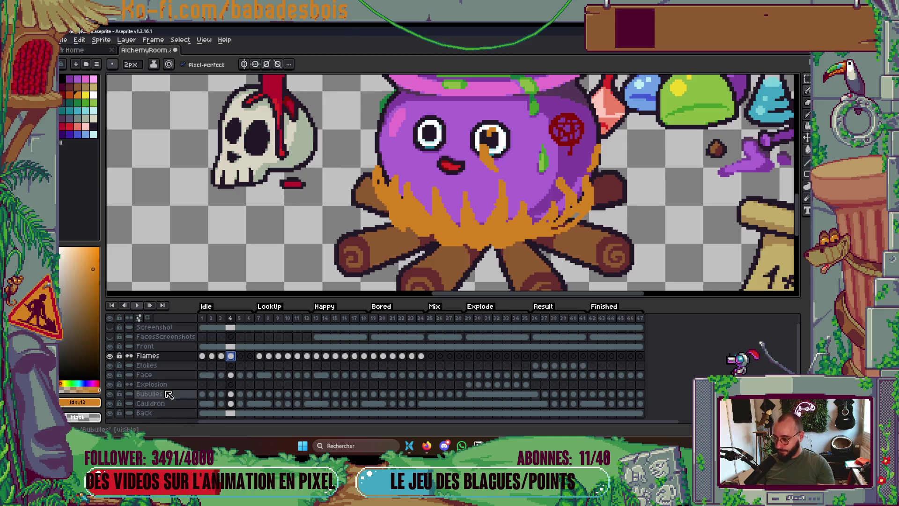
pyautogui.keyDown('alt'); pyautogui.click(109, 356); pyautogui.keyUp('alt')
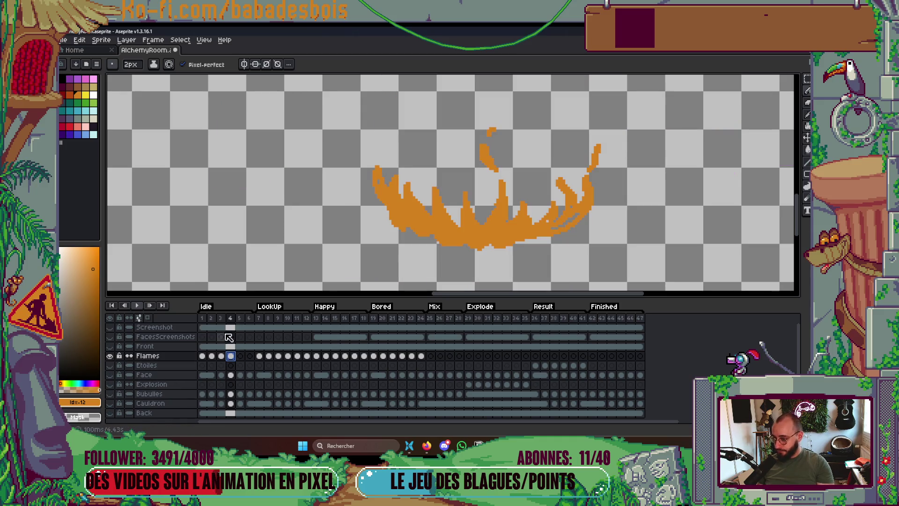
# Turn onion skinning back on and frame the flames on frame 4.
pyautogui.click(148, 318)
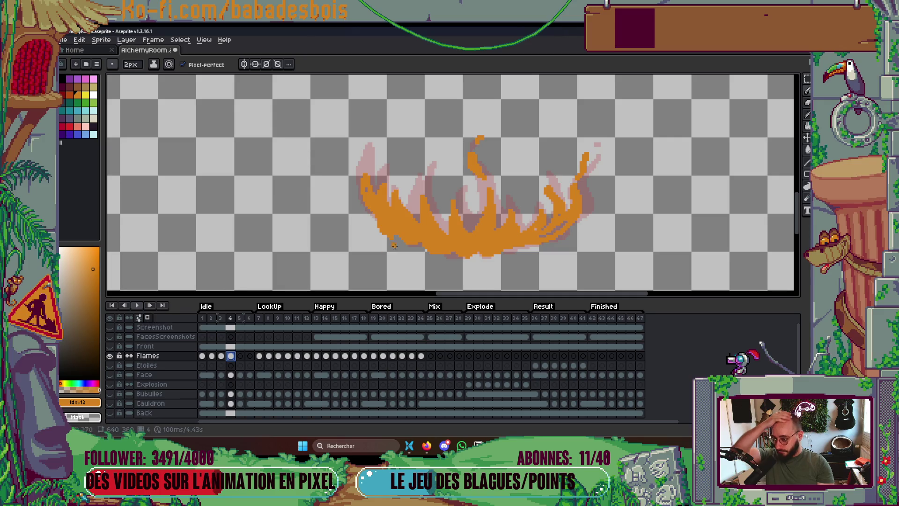
pyautogui.scroll(2, 416, 240)
pyautogui.moveTo(416, 240); pyautogui.dragTo(412, 240)
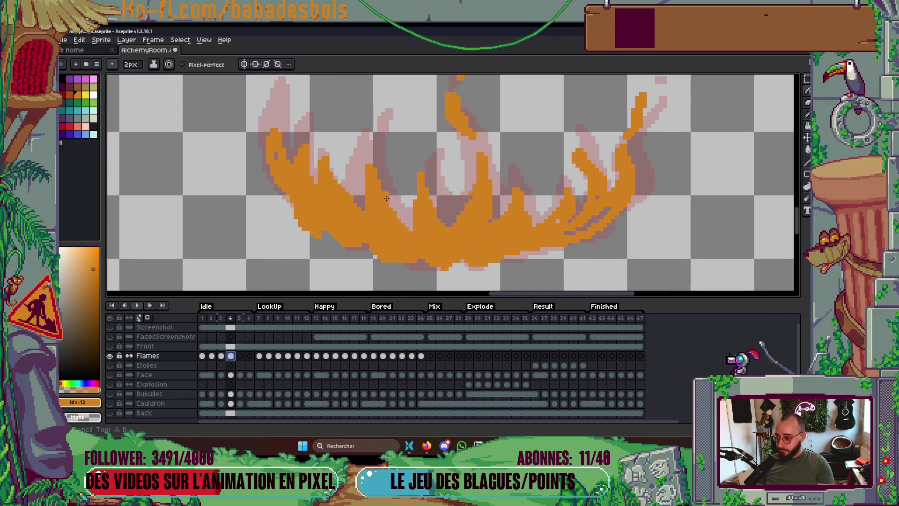
pyautogui.moveTo(405, 196); pyautogui.dragTo(415, 198)
pyautogui.press('Left')
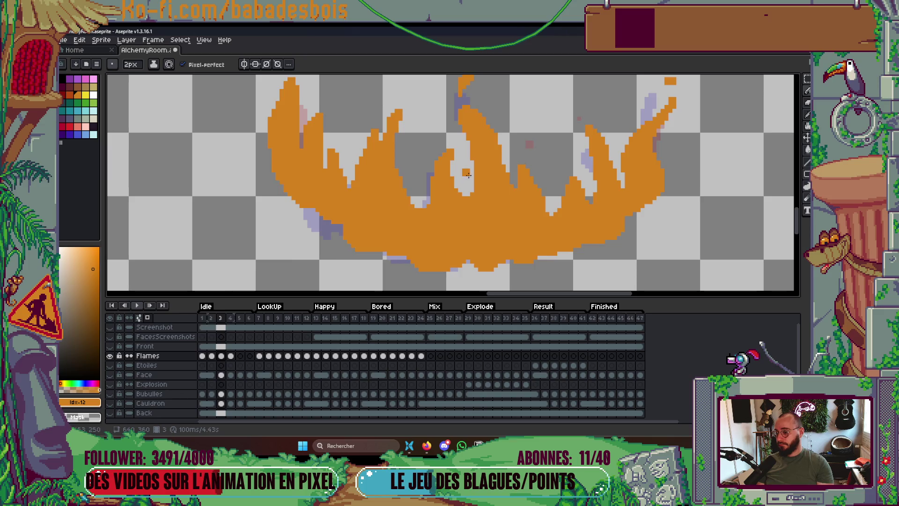
pyautogui.press('Right')
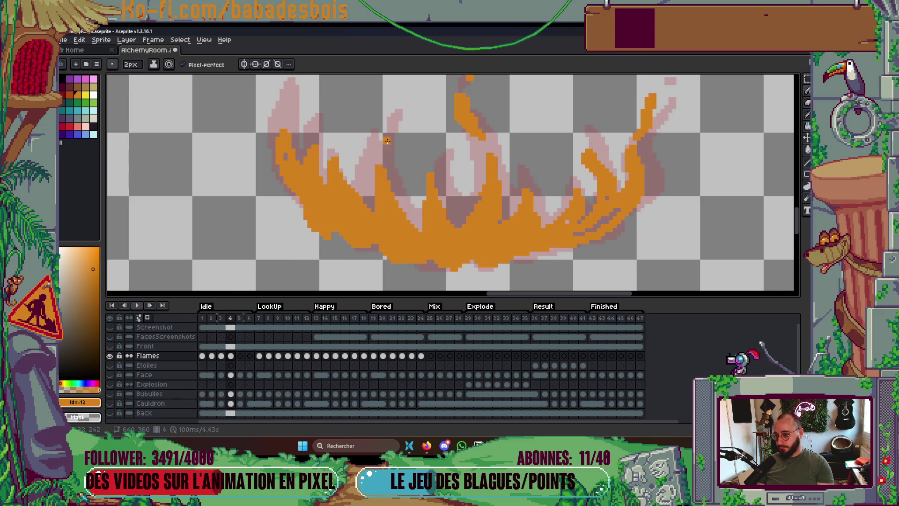
# Undo stray pixels and add orange pixels to a spike tip, the flame body, and the right tail.
pyautogui.hotkey('ctrl', 'z')
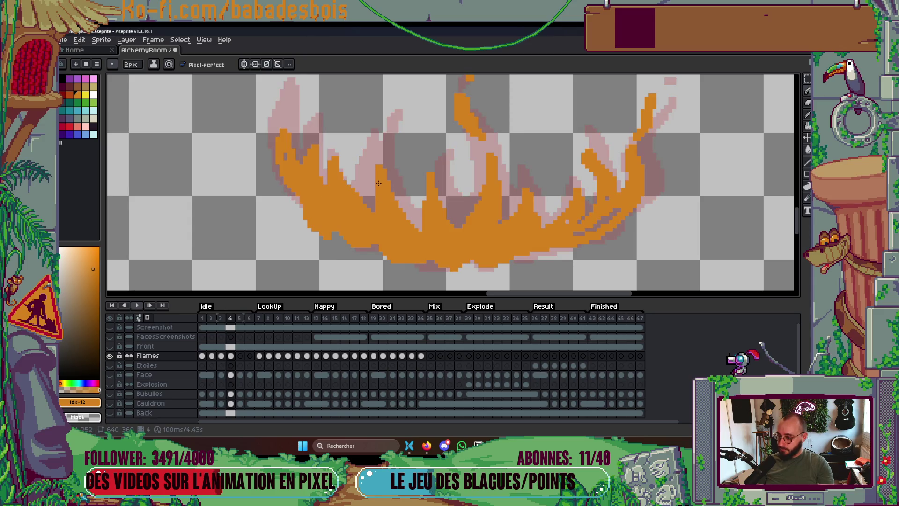
pyautogui.click(388, 161)
pyautogui.moveTo(376, 179); pyautogui.dragTo(375, 190)
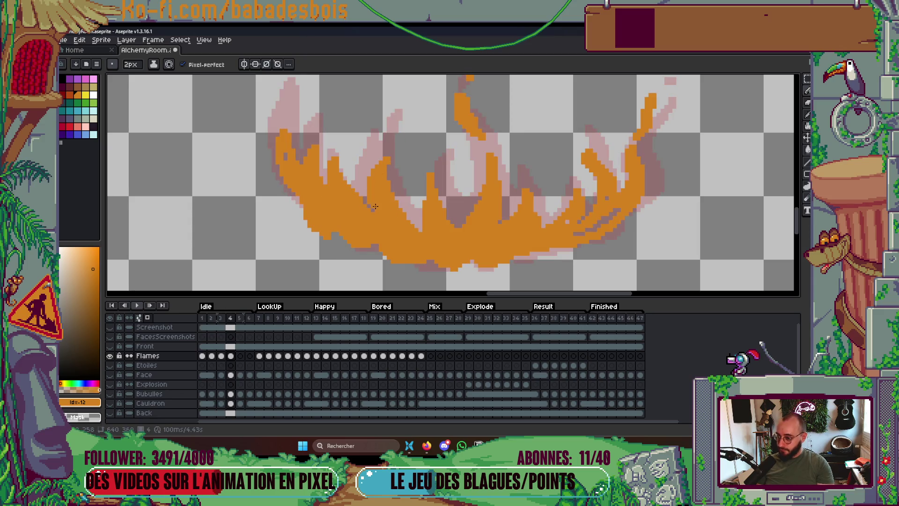
pyautogui.moveTo(607, 220); pyautogui.dragTo(620, 211)
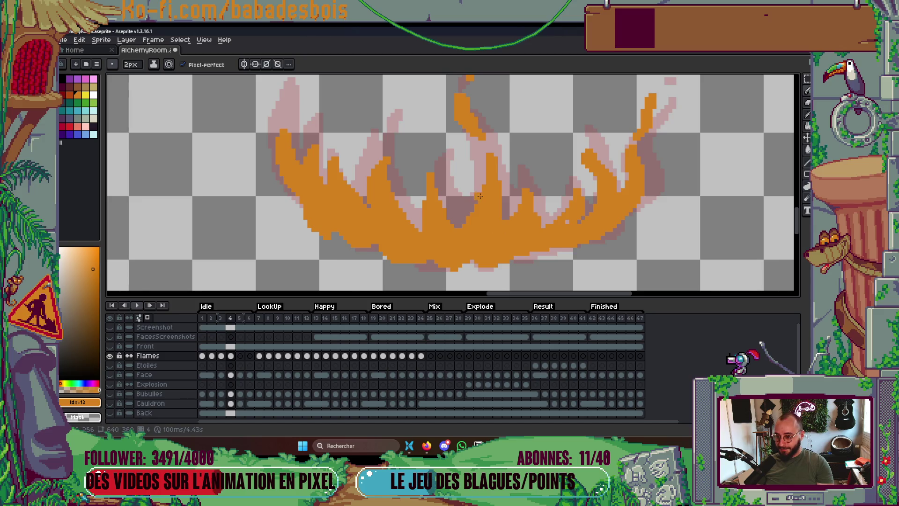
# Step through frames 7, 9 and 5, then play the animation to review the flames.
pyautogui.scroll(-2, 521, 186)
pyautogui.press('Right')
pyautogui.press('Right')
pyautogui.press('Right')
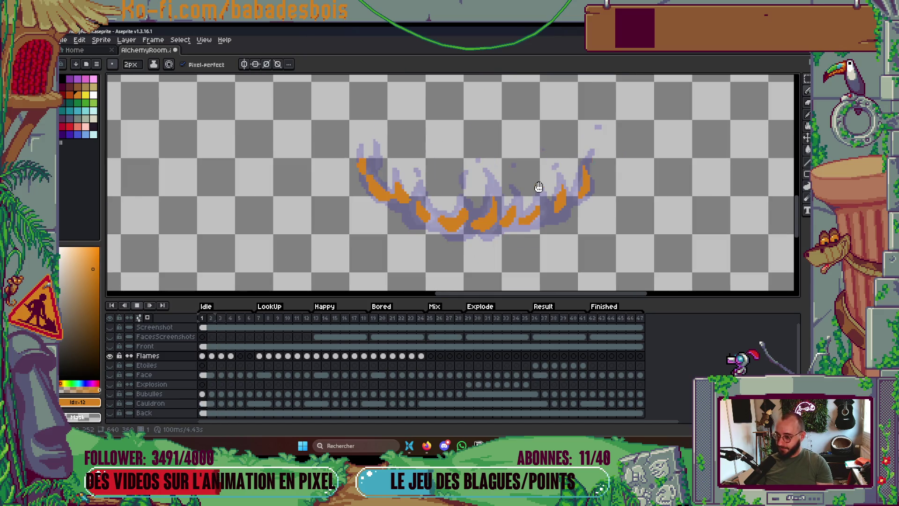
pyautogui.press('Right')
pyautogui.press('Right')
pyautogui.press('Left')
pyautogui.press('Left')
pyautogui.press('Left')
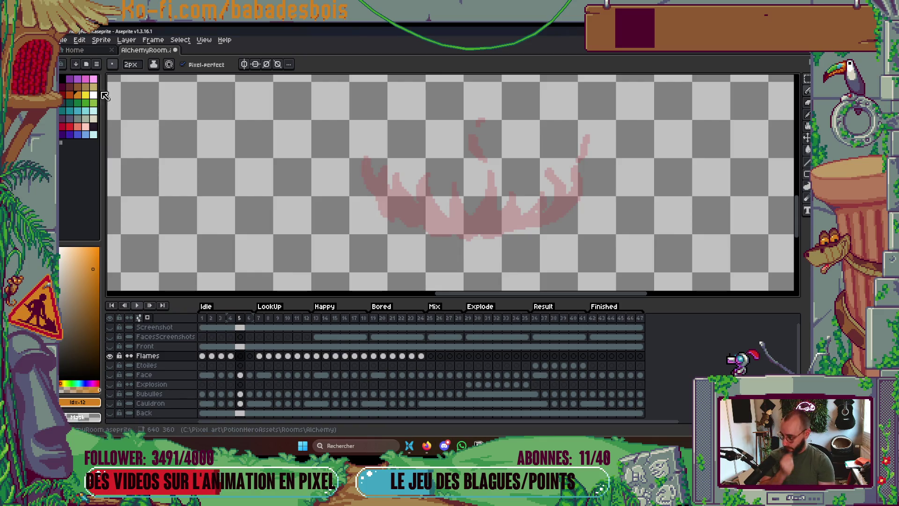
pyautogui.press('Return')
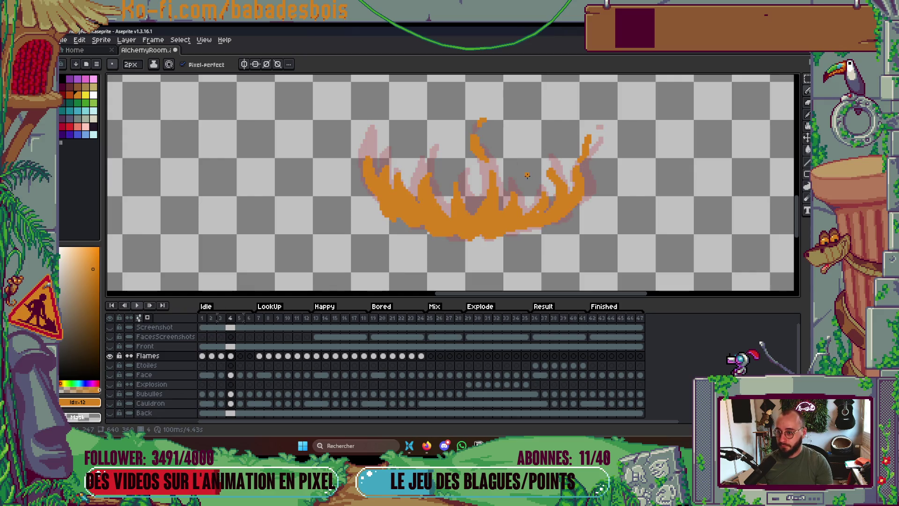
# Draw several short curving orange flame strokes and a dot on frame 5.
pyautogui.press('Return')
pyautogui.scroll(2, 475, 140)
pyautogui.moveTo(468, 117); pyautogui.dragTo(459, 138)
pyautogui.click(492, 191)
pyautogui.moveTo(485, 167); pyautogui.dragTo(497, 196)
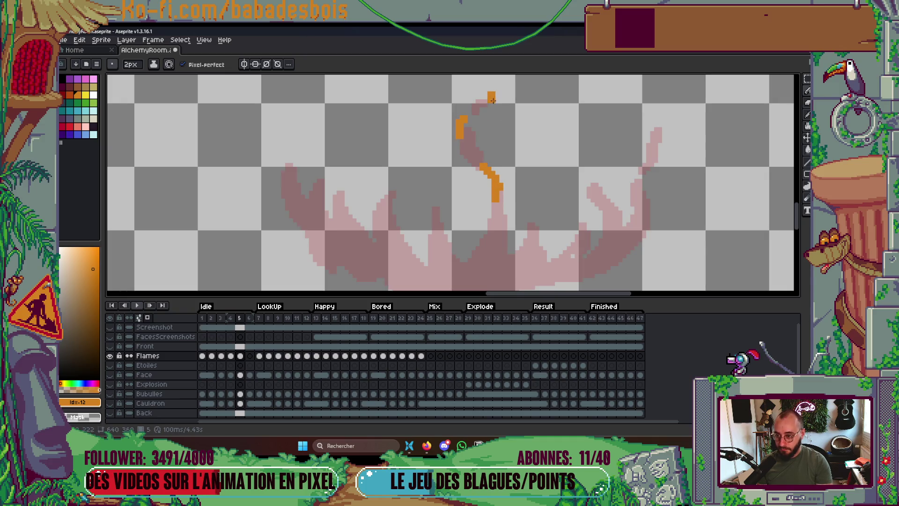
pyautogui.moveTo(506, 254); pyautogui.dragTo(522, 177)
pyautogui.moveTo(518, 137); pyautogui.dragTo(499, 174)
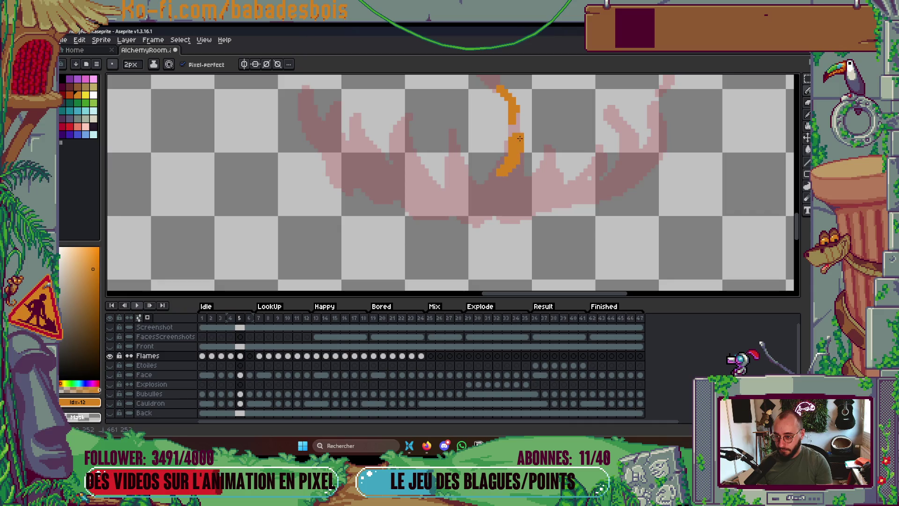
# Step back and forth through the flame frames, ending on frame 3.
pyautogui.press('Left')
pyautogui.scroll(-2, 552, 151)
pyautogui.press('Right')
pyautogui.press('Right')
pyautogui.press('Right')
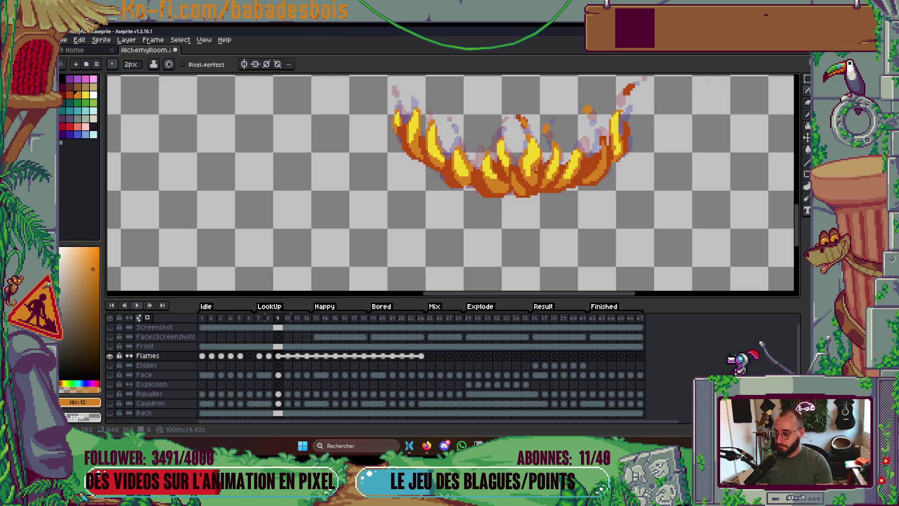
pyautogui.press('Left')
pyautogui.press('Left')
pyautogui.press('Left')
pyautogui.moveTo(519, 171); pyautogui.dragTo(511, 159)
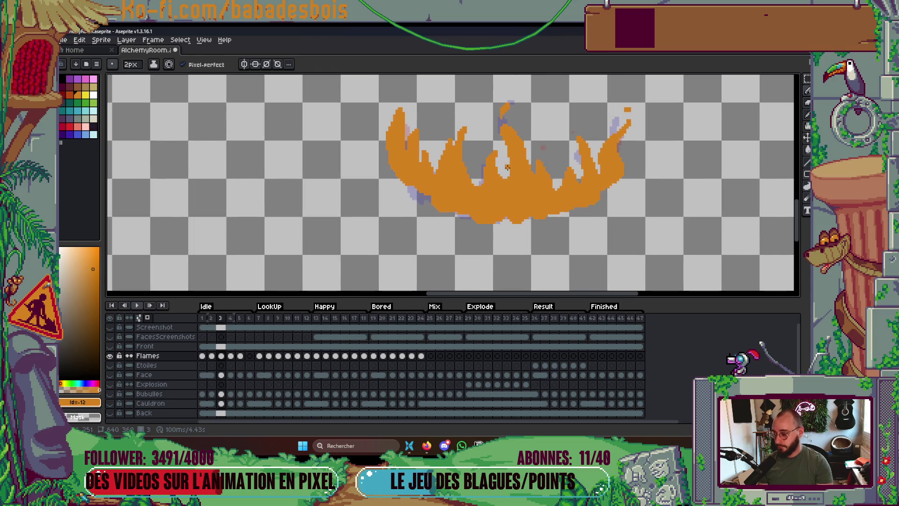
# Draw a new orange flame stroke on frame 4 and compare it against frame 3.
pyautogui.press('Right')
pyautogui.scroll(1, 457, 134)
pyautogui.moveTo(469, 131)
pyautogui.mouseDown()
pyautogui.moveTo(477, 118)
pyautogui.moveTo(467, 131)
pyautogui.moveTo(498, 187)
pyautogui.mouseUp()
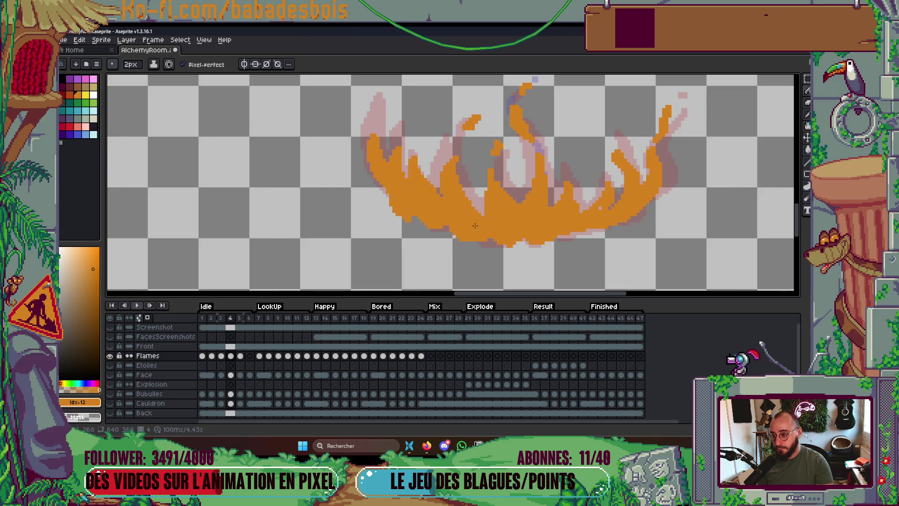
pyautogui.press('Left')
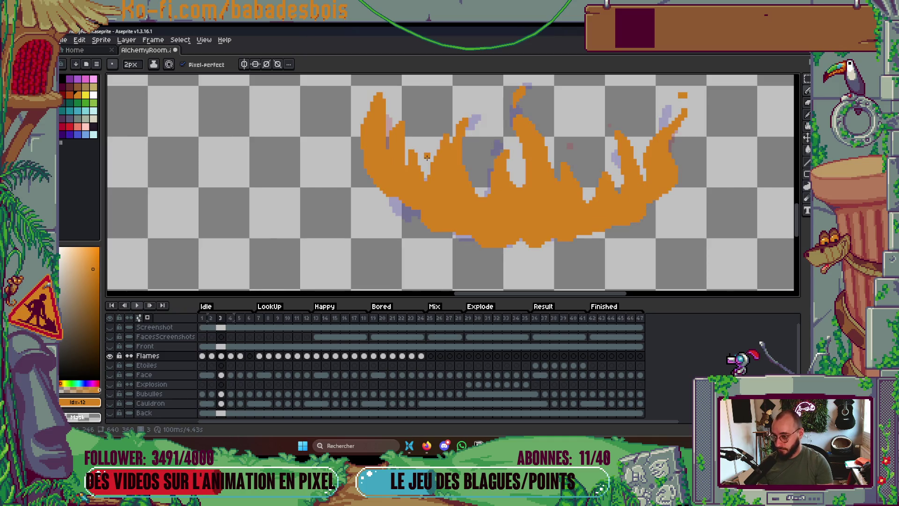
pyautogui.press('Right')
pyautogui.press('Left')
pyautogui.press('Right')
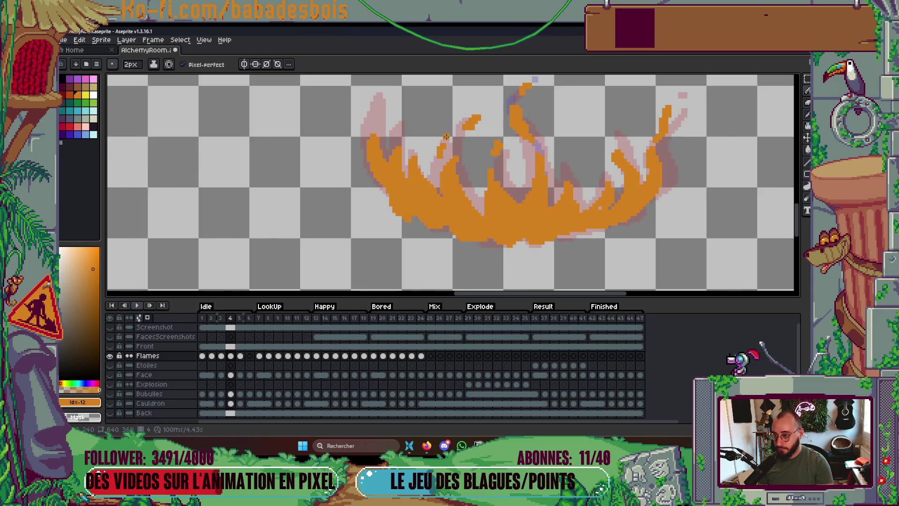
# Add thin orange flame tongues on the left, undo a stray right-edge curl, and play the animation.
pyautogui.moveTo(444, 134); pyautogui.dragTo(446, 151)
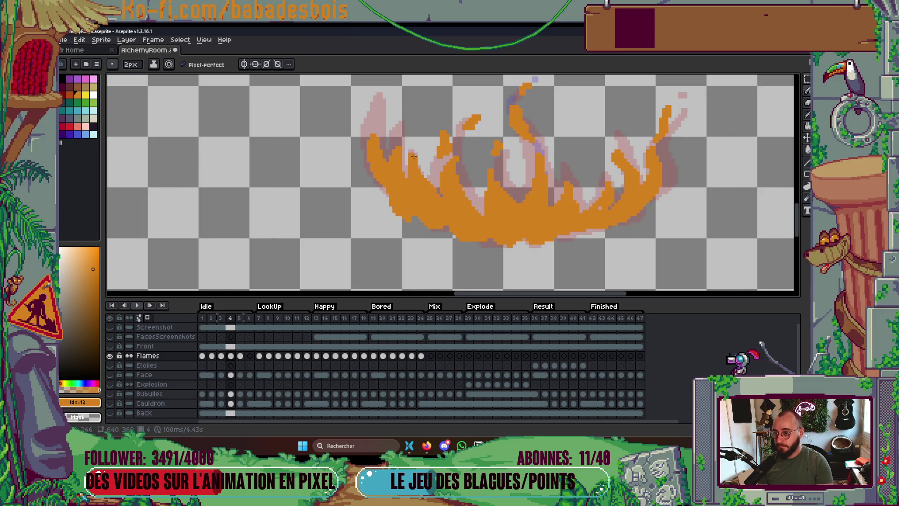
pyautogui.moveTo(414, 123)
pyautogui.mouseDown()
pyautogui.moveTo(396, 144)
pyautogui.moveTo(380, 100)
pyautogui.mouseUp()
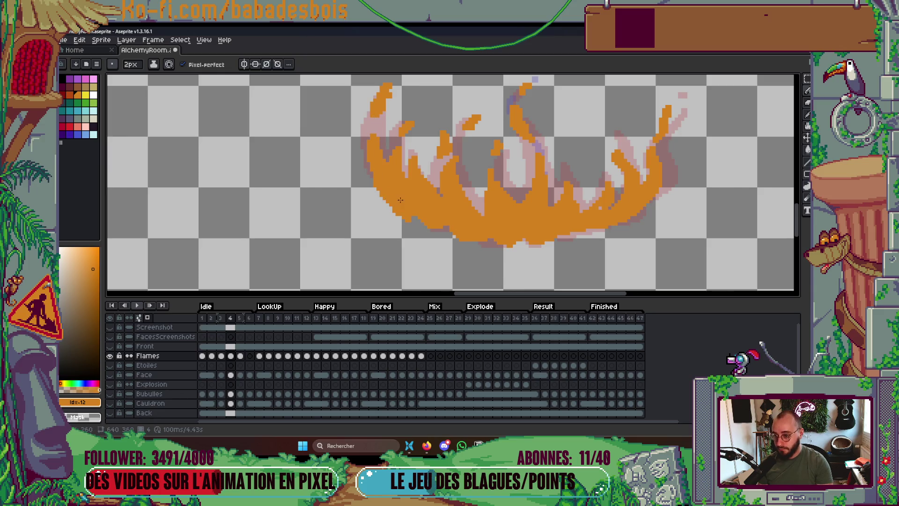
pyautogui.scroll(-1, 500, 202)
pyautogui.scroll(1, 501, 201)
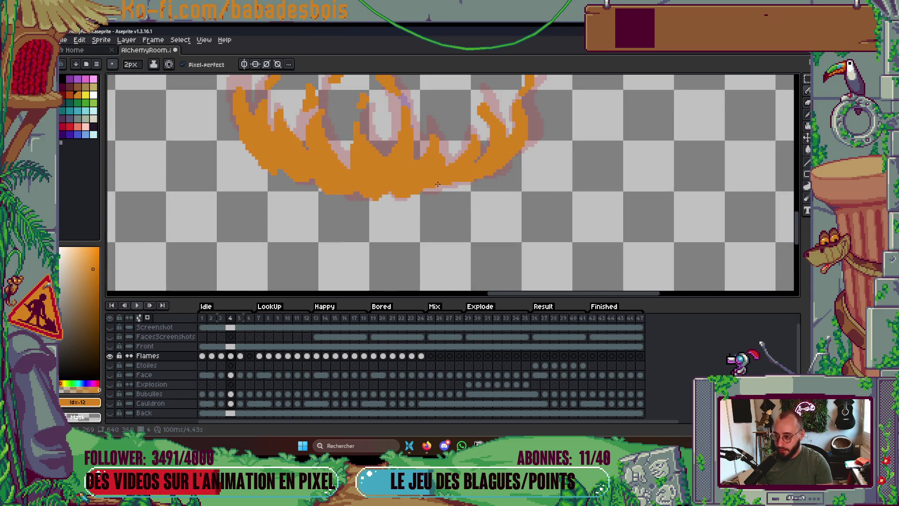
pyautogui.moveTo(496, 172)
pyautogui.mouseDown()
pyautogui.moveTo(510, 169)
pyautogui.moveTo(496, 177)
pyautogui.mouseUp()
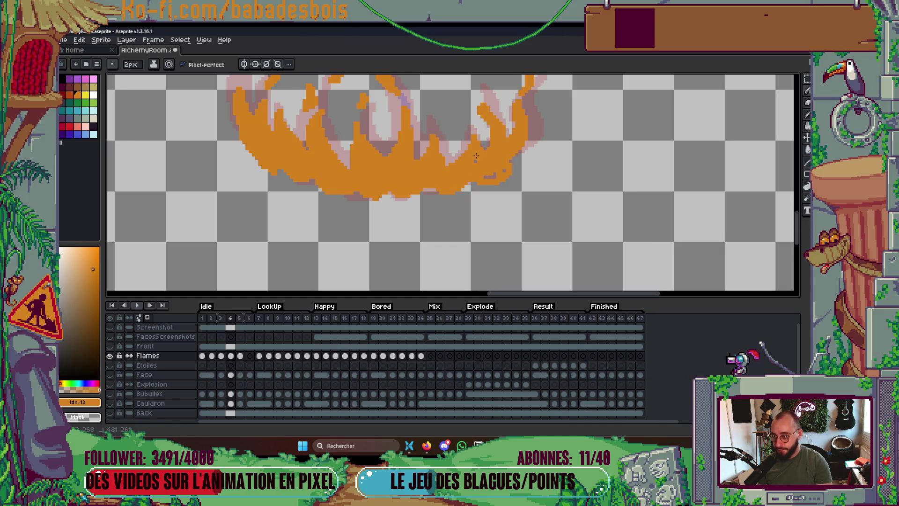
pyautogui.hotkey('ctrl', 'z')
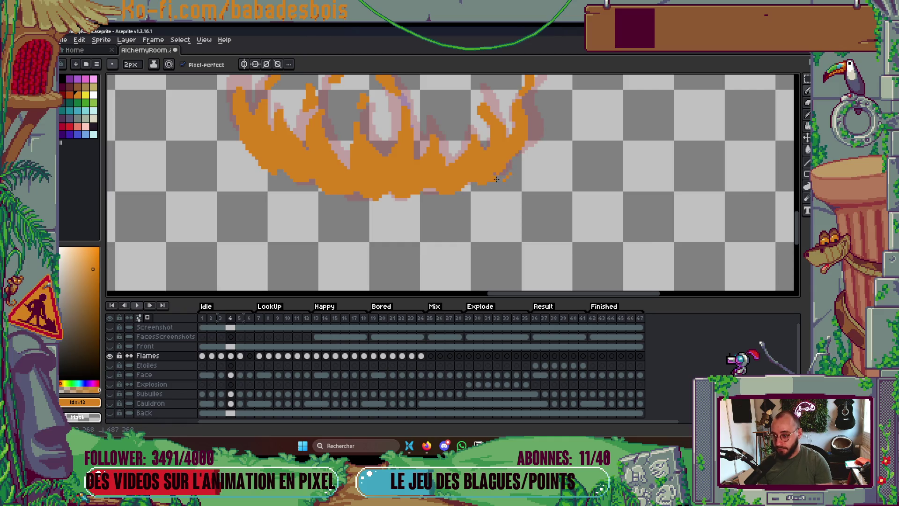
pyautogui.scroll(-3, 516, 171)
pyautogui.press('Return')
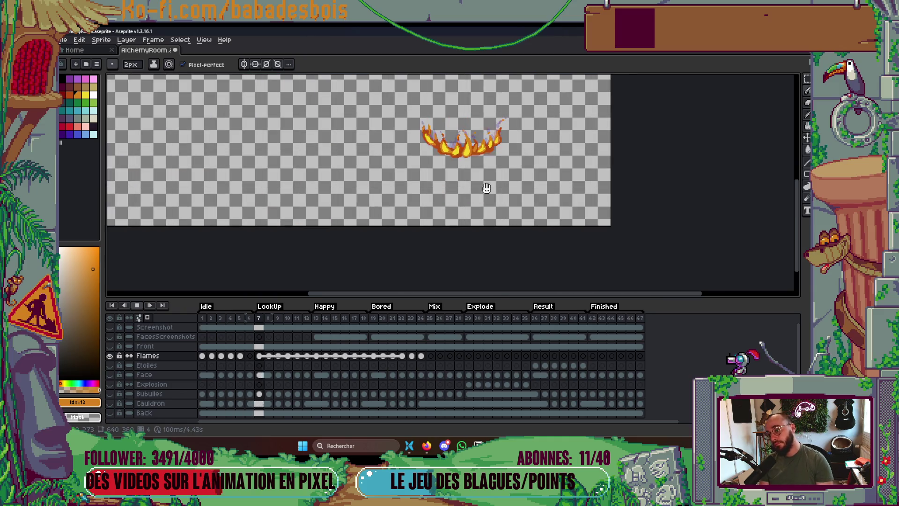
pyautogui.click(155, 327)
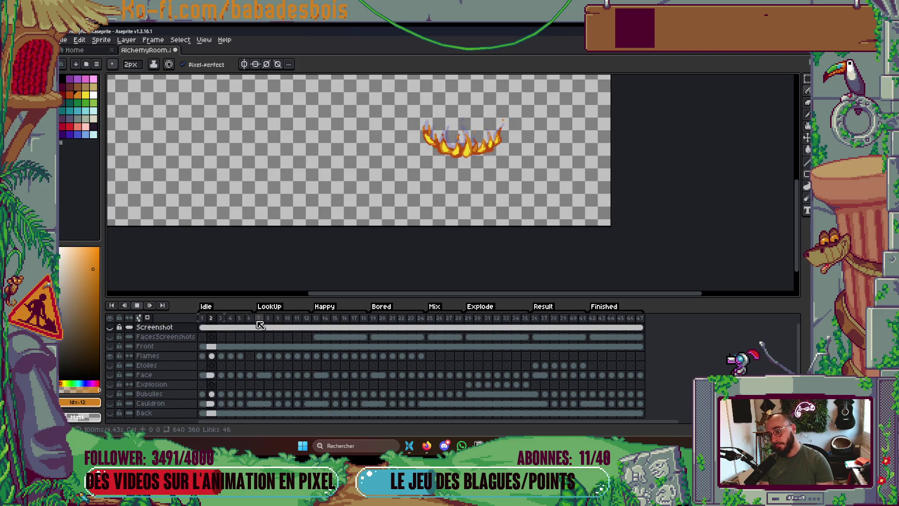
# Stop playback and go to frame 5 with the Flames layer active.
pyautogui.press('Return')
pyautogui.click(240, 336)
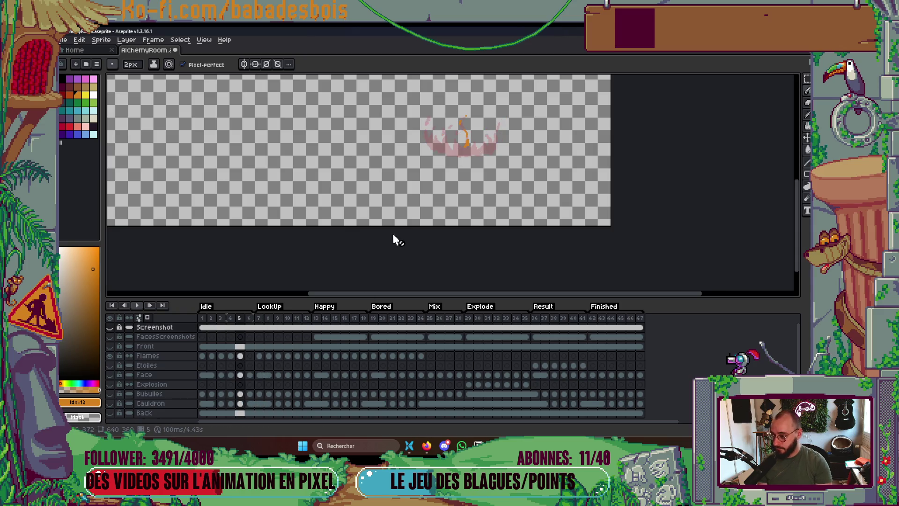
pyautogui.scroll(4, 474, 144)
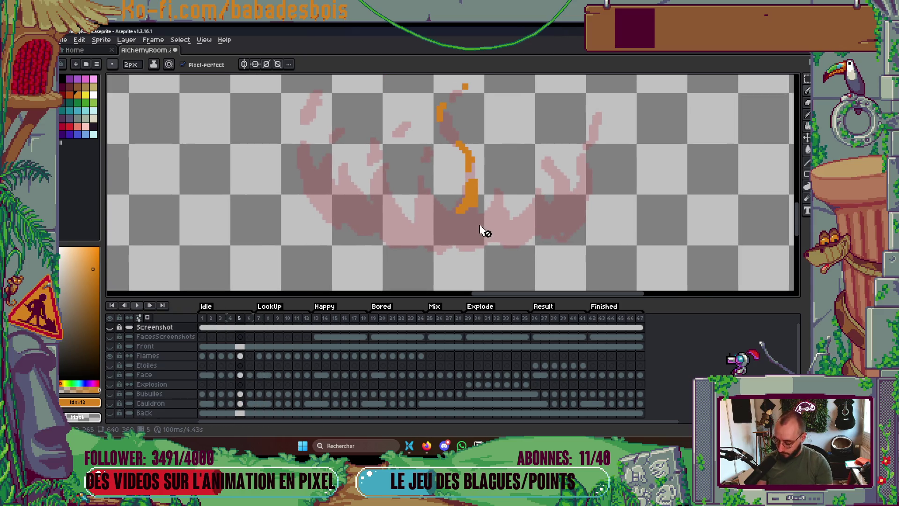
pyautogui.keyDown('ctrl'); pyautogui.click(471, 164); pyautogui.keyUp('ctrl')
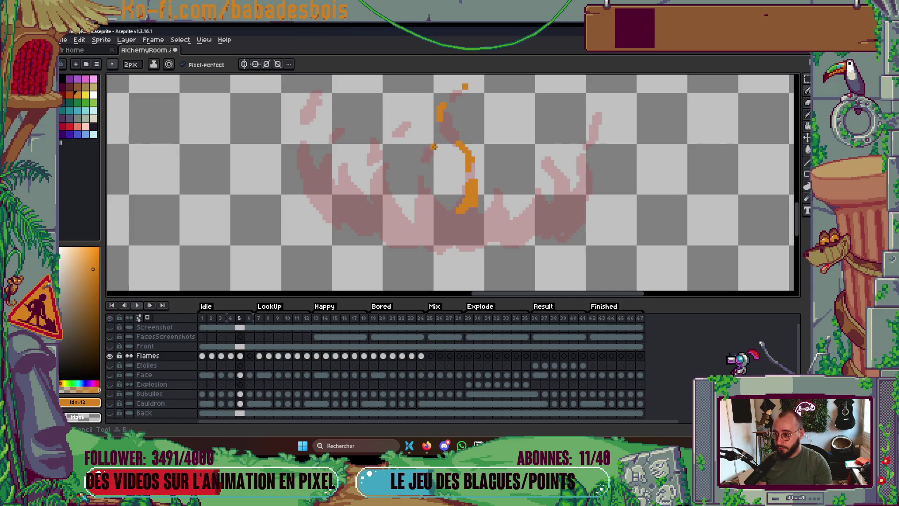
# Dot and stroke orange pixels across frame 5's flame tongues.
pyautogui.click(411, 123)
pyautogui.click(374, 136)
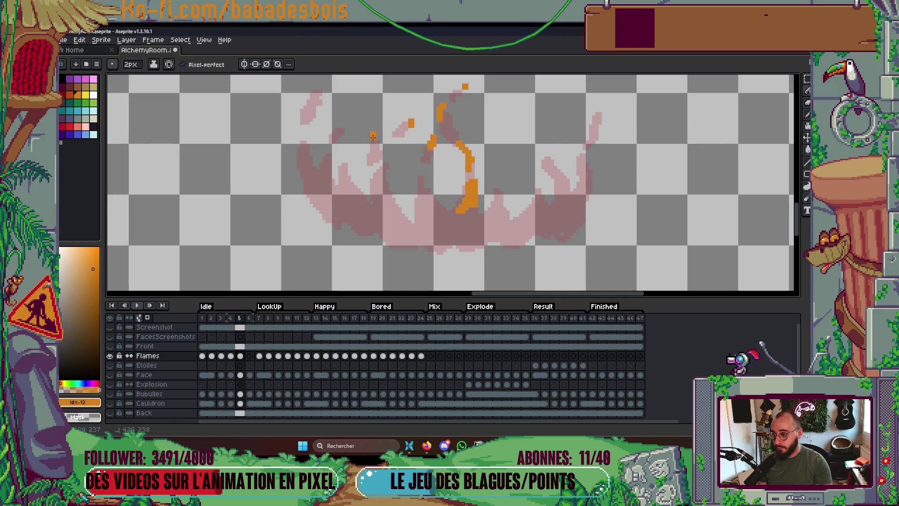
pyautogui.click(341, 125)
pyautogui.moveTo(343, 125); pyautogui.dragTo(354, 126)
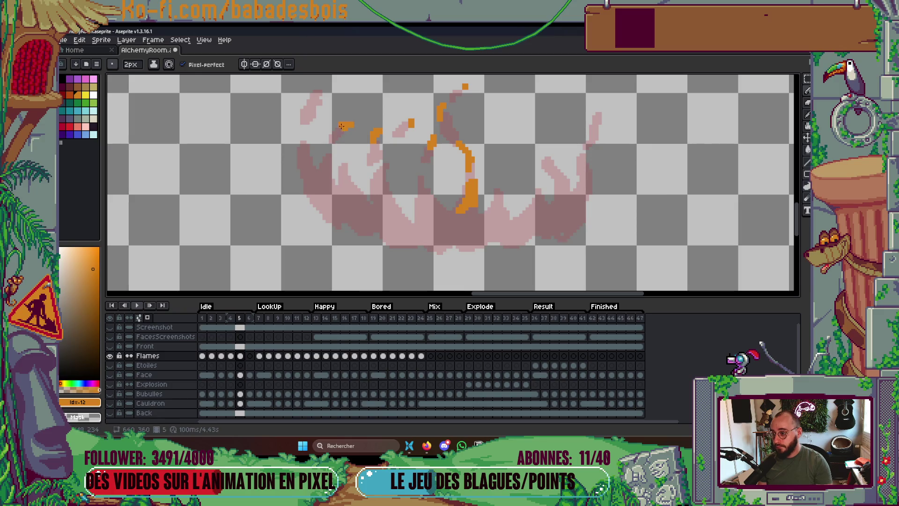
pyautogui.moveTo(322, 93); pyautogui.dragTo(318, 98)
pyautogui.moveTo(595, 106); pyautogui.dragTo(592, 120)
pyautogui.click(549, 150)
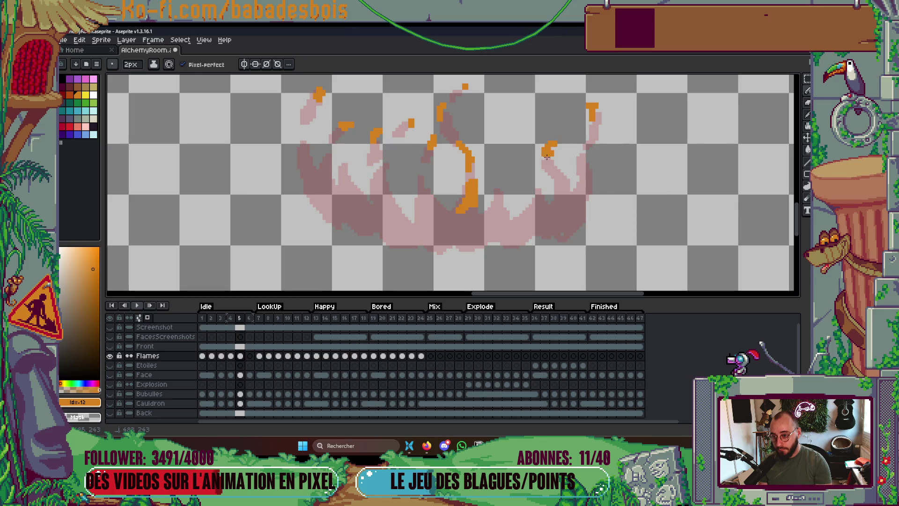
pyautogui.moveTo(517, 217); pyautogui.dragTo(525, 192)
pyautogui.moveTo(505, 146); pyautogui.dragTo(507, 161)
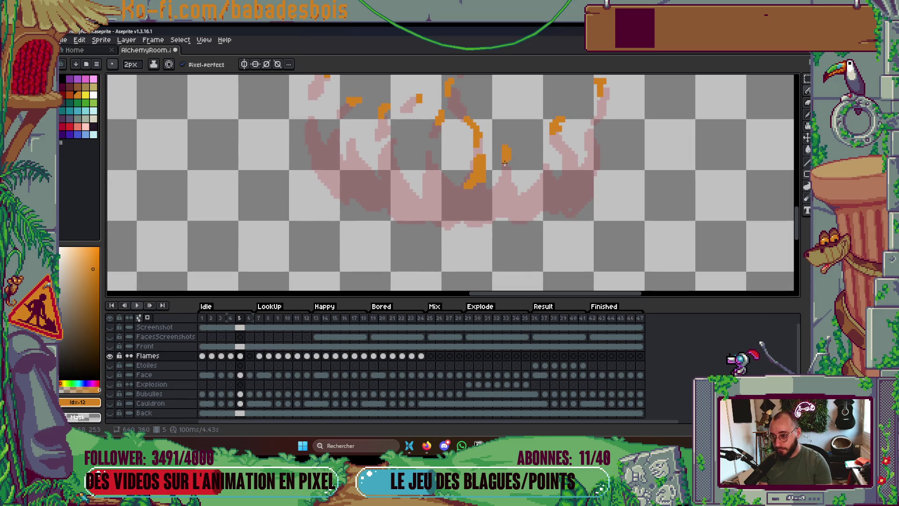
pyautogui.moveTo(383, 163); pyautogui.dragTo(386, 200)
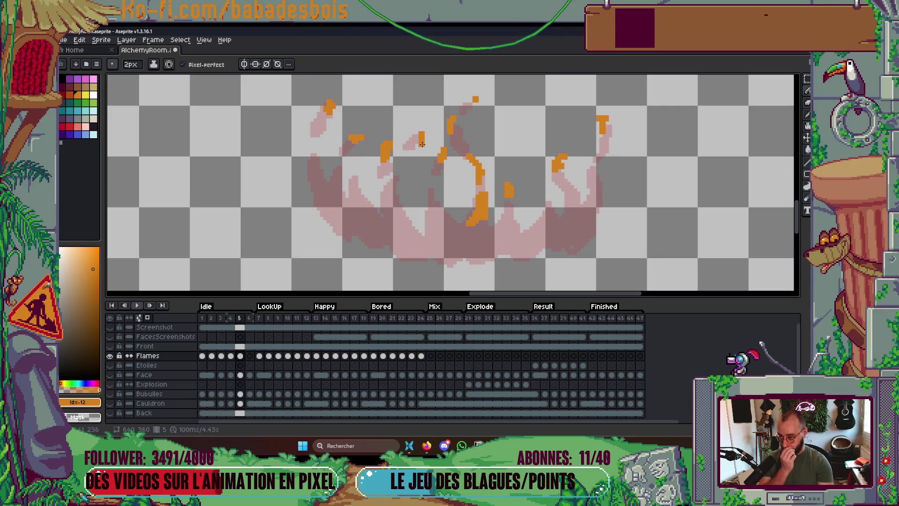
pyautogui.moveTo(418, 137); pyautogui.dragTo(427, 142)
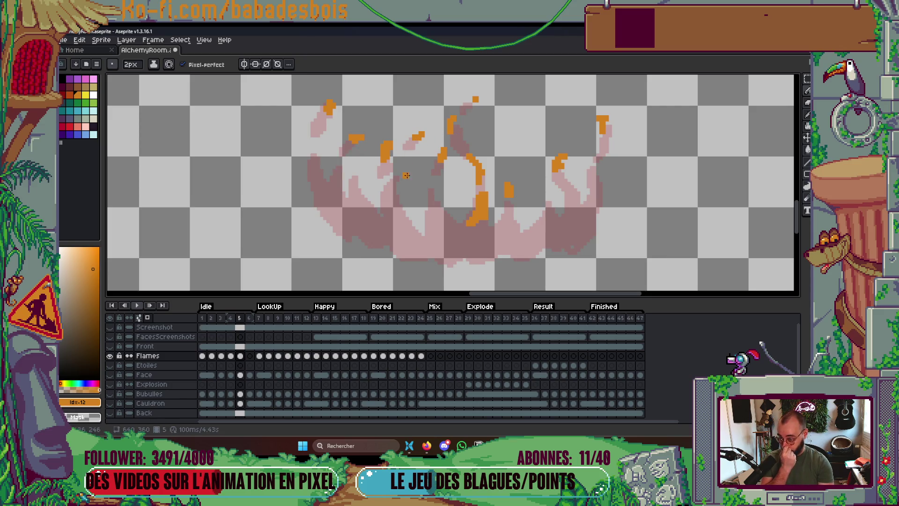
pyautogui.scroll(-3, 468, 187)
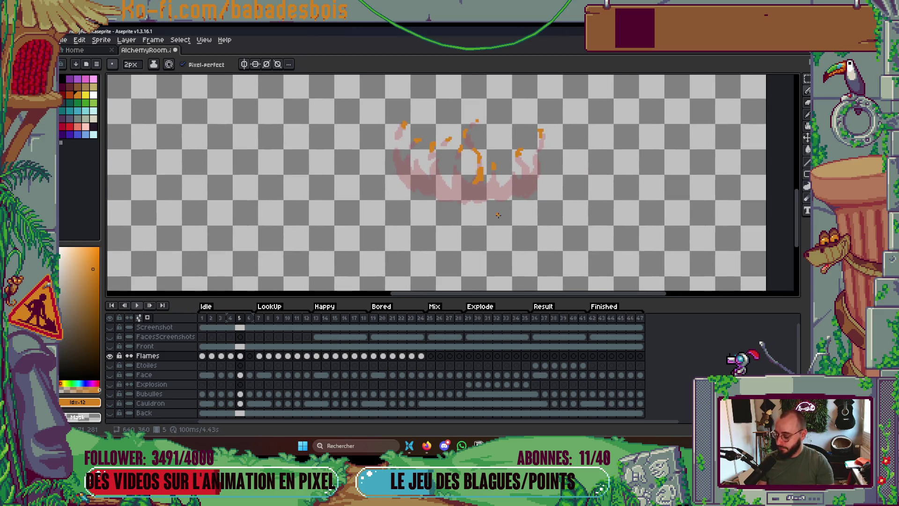
# Preview the animation, then compare frame 5 against the fuller frame 4.
pyautogui.press('Return')
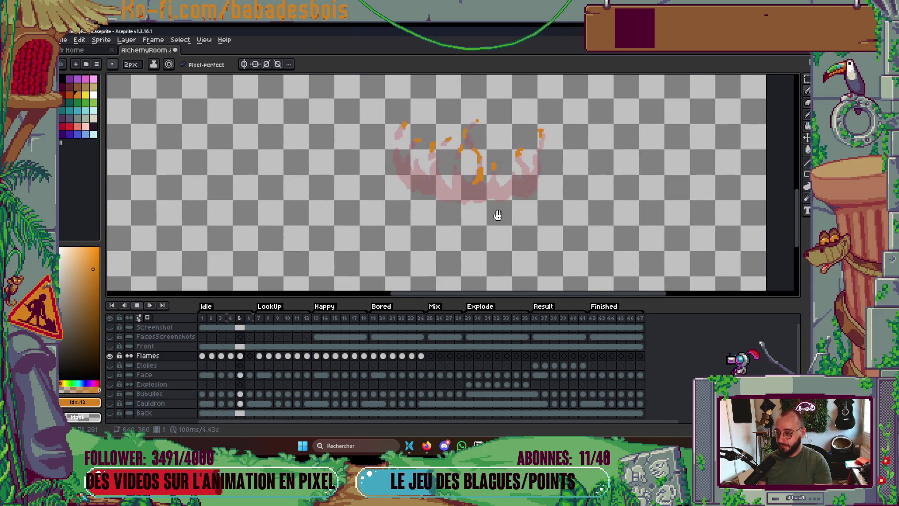
pyautogui.press('Return')
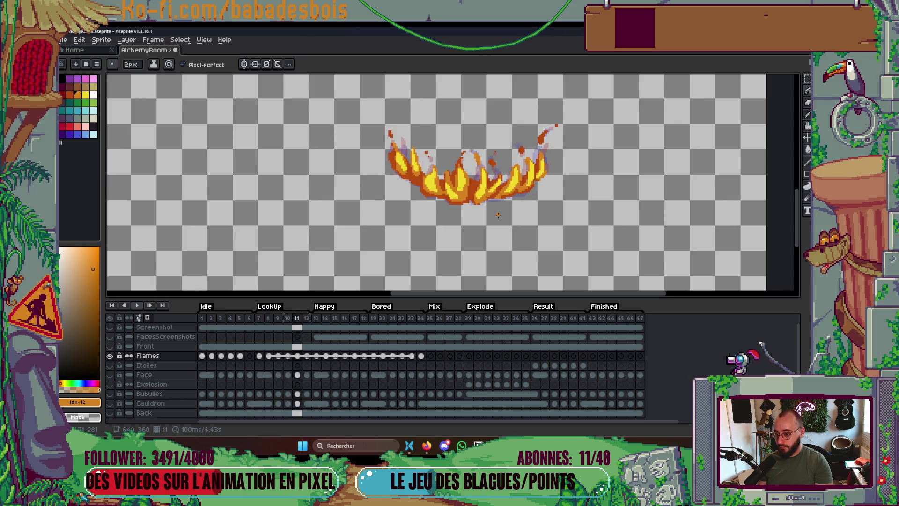
pyautogui.press('Return')
pyautogui.press('Left')
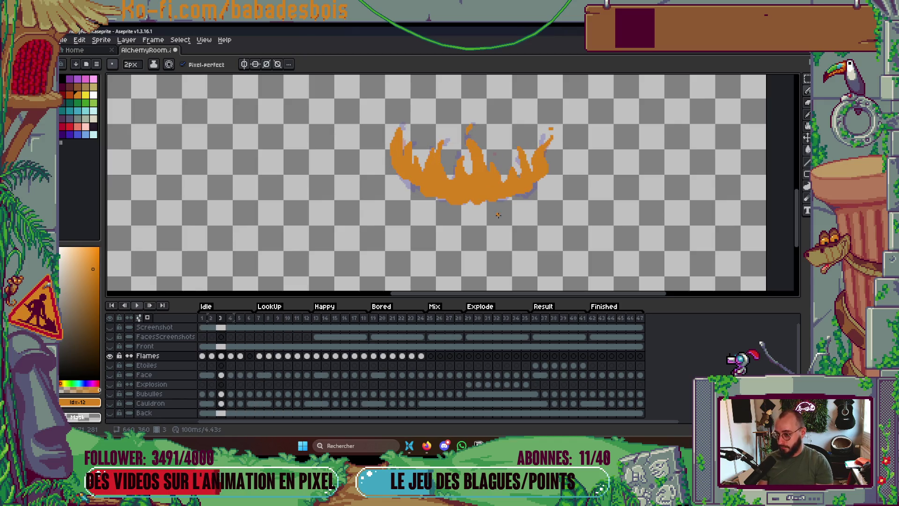
pyautogui.press('Right')
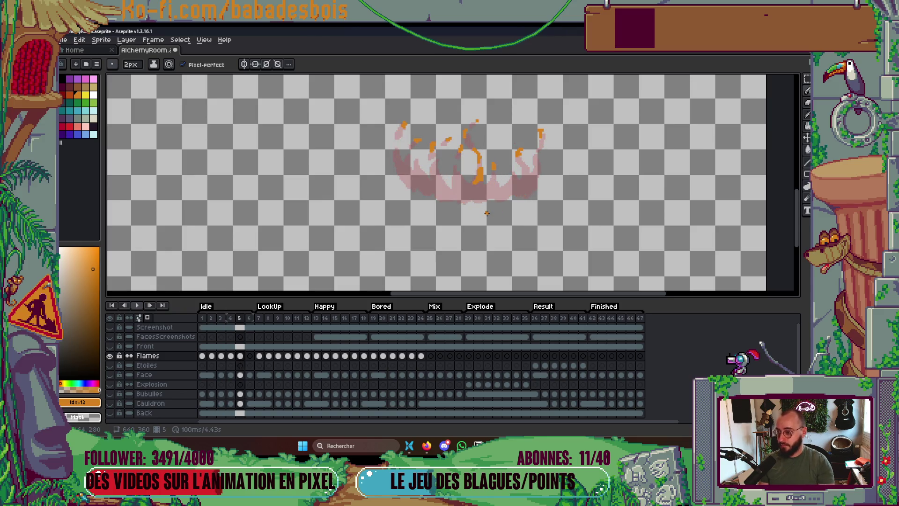
pyautogui.press('Left')
pyautogui.press('Right')
pyautogui.scroll(3, 413, 139)
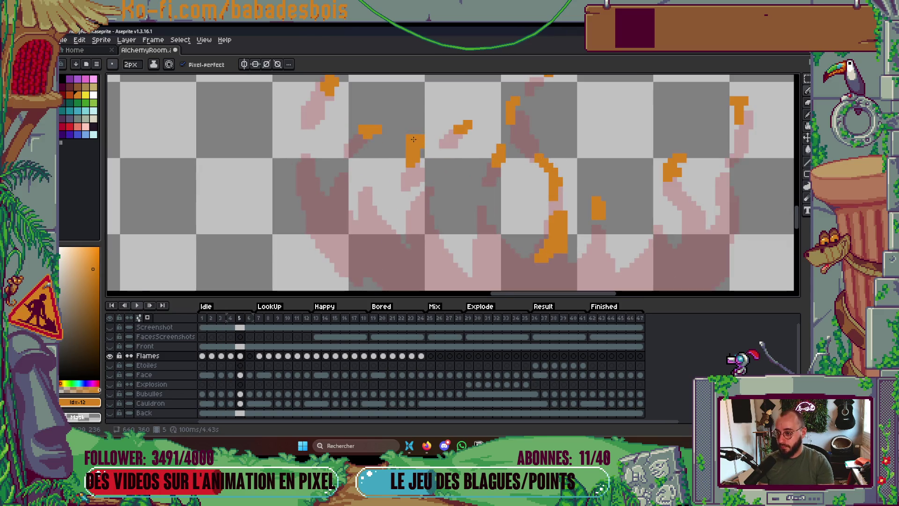
# Extend a frame 5 flame stroke in orange, undoing the leftward widening and a misplaced block.
pyautogui.click(387, 140)
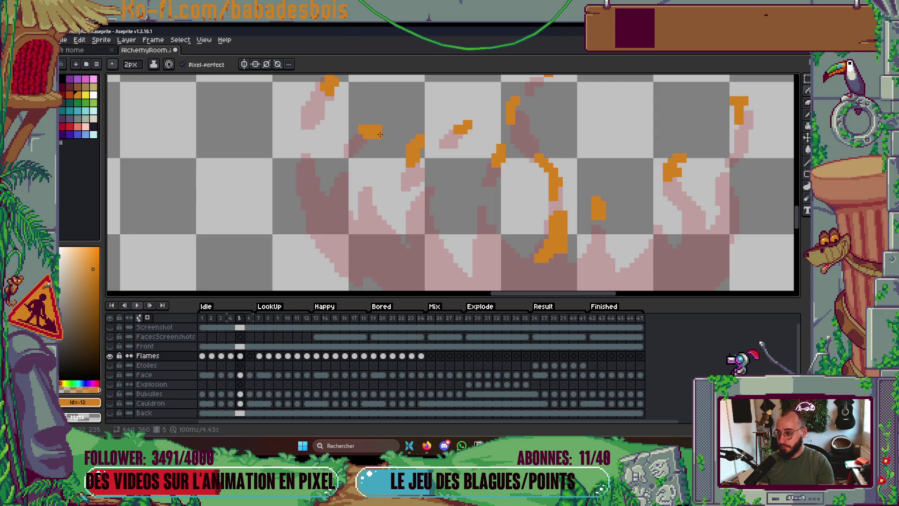
pyautogui.moveTo(357, 128); pyautogui.dragTo(364, 134)
pyautogui.hotkey('ctrl', 'z')
pyautogui.scroll(-3, 376, 133)
pyautogui.scroll(3, 412, 138)
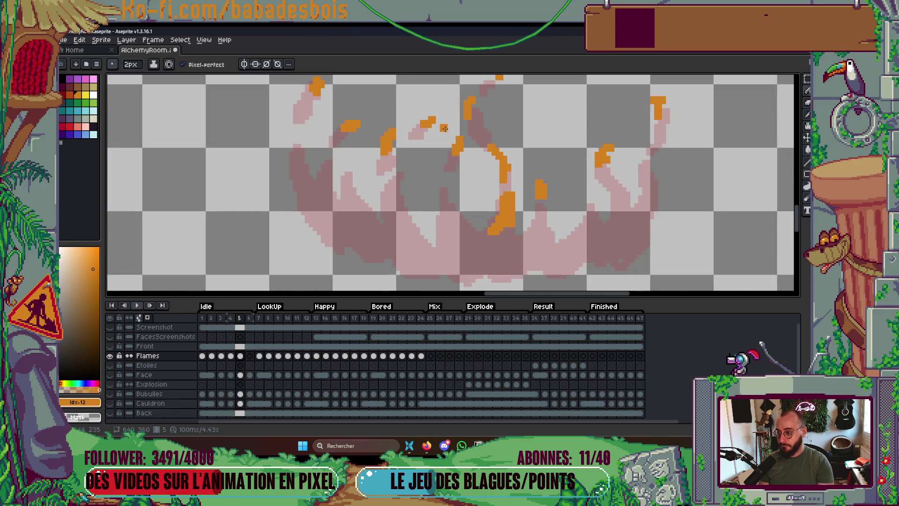
pyautogui.click(445, 115)
pyautogui.hotkey('ctrl', 'z')
pyautogui.press('Left')
pyautogui.press('Right')
# Try orange blocks and pixels on the right flame stroke, undoing each misplaced mark.
pyautogui.click(478, 138)
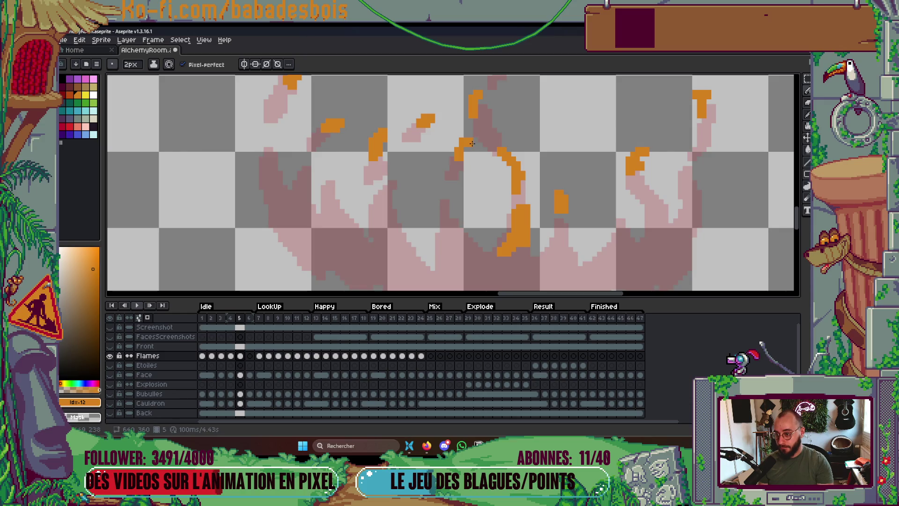
pyautogui.hotkey('ctrl', 'z')
pyautogui.press('Left')
pyautogui.press('Right')
pyautogui.click(525, 183)
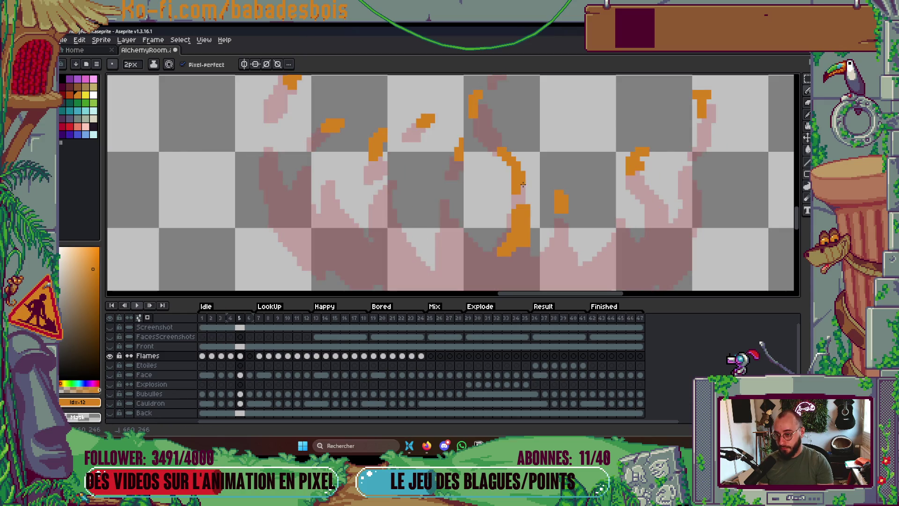
pyautogui.hotkey('ctrl', 'z')
pyautogui.click(498, 147)
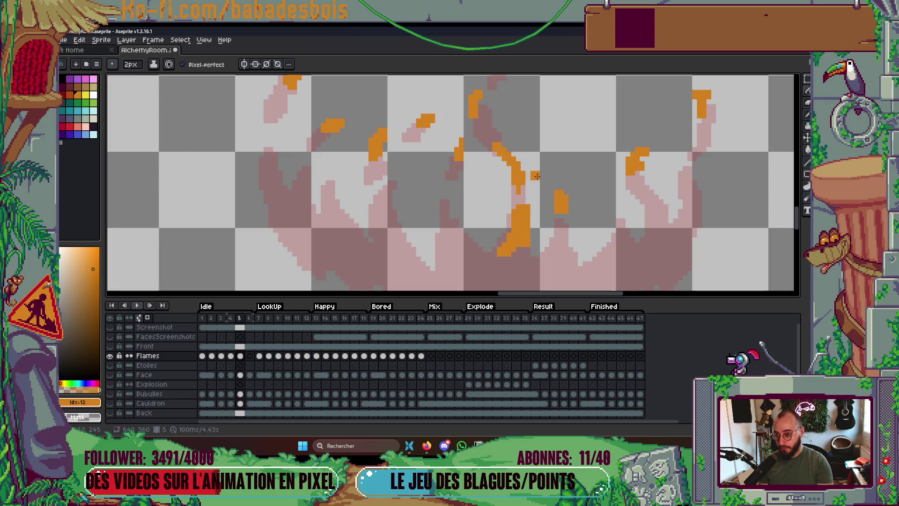
pyautogui.hotkey('ctrl', 'z')
pyautogui.scroll(-1, 558, 223)
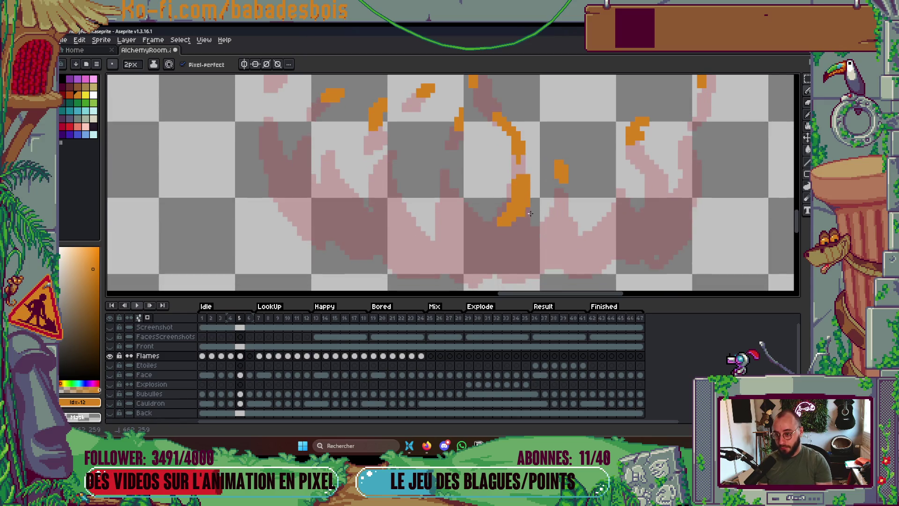
pyautogui.hotkey('ctrl', 'z')
# Redraw the stroke's bottom, reshape the right flame stroke, set the brush to 1px, and play.
pyautogui.moveTo(496, 227); pyautogui.dragTo(516, 222)
pyautogui.scroll(3, 505, 192)
pyautogui.hscroll(2, 504, 192)
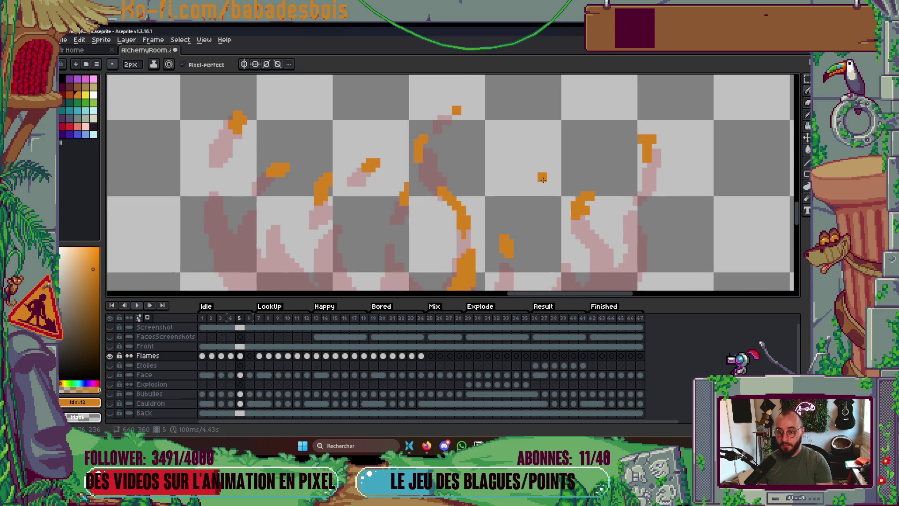
pyautogui.moveTo(655, 140); pyautogui.dragTo(654, 157)
pyautogui.scroll(-5, 638, 96)
pyautogui.scroll(5, 427, 116)
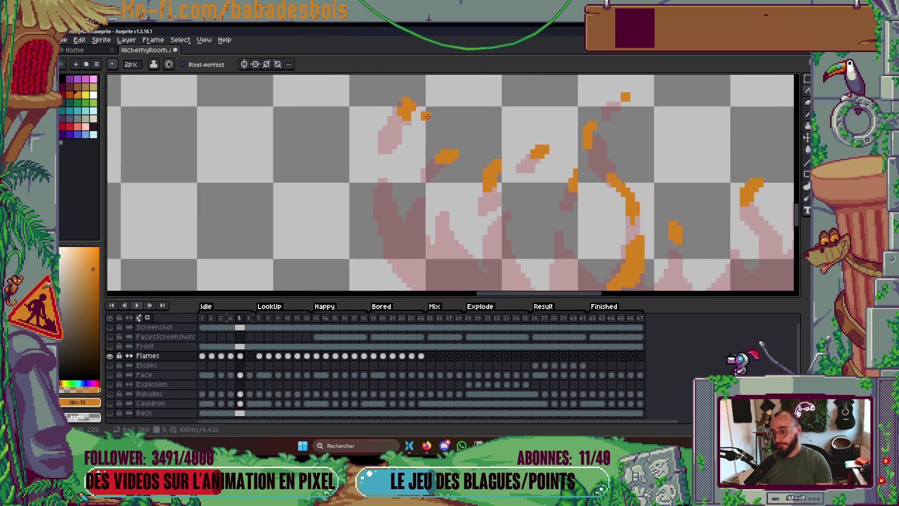
pyautogui.scroll(-2, 420, 108)
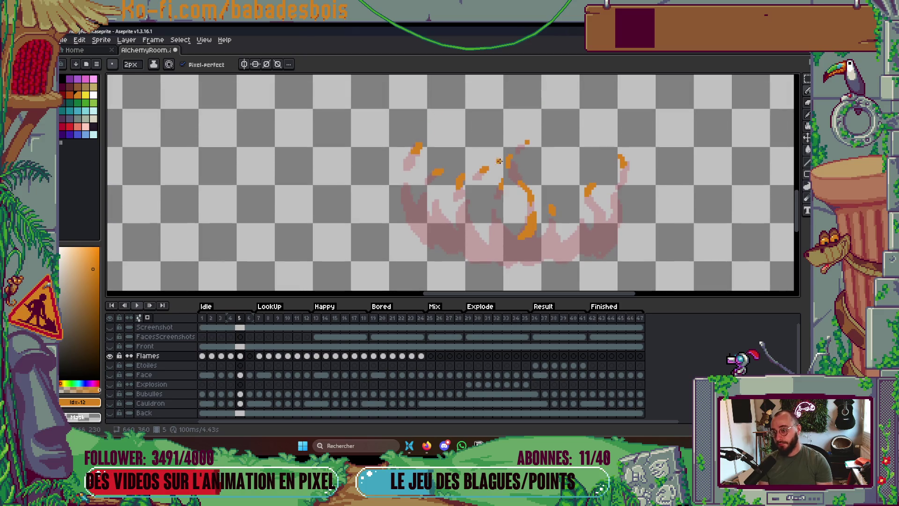
pyautogui.scroll(2, 534, 171)
pyautogui.press('-')
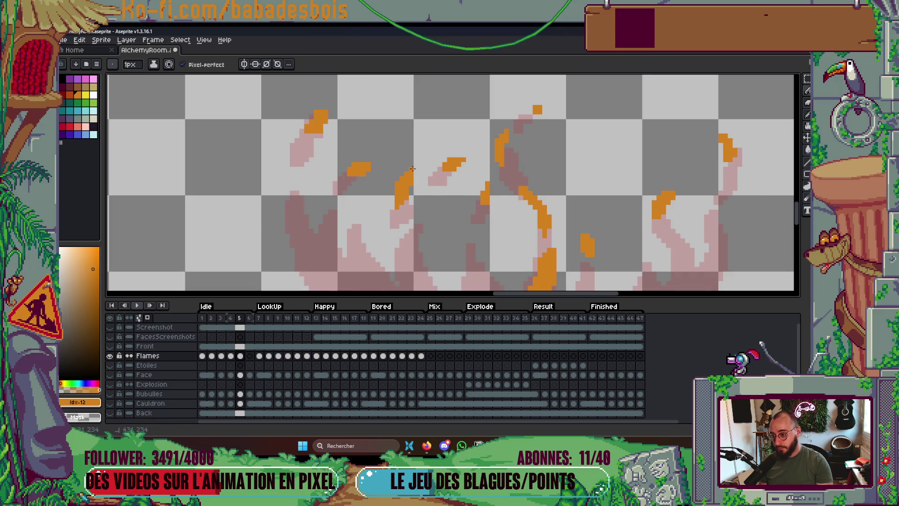
pyautogui.scroll(-2, 368, 168)
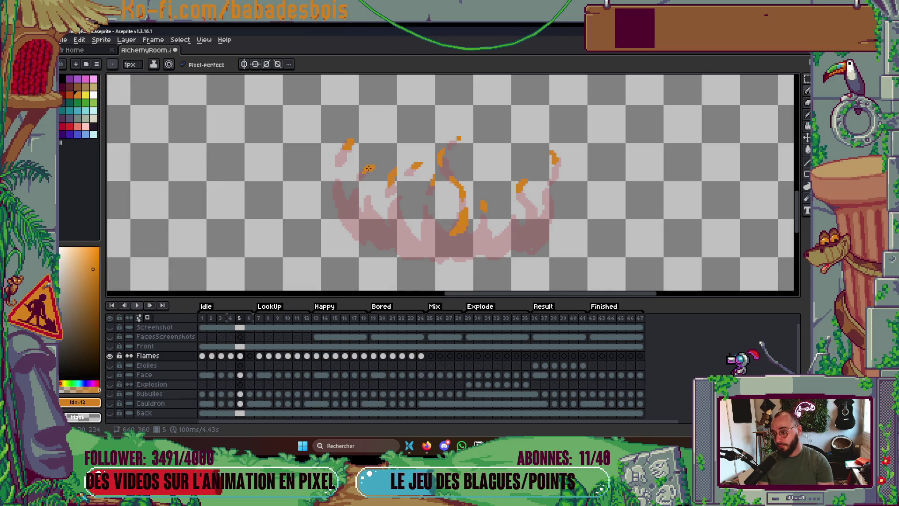
pyautogui.scroll(-1, 423, 151)
pyautogui.press('Return')
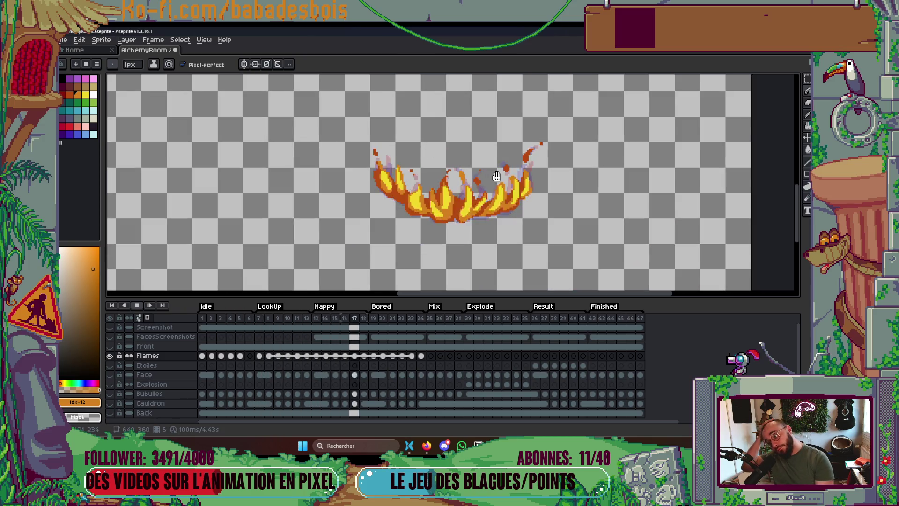
# Stop playback, step back to frame 5, then view the finished Flames cel at frame 8.
pyautogui.press('Return')
pyautogui.press('Return')
pyautogui.press('Return')
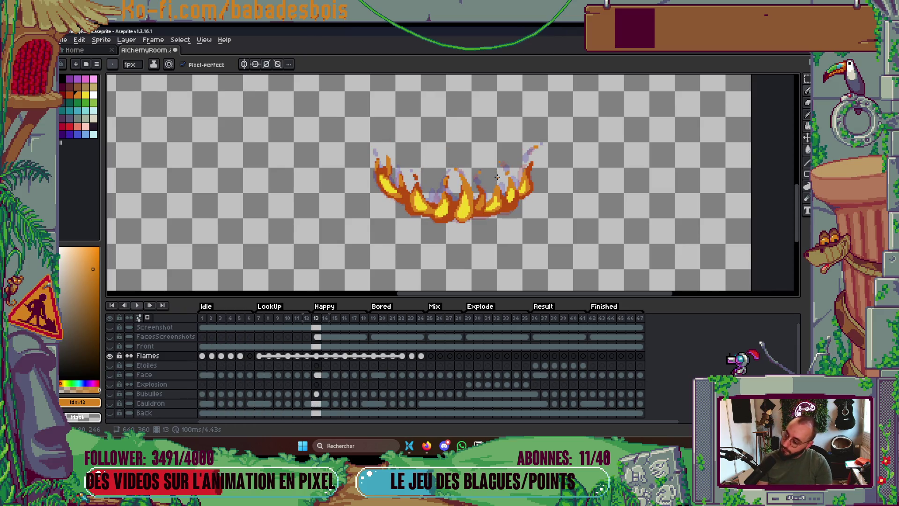
pyautogui.click(249, 318)
pyautogui.press('Left')
pyautogui.scroll(3, 456, 161)
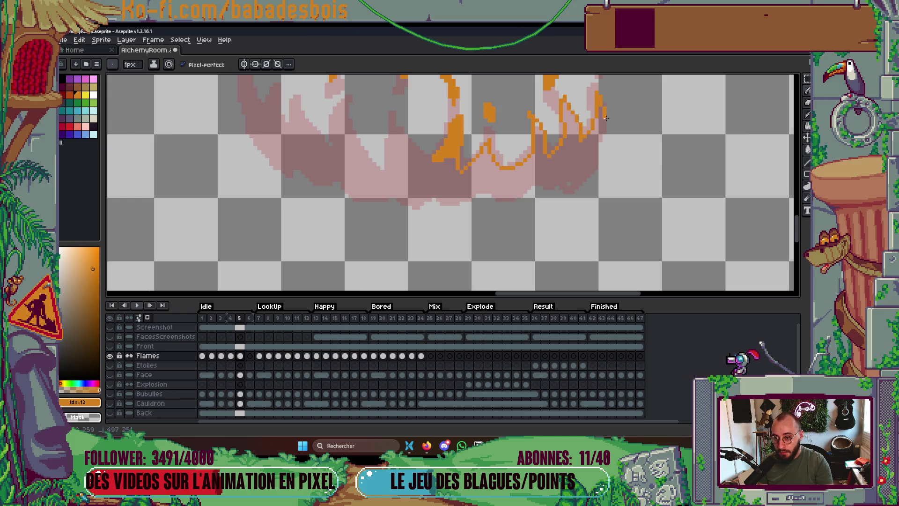
pyautogui.scroll(2, 533, 195)
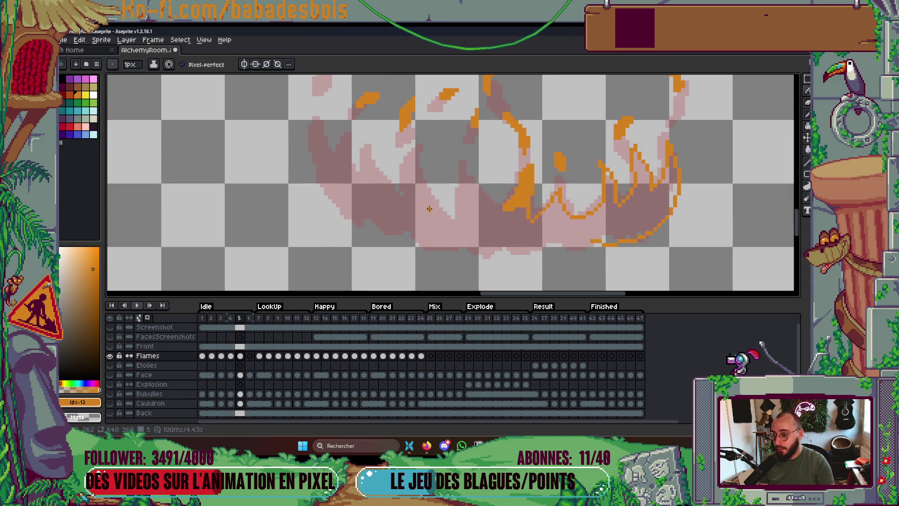
pyautogui.click(259, 357)
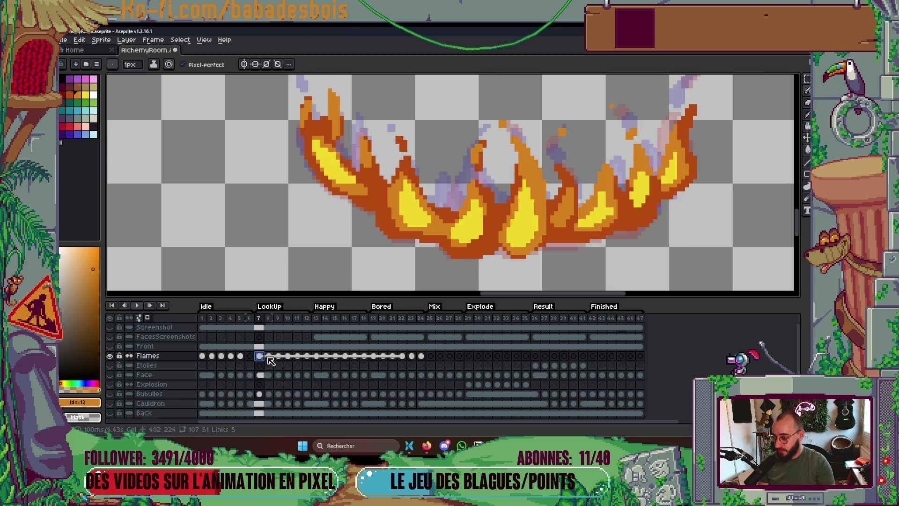
# Review flame frames 8, 9, 6 and 1, then play and stop the whole animation.
pyautogui.click(268, 357)
pyautogui.click(277, 356)
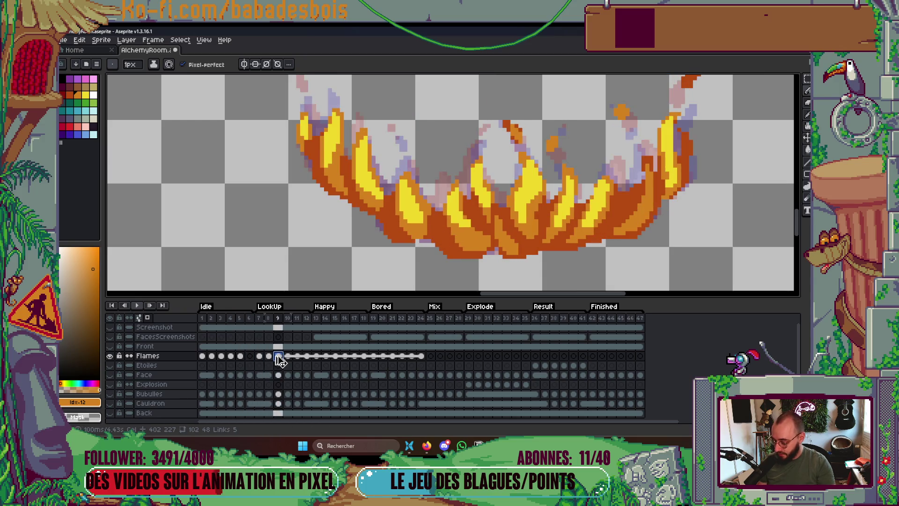
pyautogui.click(251, 356)
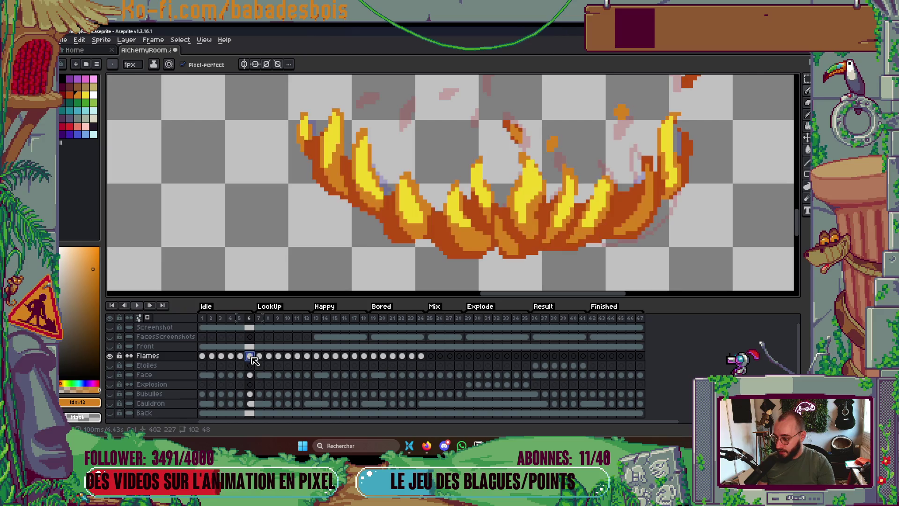
pyautogui.click(204, 318)
pyautogui.scroll(-5, 356, 280)
pyautogui.press('Return')
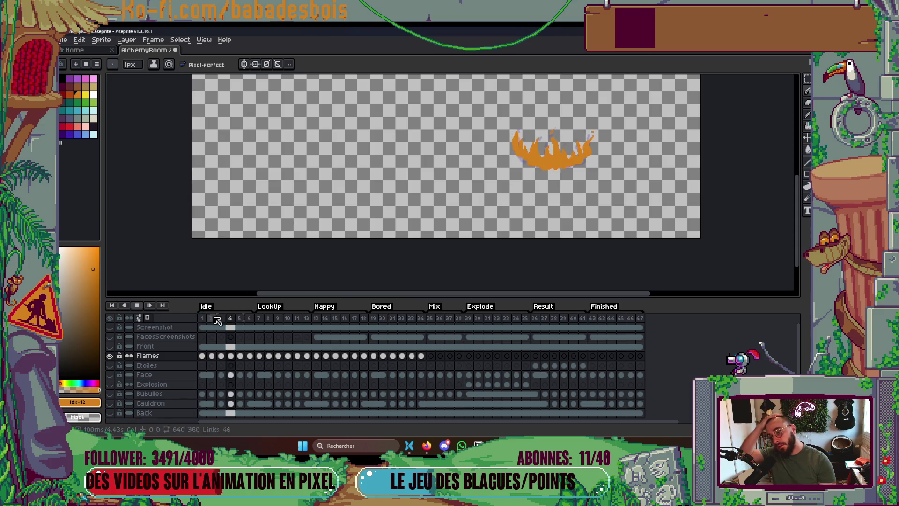
pyautogui.press('Return')
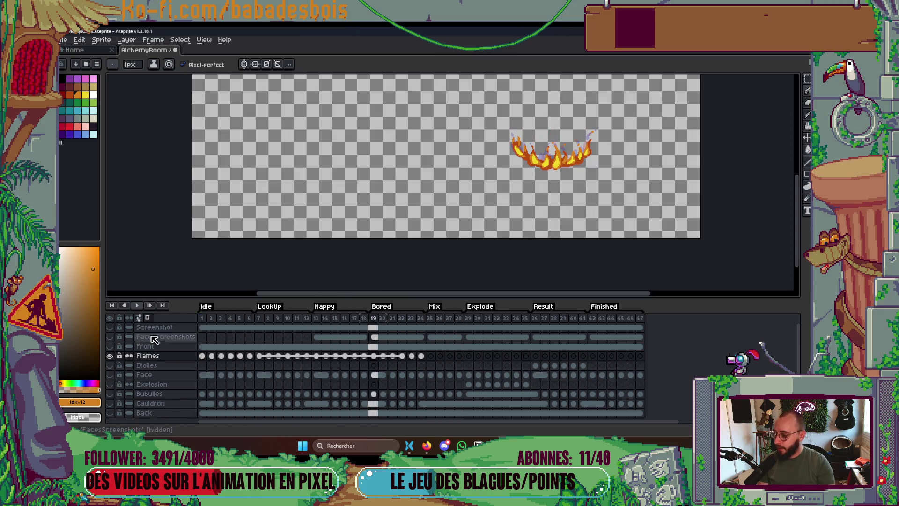
# Scrub and step back to frame 5 and zoom in on its orange flame sketch.
pyautogui.moveTo(206, 320); pyautogui.dragTo(307, 318)
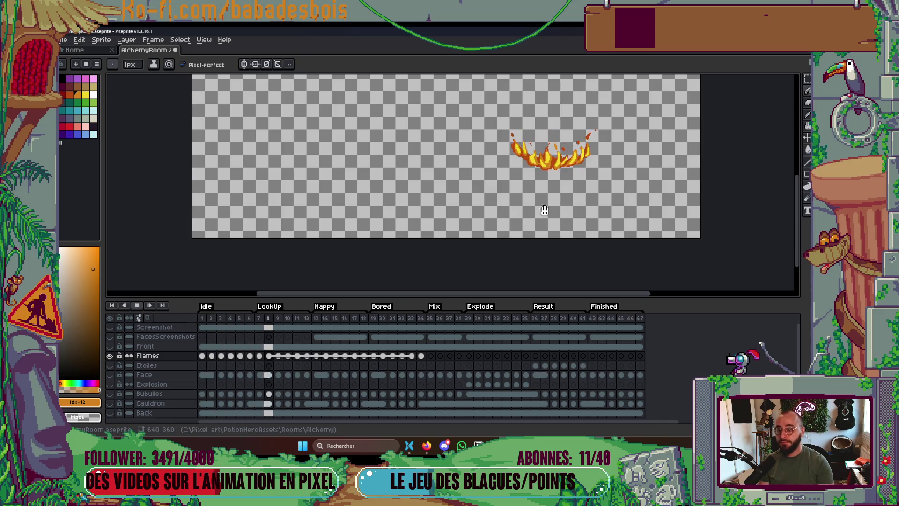
pyautogui.scroll(3, 572, 205)
pyautogui.press('Left')
pyautogui.press('Left')
pyautogui.press('Left')
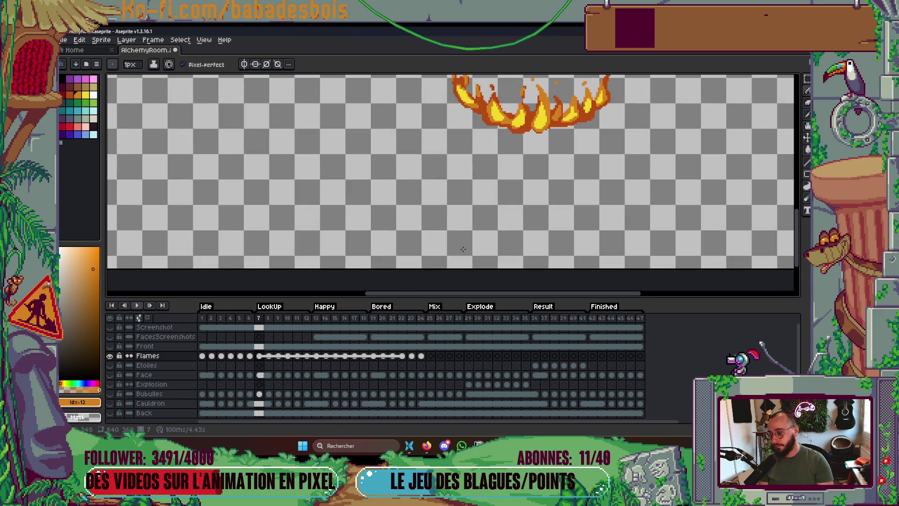
pyautogui.moveTo(490, 194); pyautogui.dragTo(495, 253)
pyautogui.scroll(1, 532, 159)
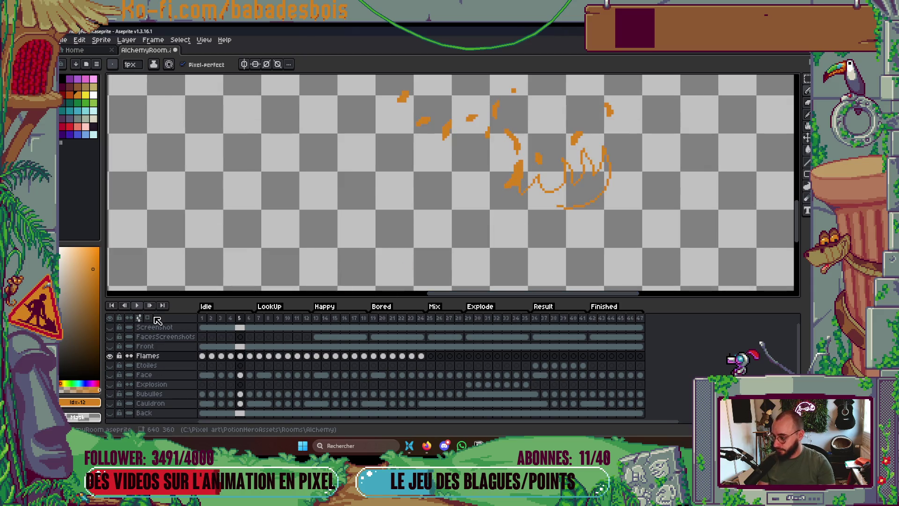
# Turn on onion skin, shrink the brush to 2px, and close the frame 5 flame outline in orange.
pyautogui.click(147, 318)
pyautogui.press('-')
pyautogui.scroll(1, 543, 183)
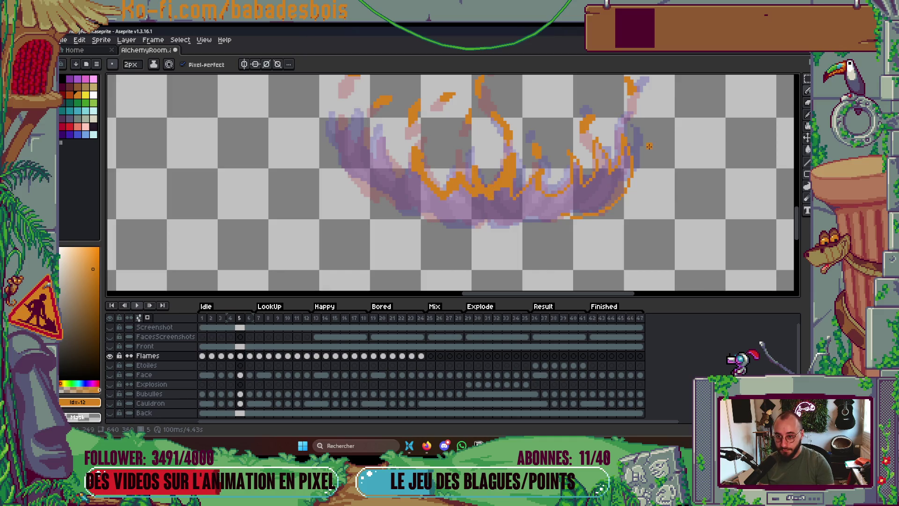
pyautogui.hscroll(-3, 540, 215)
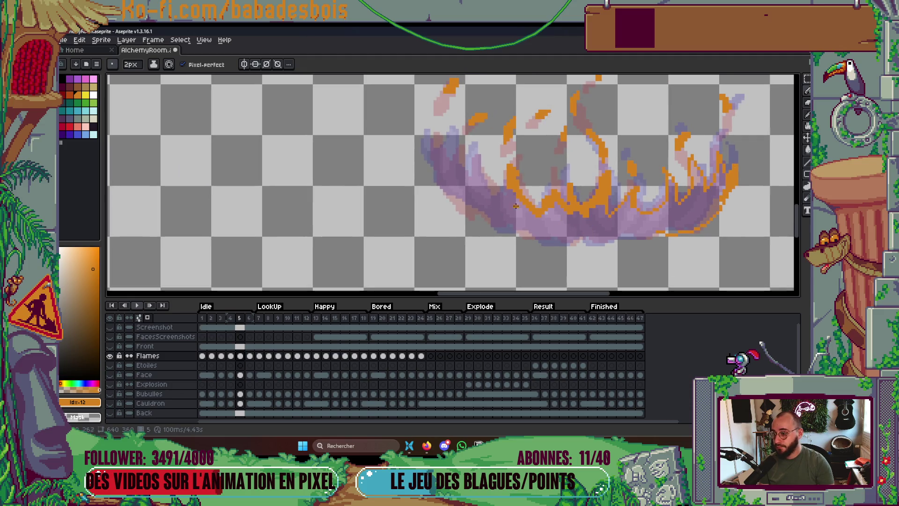
pyautogui.moveTo(421, 152); pyautogui.dragTo(451, 176)
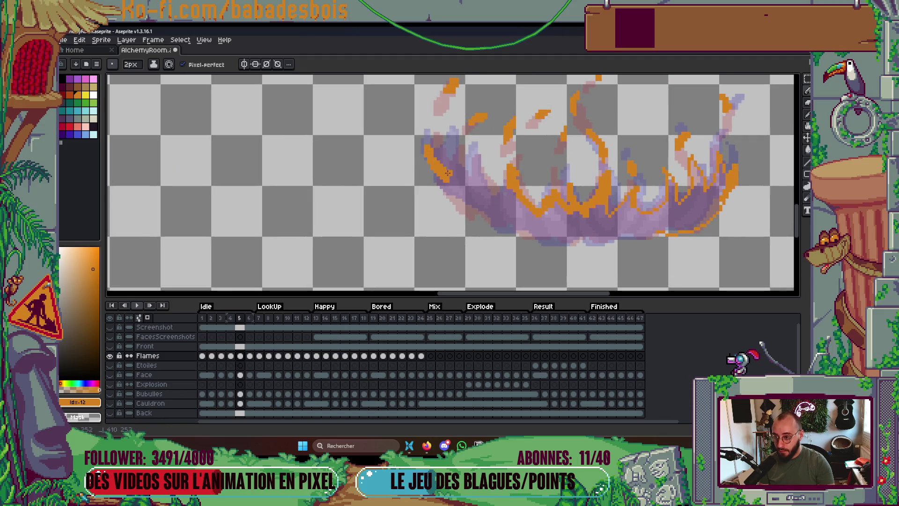
pyautogui.moveTo(453, 143)
pyautogui.mouseDown()
pyautogui.moveTo(457, 175)
pyautogui.moveTo(443, 159)
pyautogui.moveTo(444, 143)
pyautogui.moveTo(442, 187)
pyautogui.moveTo(482, 206)
pyautogui.mouseUp()
pyautogui.hscroll(1, 446, 164)
pyautogui.moveTo(409, 174)
pyautogui.mouseDown()
pyautogui.moveTo(429, 206)
pyautogui.moveTo(518, 234)
pyautogui.moveTo(592, 234)
pyautogui.moveTo(635, 247)
pyautogui.mouseUp()
# Flood-fill the flame interior with orange to make a solid silhouette.
pyautogui.press('g')
pyautogui.click(655, 230)
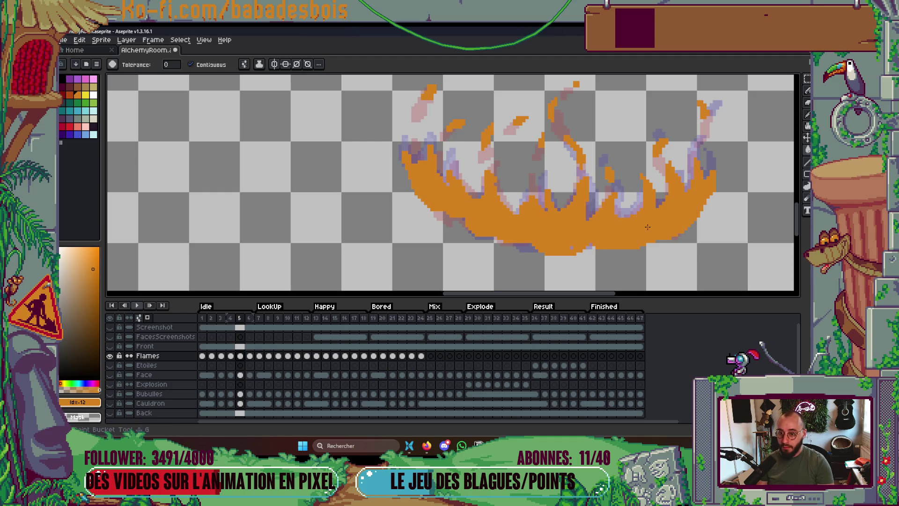
pyautogui.scroll(-4, 654, 223)
pyautogui.scroll(2, 651, 216)
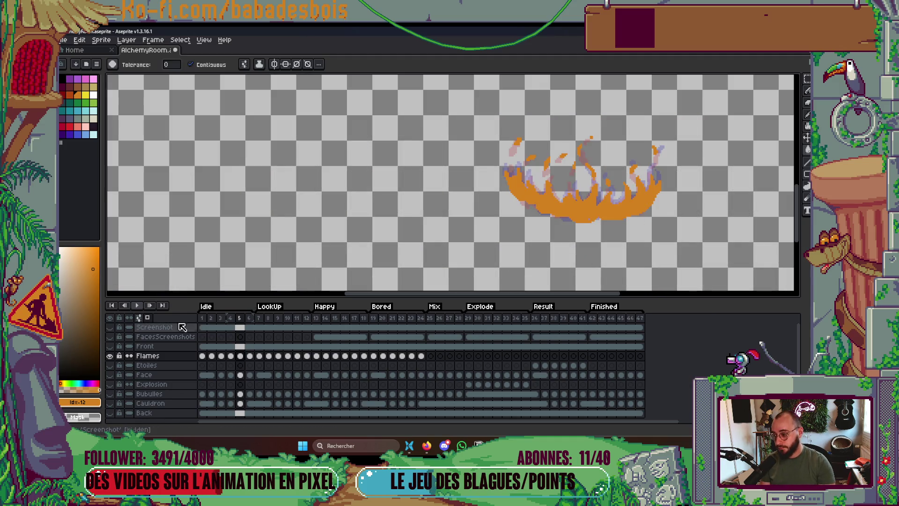
# Play the flame animation, stop it on frame 20, and eyedrop the yellow highlight colour.
pyautogui.click(202, 318)
pyautogui.press('Return')
pyautogui.scroll(-4, 519, 232)
pyautogui.scroll(2, 520, 232)
pyautogui.click(202, 317)
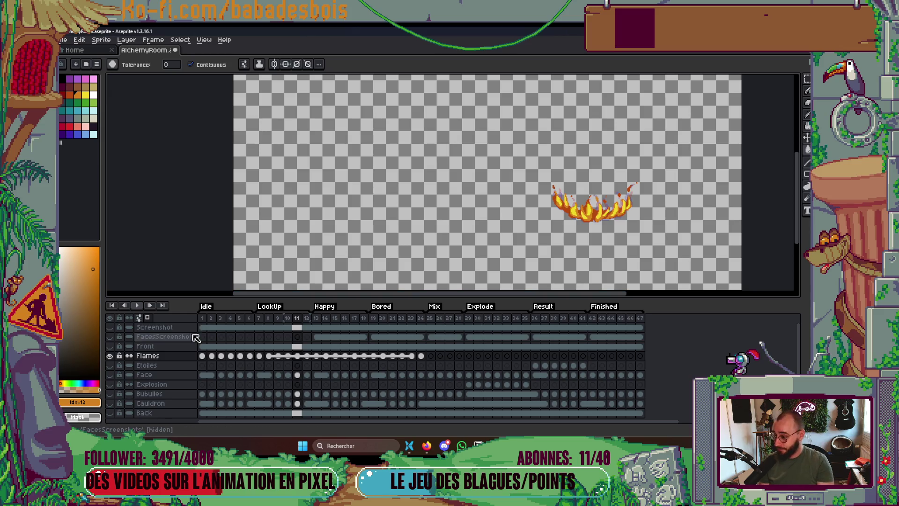
pyautogui.click(206, 327)
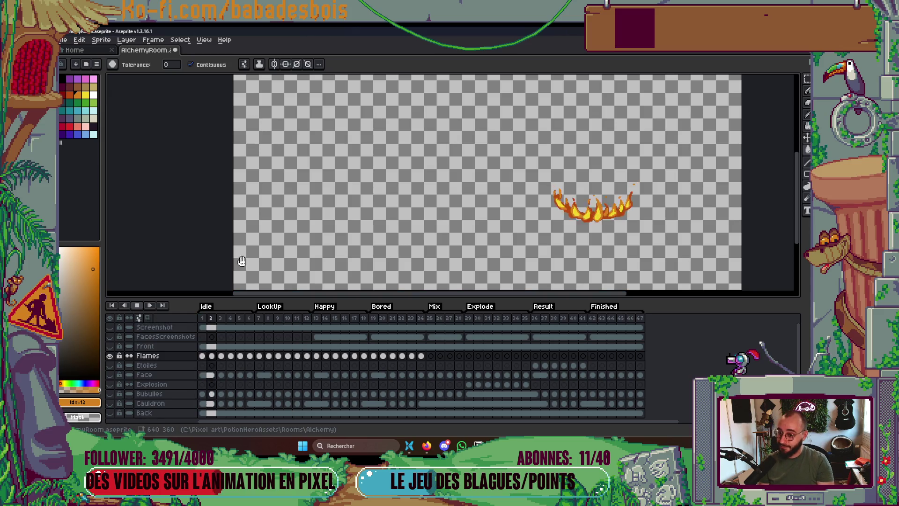
pyautogui.click(546, 254)
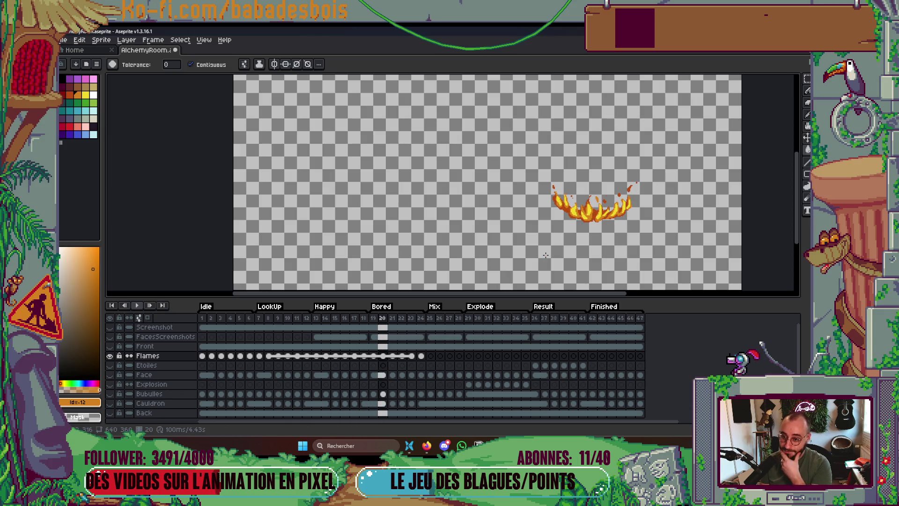
pyautogui.scroll(5, 590, 203)
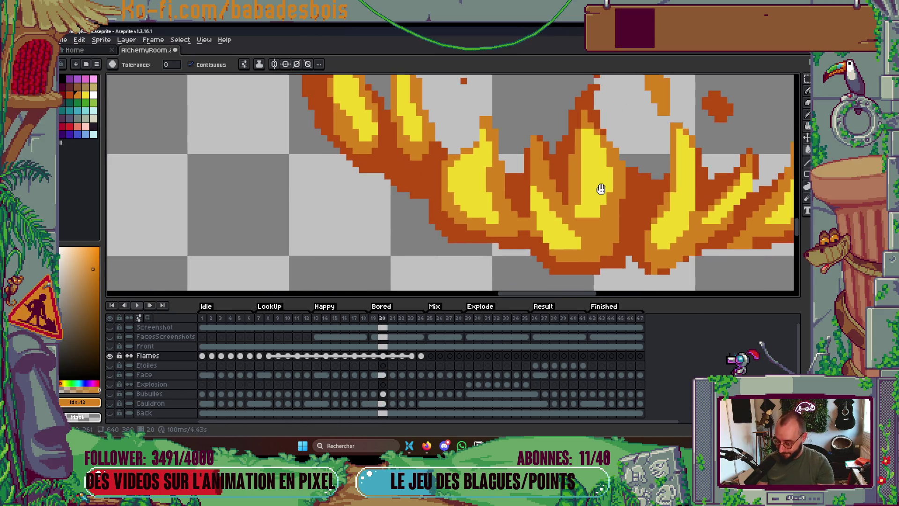
pyautogui.keyDown('alt'); pyautogui.click(590, 203); pyautogui.keyUp('alt')
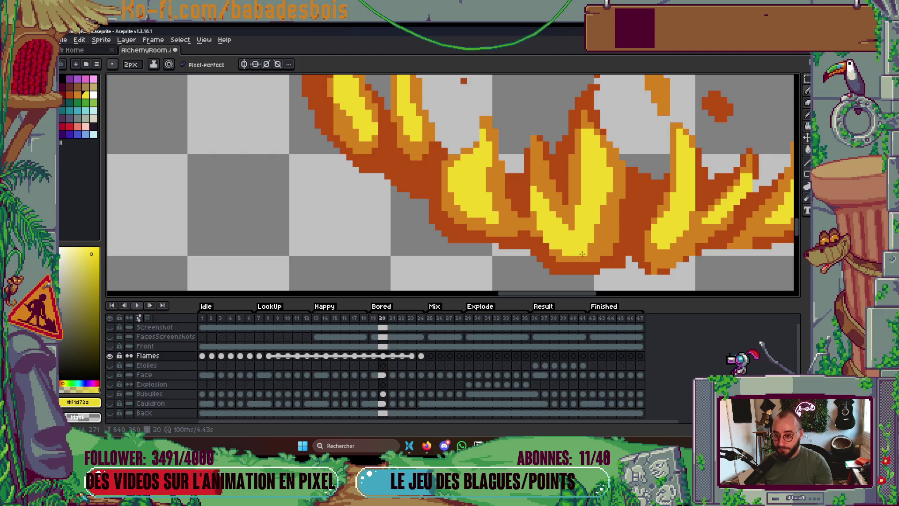
# Step back through the frames to land on frame 4's orange silhouette.
pyautogui.scroll(-5, 595, 213)
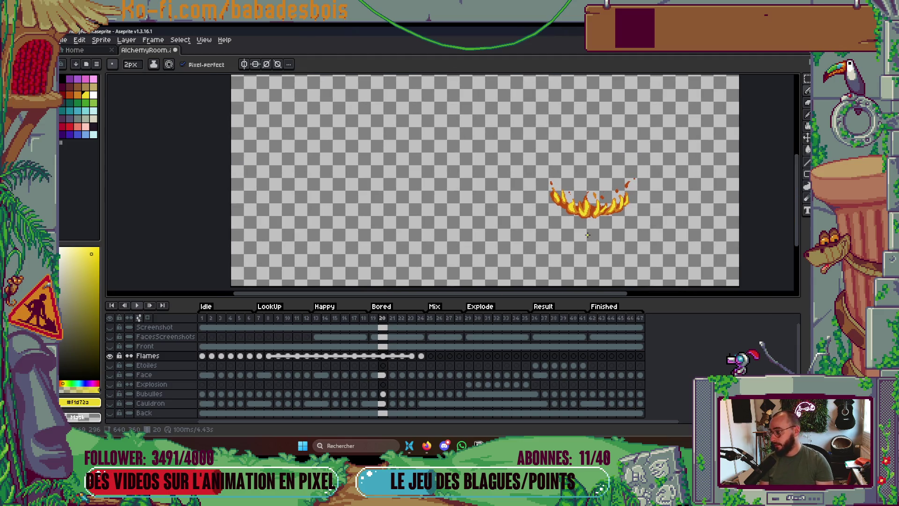
pyautogui.press('Left')
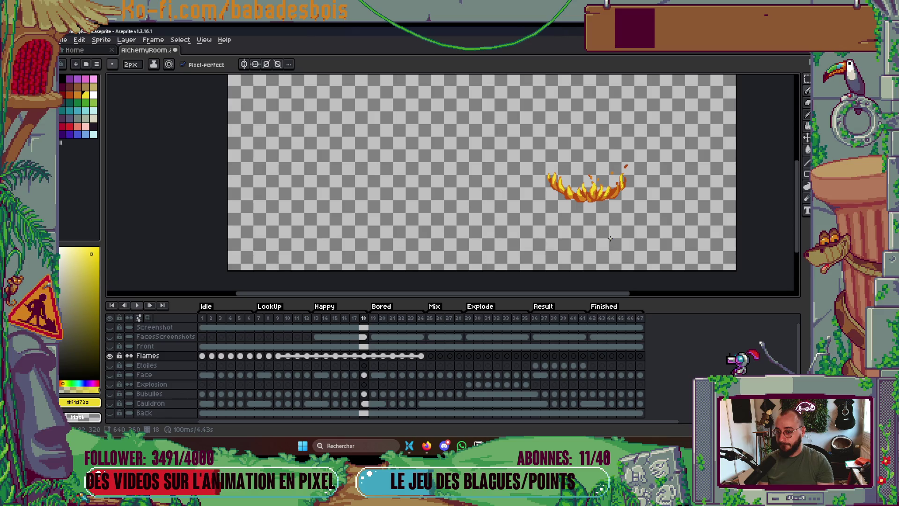
pyautogui.scroll(3, 604, 182)
pyautogui.scroll(2, 604, 182)
pyautogui.press('Left')
pyautogui.press('Left')
pyautogui.press('Left')
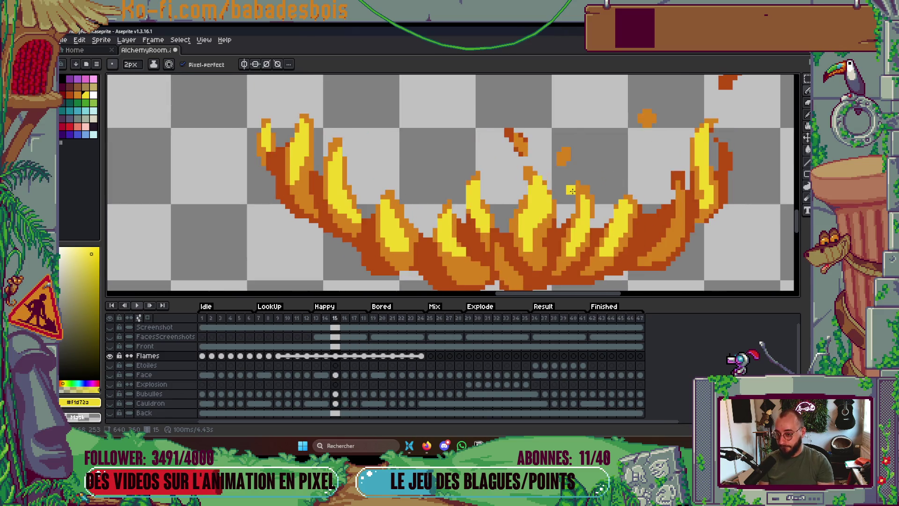
pyautogui.press('Left')
pyautogui.press('Left')
pyautogui.press('Left')
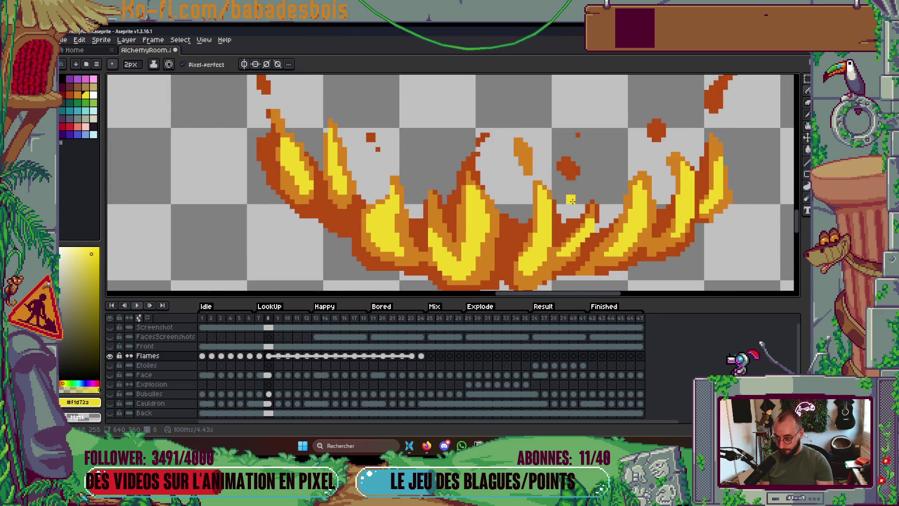
pyautogui.press('Left')
pyautogui.press('Left')
pyautogui.press('Right')
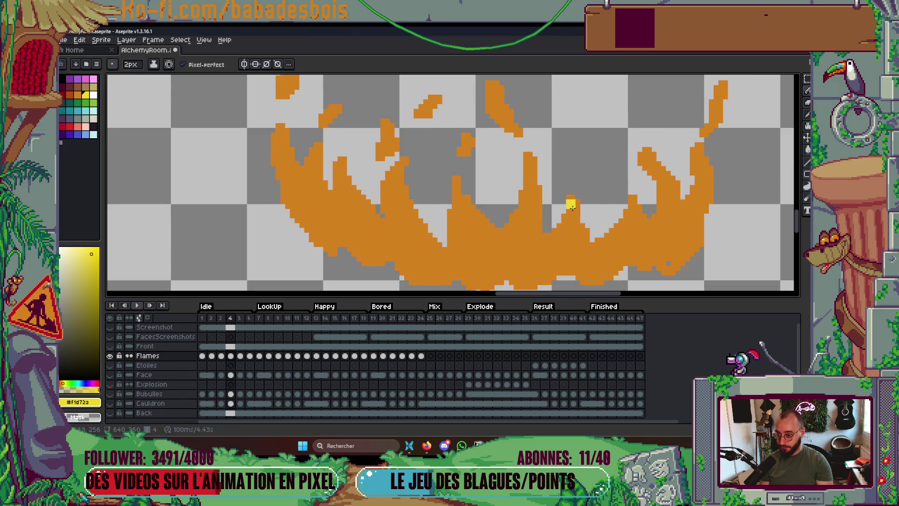
# Eyedrop the orange and pencil over the grey gap in frame 4's flame tip.
pyautogui.scroll(1, 445, 235)
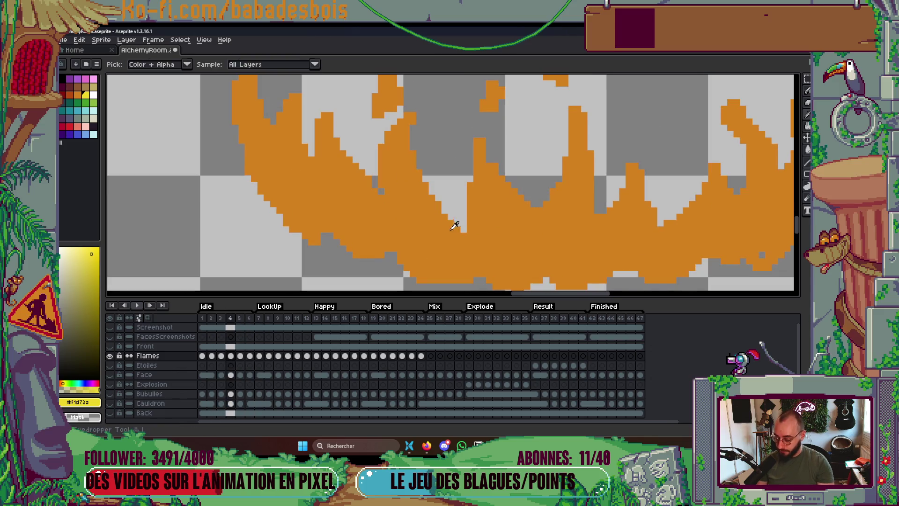
pyautogui.keyDown('alt'); pyautogui.click(446, 215); pyautogui.keyUp('alt')
pyautogui.moveTo(446, 216); pyautogui.dragTo(470, 217)
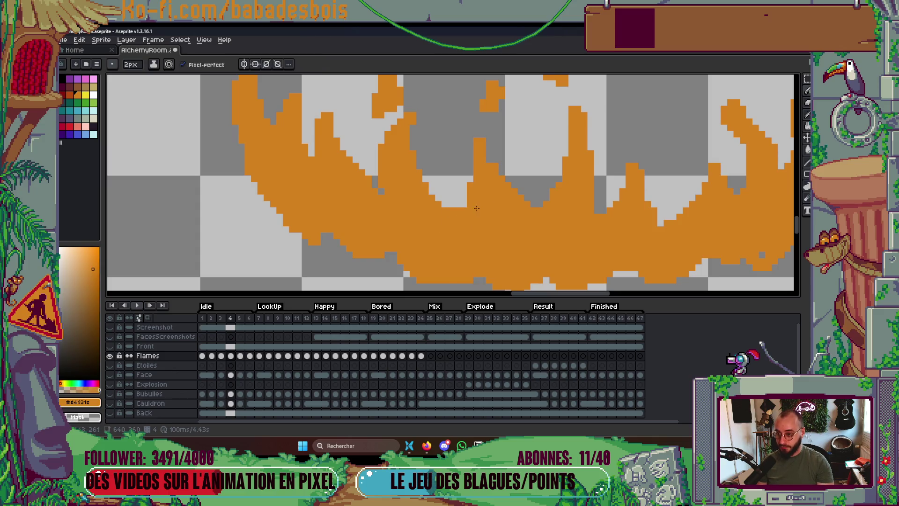
pyautogui.scroll(-2, 515, 148)
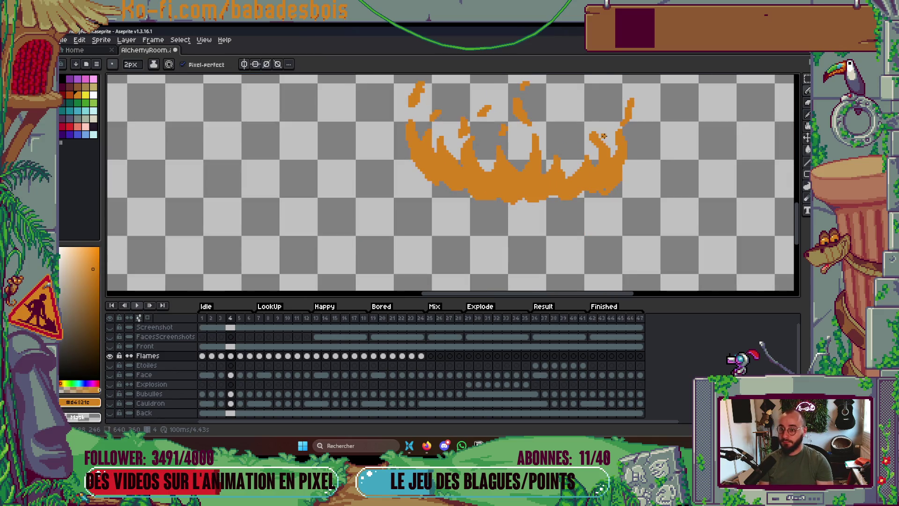
pyautogui.scroll(1, 606, 159)
pyautogui.press('Right')
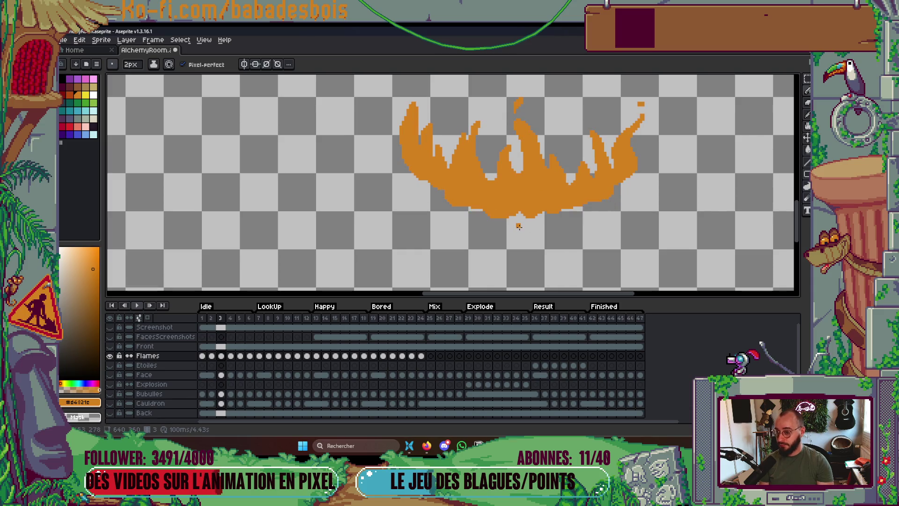
pyautogui.press('Left')
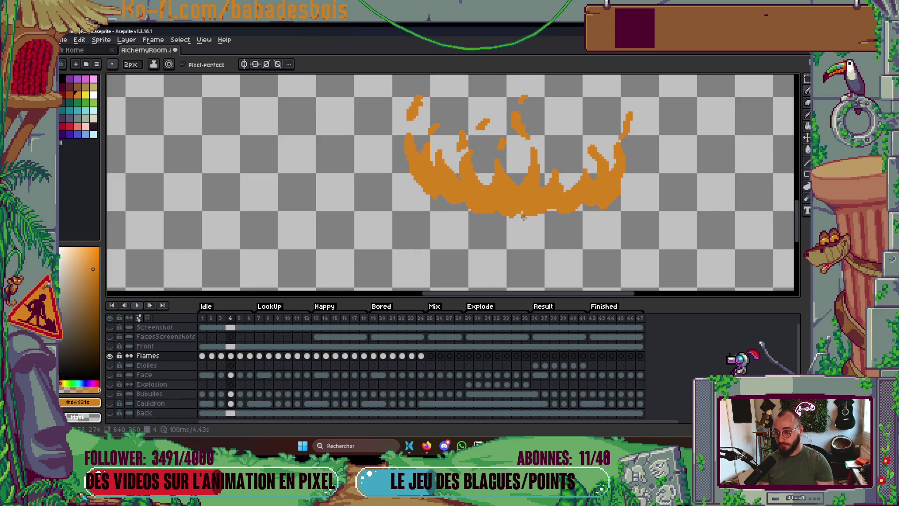
# Enable onion skin and lengthen a flame tip in orange on frame 3.
pyautogui.click(139, 318)
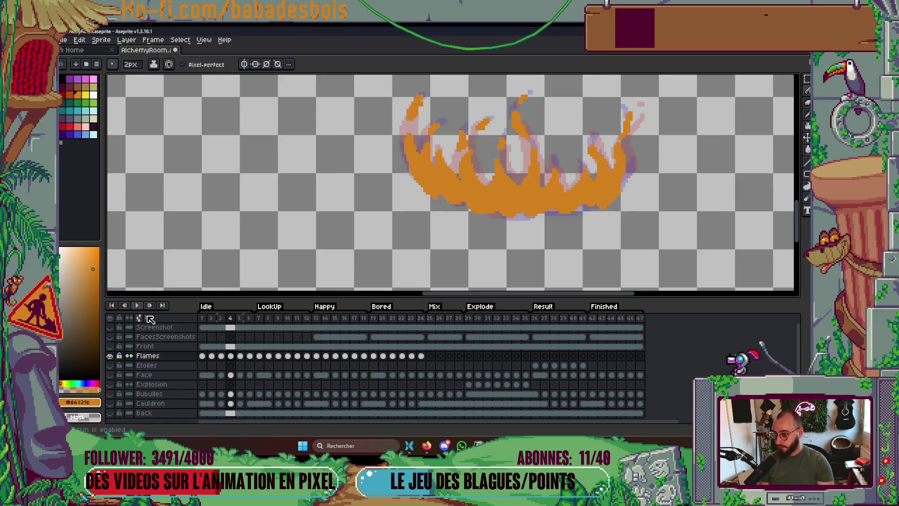
pyautogui.press('Left')
pyautogui.scroll(2, 462, 148)
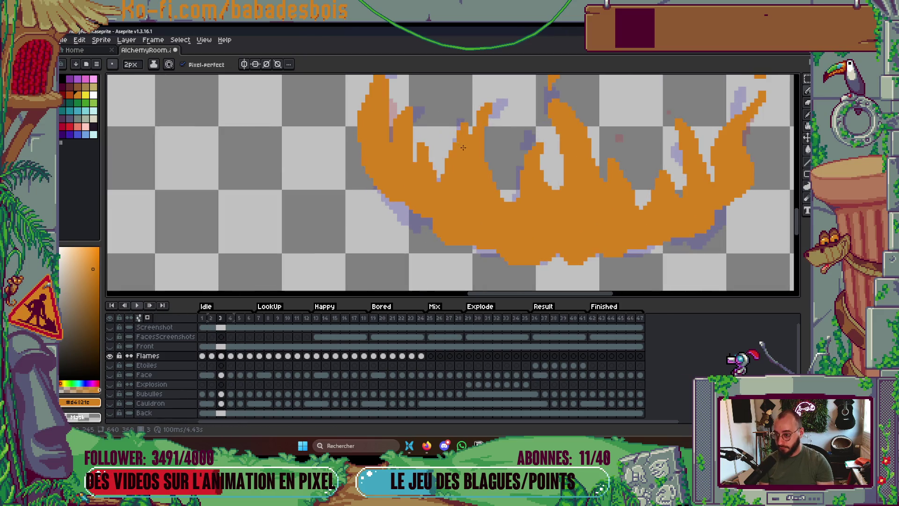
pyautogui.moveTo(504, 100); pyautogui.dragTo(488, 136)
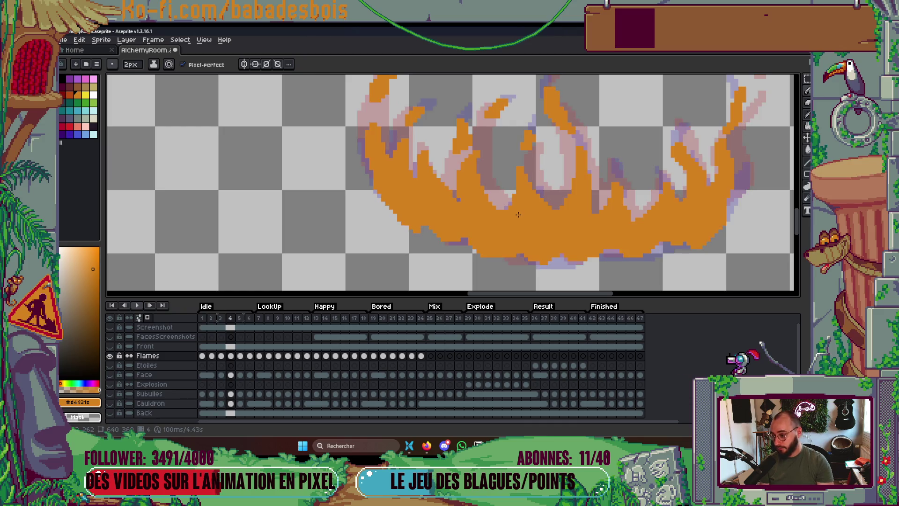
pyautogui.press('Right')
pyautogui.press('Right')
pyautogui.press('Right')
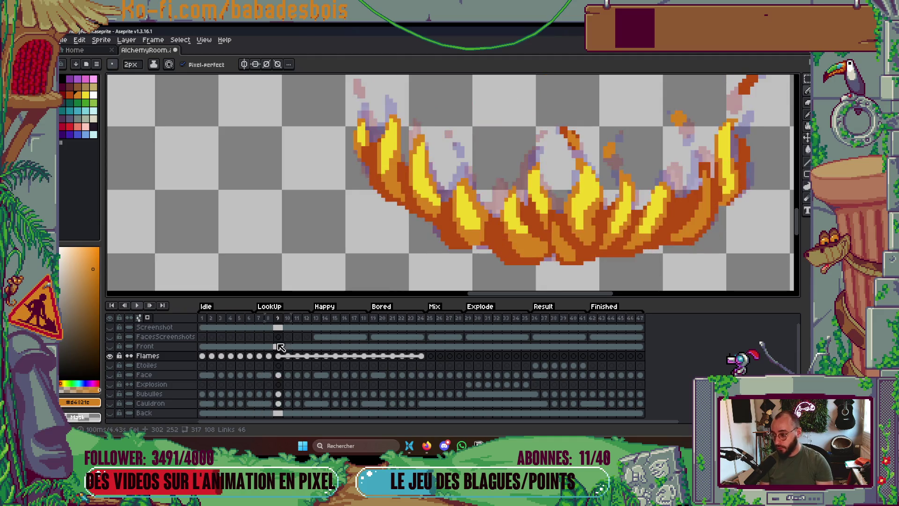
# Return to frame 6, comparing neighbouring frames, and bring the area above the flames into view.
pyautogui.press('Left')
pyautogui.press('Left')
pyautogui.press('Left')
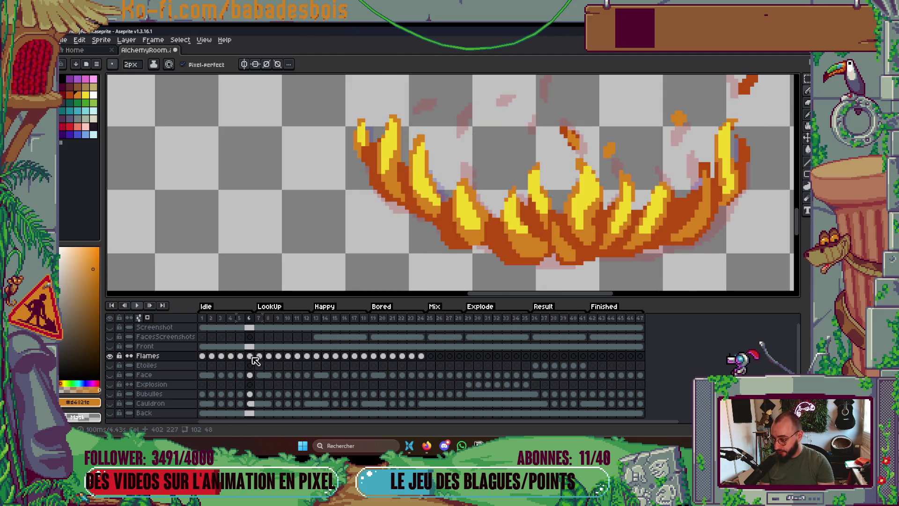
pyautogui.press('Right')
pyautogui.press('Right')
pyautogui.press('Right')
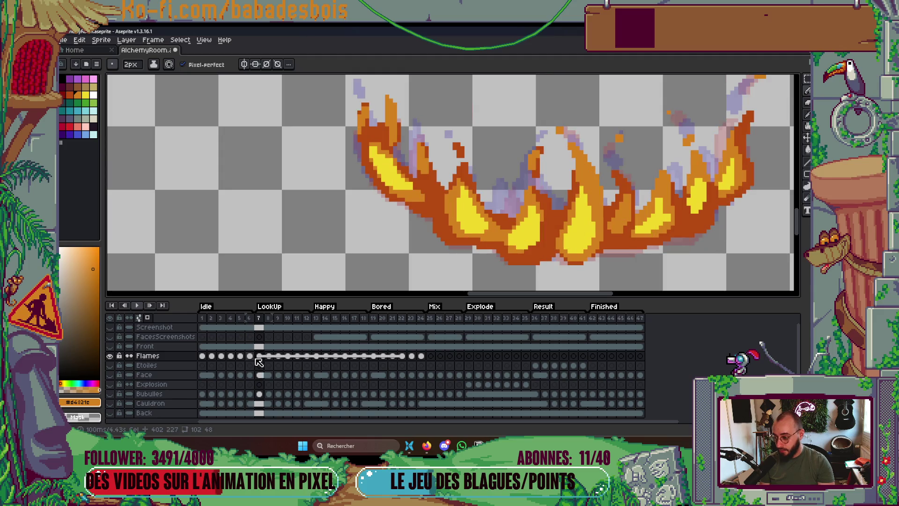
pyautogui.press('Left')
pyautogui.press('Left')
pyautogui.press('Left')
pyautogui.moveTo(457, 108); pyautogui.dragTo(412, 136)
pyautogui.press('Right')
pyautogui.press('Left')
pyautogui.scroll(1, 412, 135)
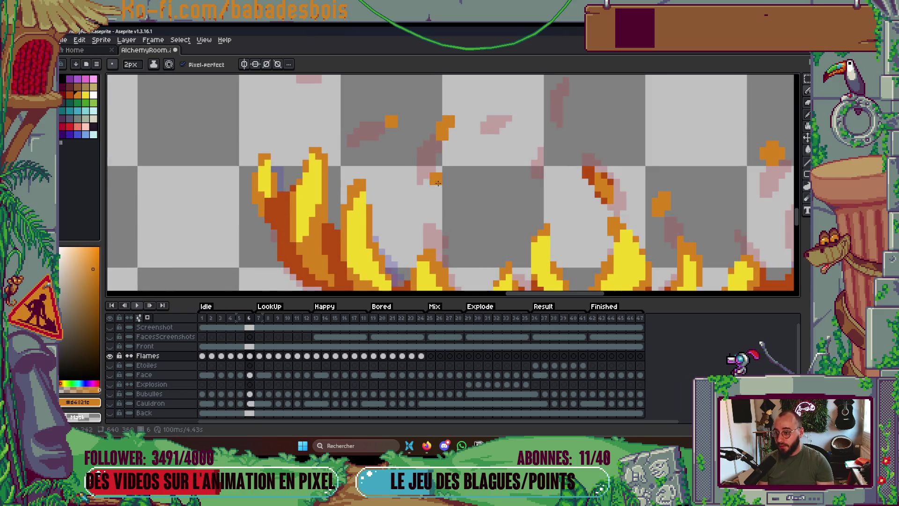
pyautogui.moveTo(449, 122); pyautogui.dragTo(434, 157)
# Paint small orange ember specks above the flames, undoing one stray stroke.
pyautogui.click(322, 88)
pyautogui.moveTo(505, 149); pyautogui.dragTo(496, 150)
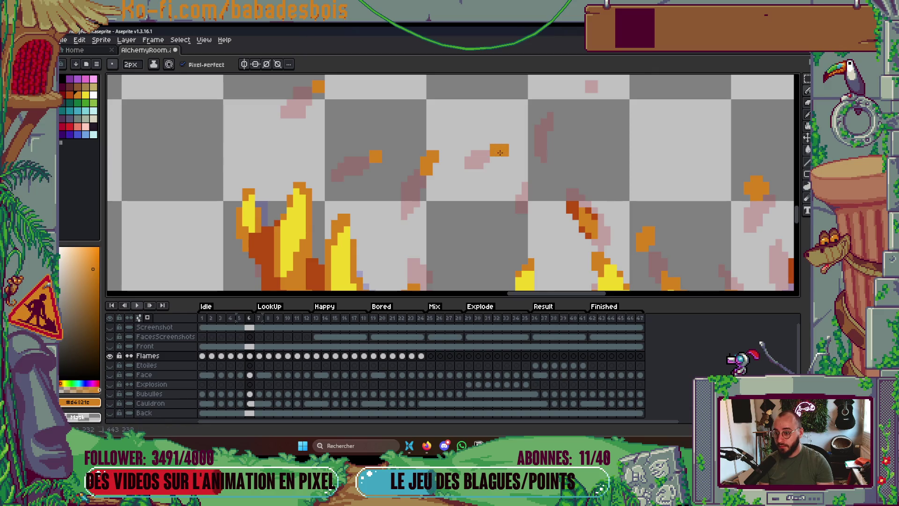
pyautogui.hotkey('ctrl', 'z')
pyautogui.click(386, 169)
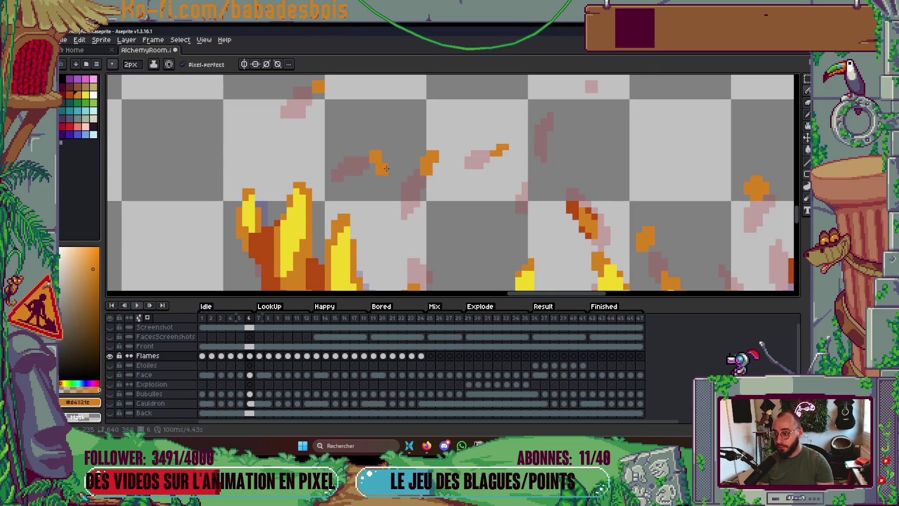
pyautogui.scroll(-1, 366, 159)
# Shrink the brush to 1px and draw a thin orange spark above the fire.
pyautogui.press('-')
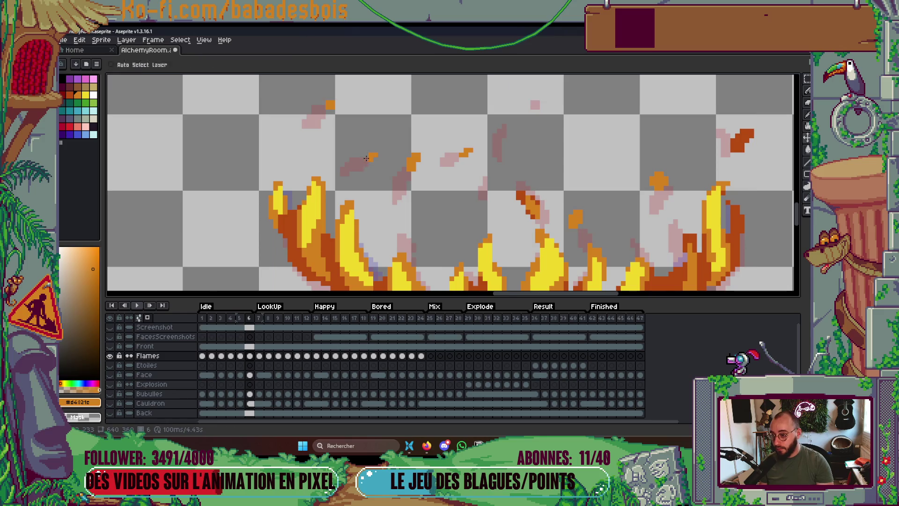
pyautogui.scroll(1, 401, 168)
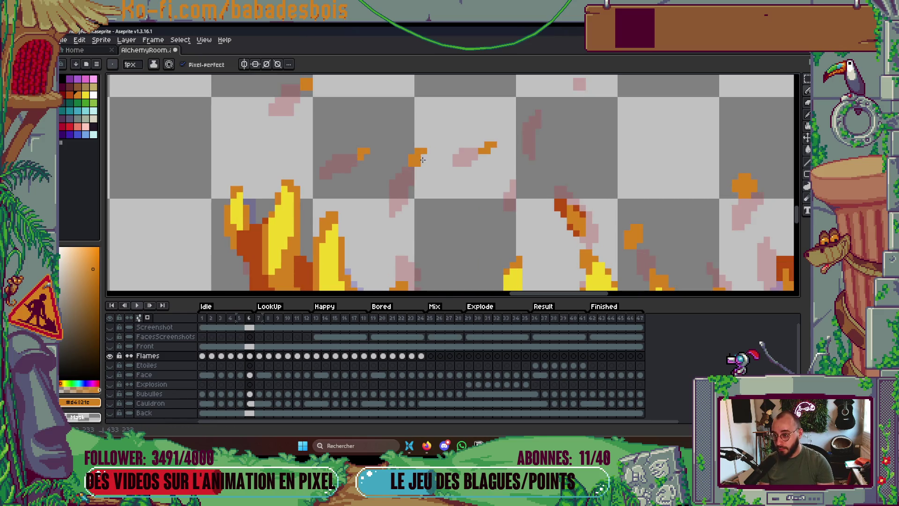
pyautogui.scroll(2, 476, 173)
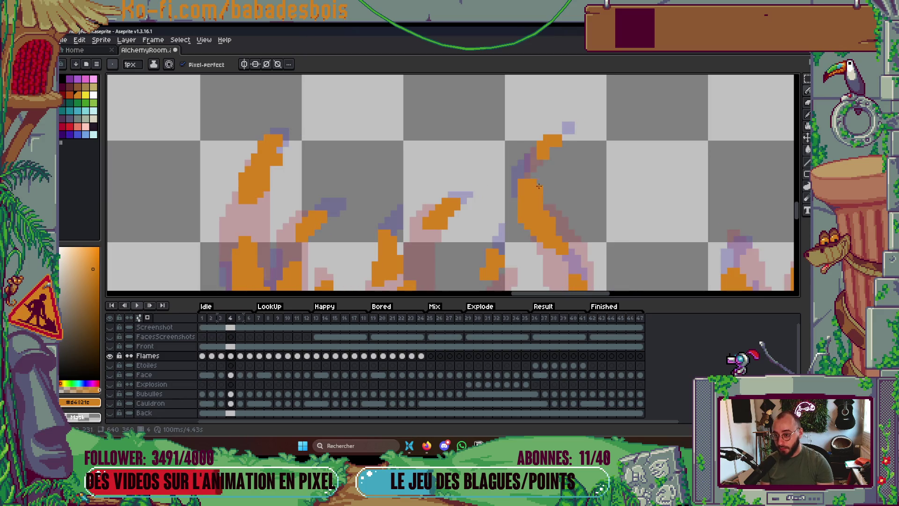
pyautogui.moveTo(540, 143); pyautogui.dragTo(526, 154)
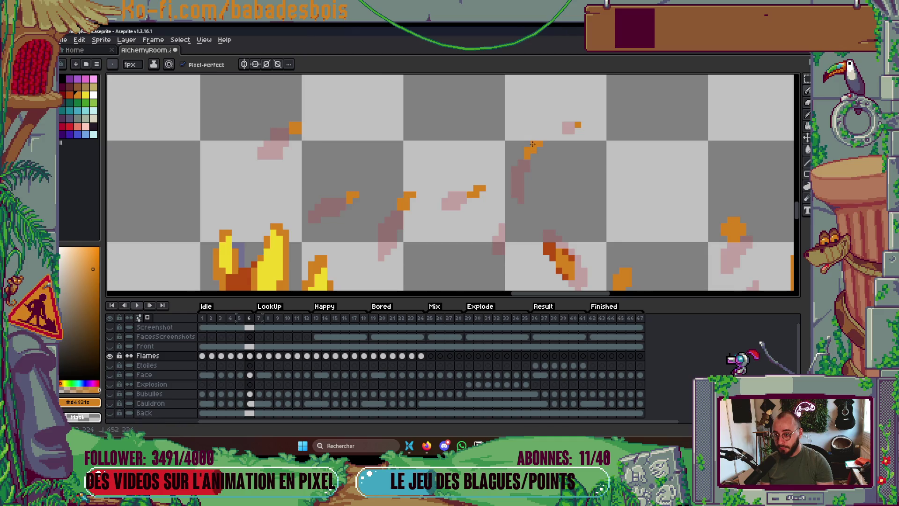
pyautogui.scroll(-3, 532, 144)
pyautogui.press('Left')
pyautogui.press('Left')
pyautogui.press('Right')
pyautogui.press('Right')
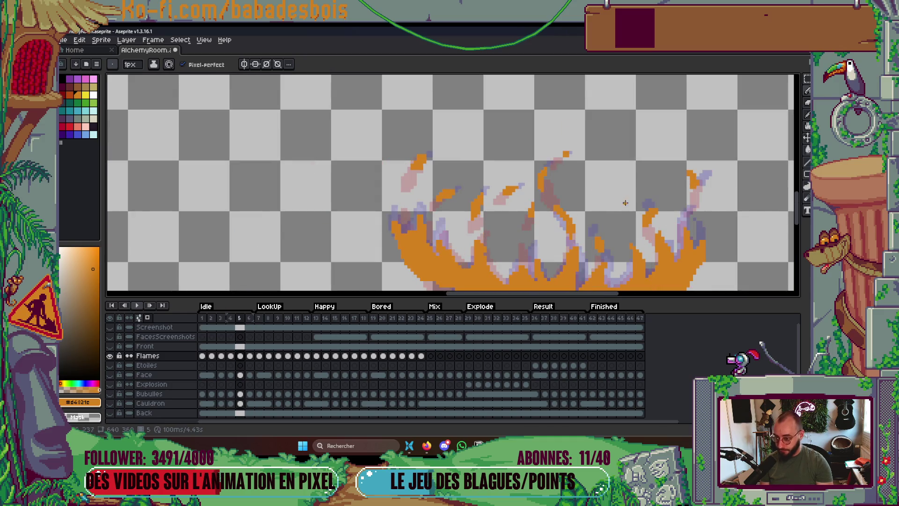
# Play the flame animation, zoom out, stop it, and step back to frame 3.
pyautogui.scroll(1, 623, 199)
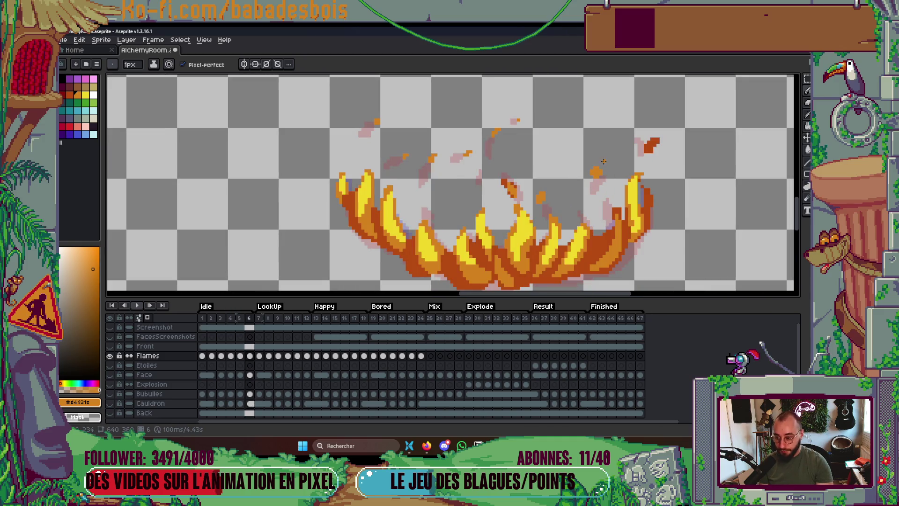
pyautogui.press('Left')
pyautogui.press('Left')
pyautogui.press('Right')
pyautogui.press('Right')
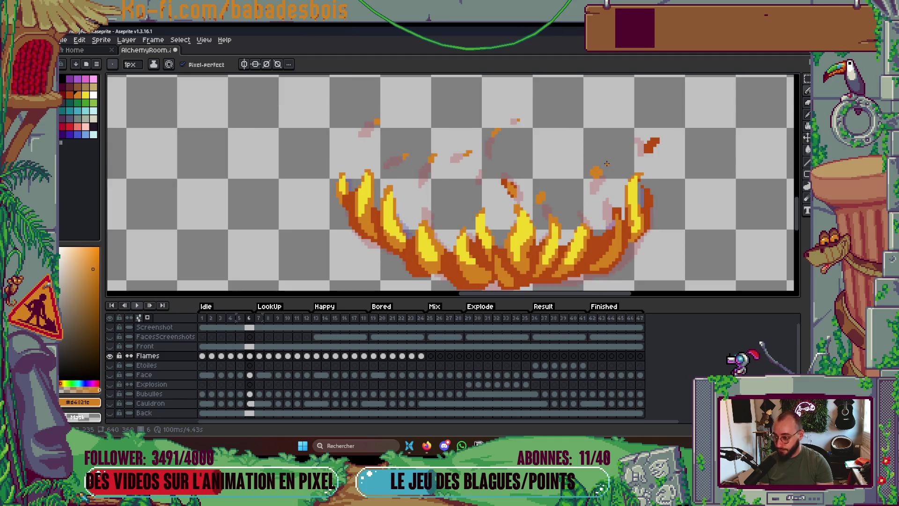
pyautogui.press('Return')
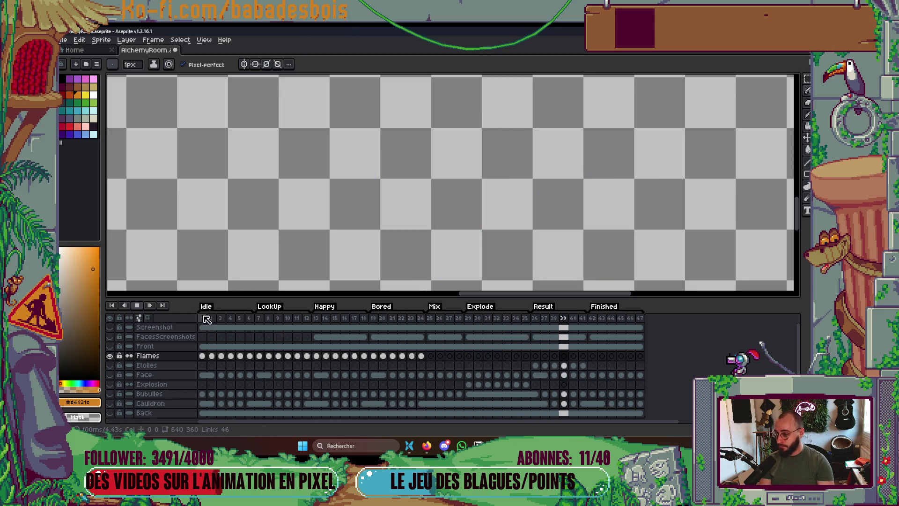
pyautogui.press('2')
pyautogui.moveTo(204, 325); pyautogui.dragTo(287, 320)
pyautogui.press('Left')
pyautogui.press('Left')
pyautogui.press('Left')
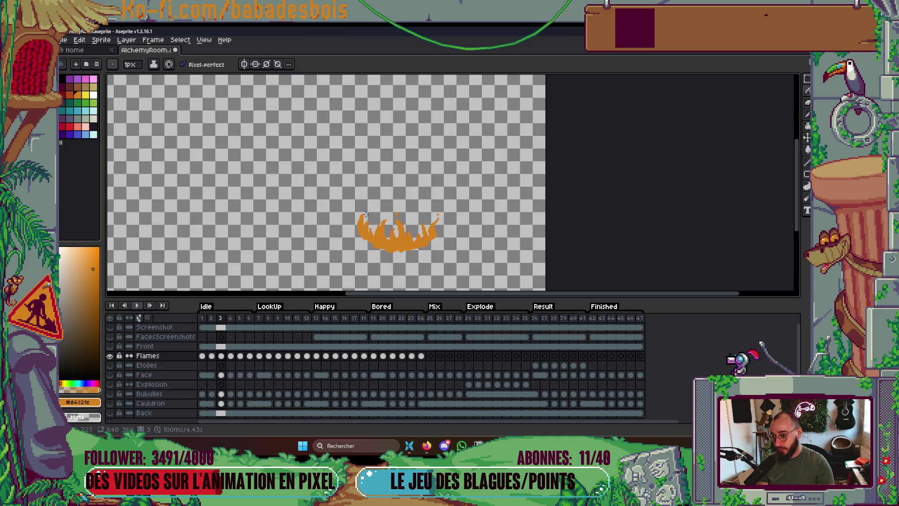
# Switch back to the pencil, save AlchemyRoom.aseprite, and choose yellow as the drawing colour.
pyautogui.scroll(4, 376, 215)
pyautogui.press('g')
pyautogui.press('b')
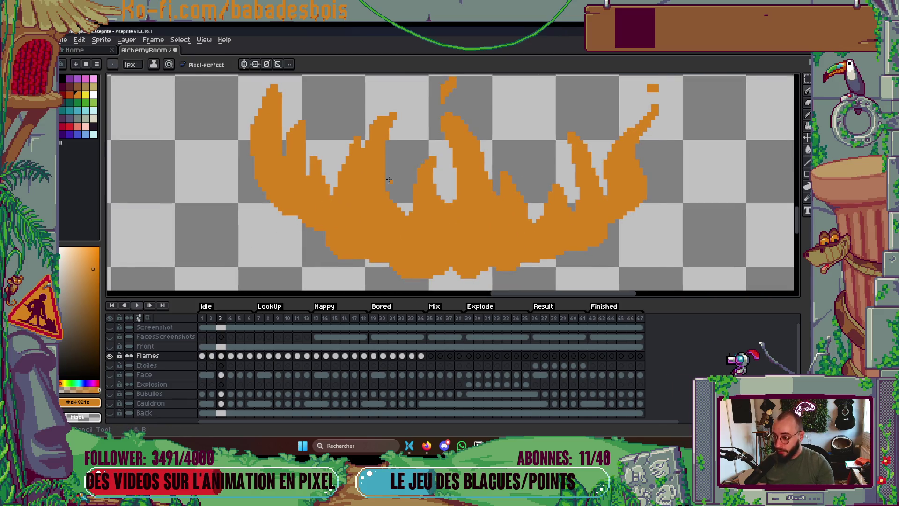
pyautogui.hotkey('ctrl', 's')
pyautogui.scroll(-3, 407, 212)
pyautogui.scroll(1, 447, 201)
pyautogui.moveTo(447, 201)
pyautogui.mouseDown()
pyautogui.moveTo(447, 166)
pyautogui.moveTo(414, 227)
pyautogui.mouseUp()
pyautogui.click(88, 95)
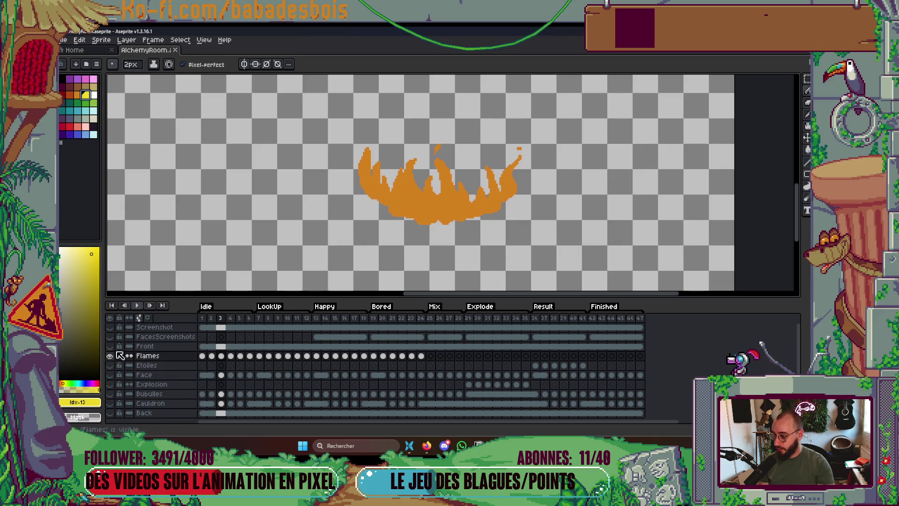
# Draw yellow highlight strokes inside the left-centre flame tongue on frame 3.
pyautogui.scroll(3, 404, 195)
pyautogui.moveTo(410, 138)
pyautogui.mouseDown()
pyautogui.moveTo(424, 202)
pyautogui.moveTo(419, 173)
pyautogui.moveTo(443, 204)
pyautogui.moveTo(413, 212)
pyautogui.moveTo(428, 213)
pyautogui.mouseUp()
pyautogui.moveTo(389, 169)
pyautogui.mouseDown()
pyautogui.moveTo(396, 217)
pyautogui.moveTo(395, 166)
pyautogui.mouseUp()
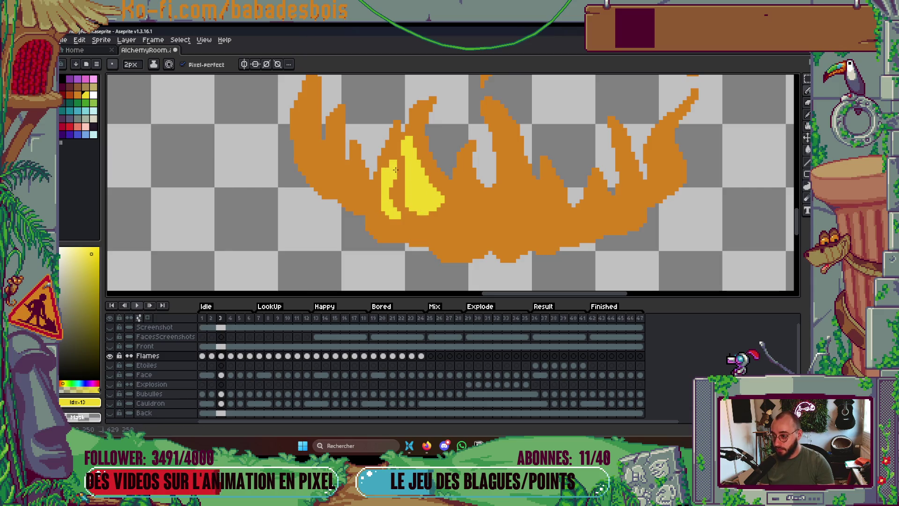
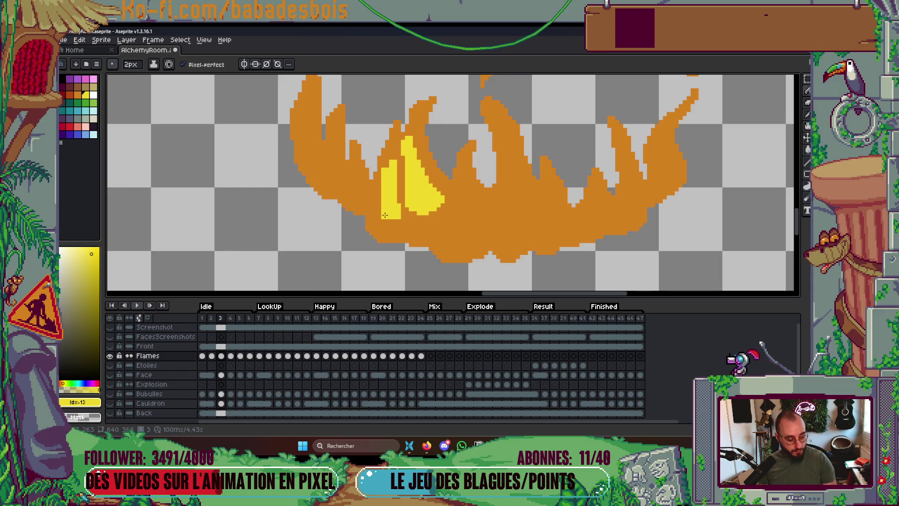
# Undo the stray pixel and paint yellow highlights down the left and leftmost flame prongs.
pyautogui.hotkey('ctrl', 'z')
pyautogui.moveTo(400, 184); pyautogui.dragTo(418, 223)
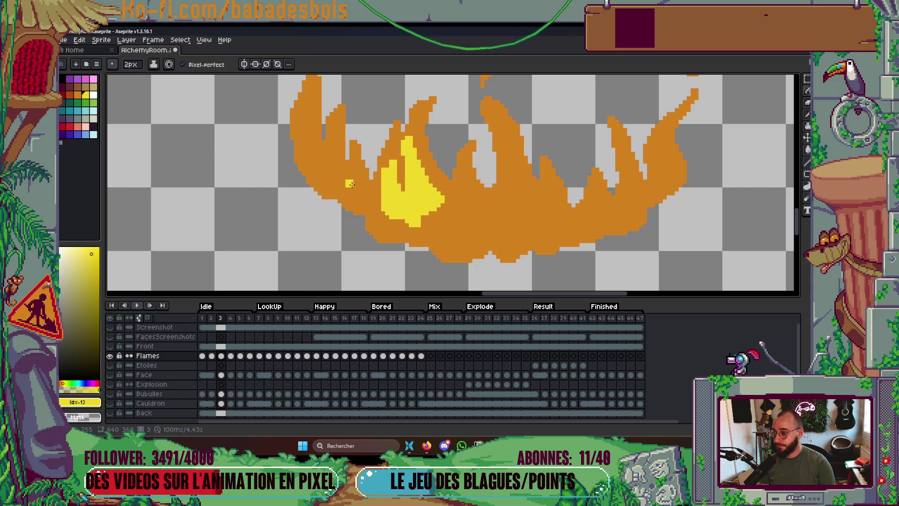
pyautogui.moveTo(356, 157); pyautogui.dragTo(364, 190)
pyautogui.moveTo(366, 189)
pyautogui.mouseDown()
pyautogui.moveTo(348, 161)
pyautogui.moveTo(325, 169)
pyautogui.moveTo(323, 149)
pyautogui.moveTo(319, 173)
pyautogui.moveTo(332, 169)
pyautogui.moveTo(332, 182)
pyautogui.mouseUp()
pyautogui.scroll(1, 347, 162)
pyautogui.moveTo(310, 107); pyautogui.dragTo(306, 164)
pyautogui.moveTo(305, 106)
pyautogui.mouseDown()
pyautogui.moveTo(308, 176)
pyautogui.moveTo(300, 145)
pyautogui.moveTo(309, 160)
pyautogui.mouseUp()
# Compare with the neighbouring frame and paint yellow highlights down the middle flame and its right edge.
pyautogui.scroll(-4, 392, 174)
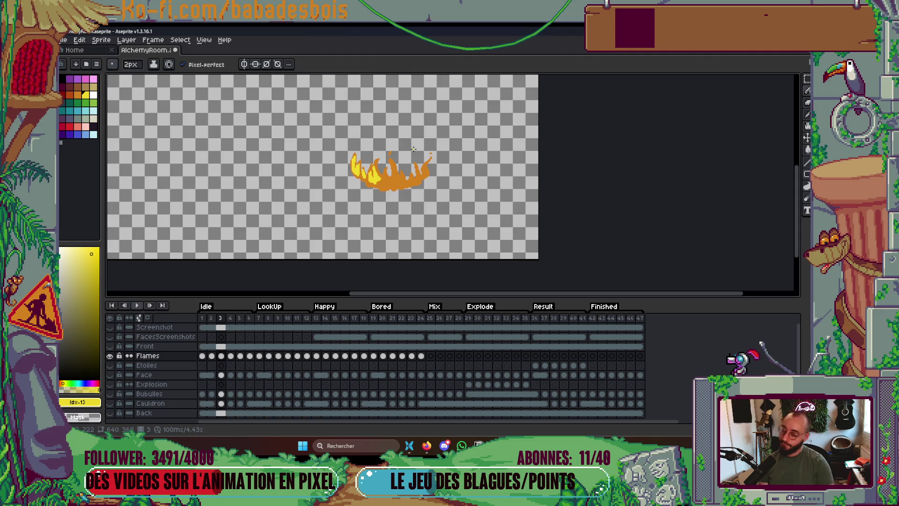
pyautogui.scroll(4, 393, 174)
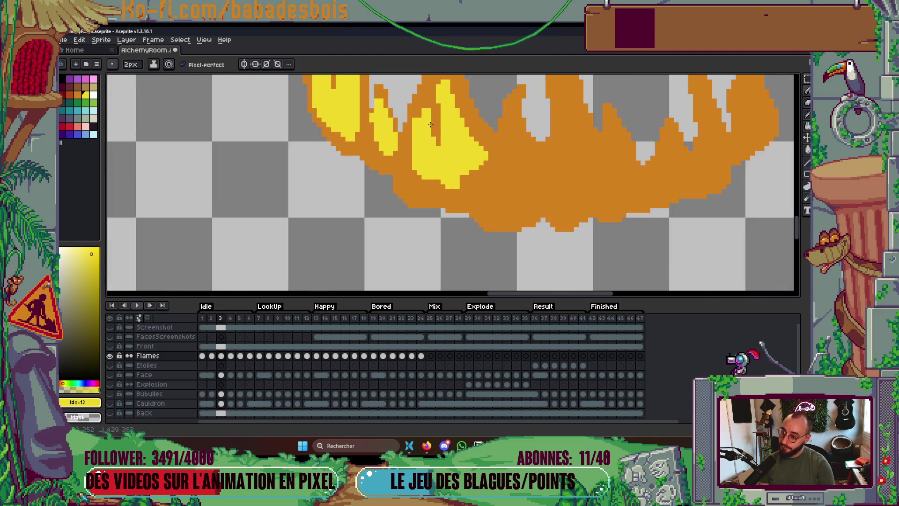
pyautogui.scroll(-4, 454, 155)
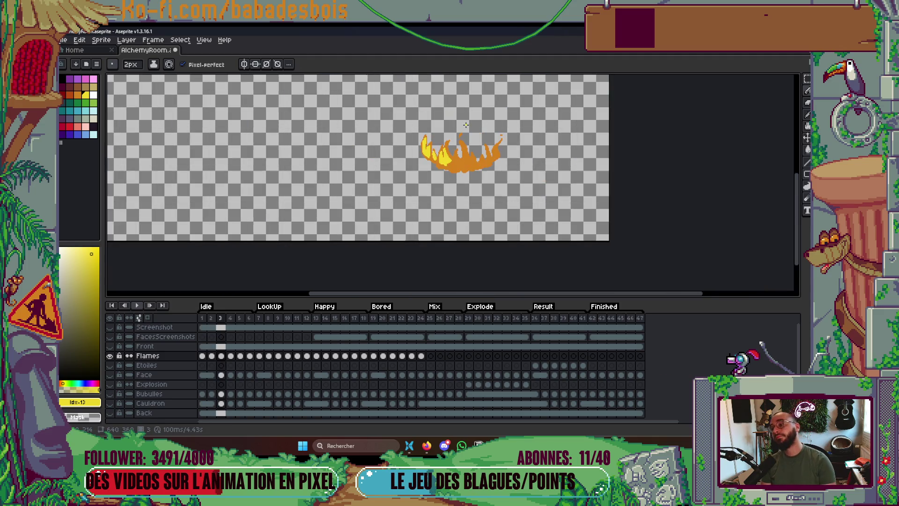
pyautogui.scroll(3, 453, 155)
pyautogui.press('Left')
pyautogui.press('Right')
pyautogui.press('Right')
pyautogui.press('Left')
pyautogui.press('Left')
pyautogui.press('Right')
pyautogui.moveTo(490, 125); pyautogui.dragTo(497, 173)
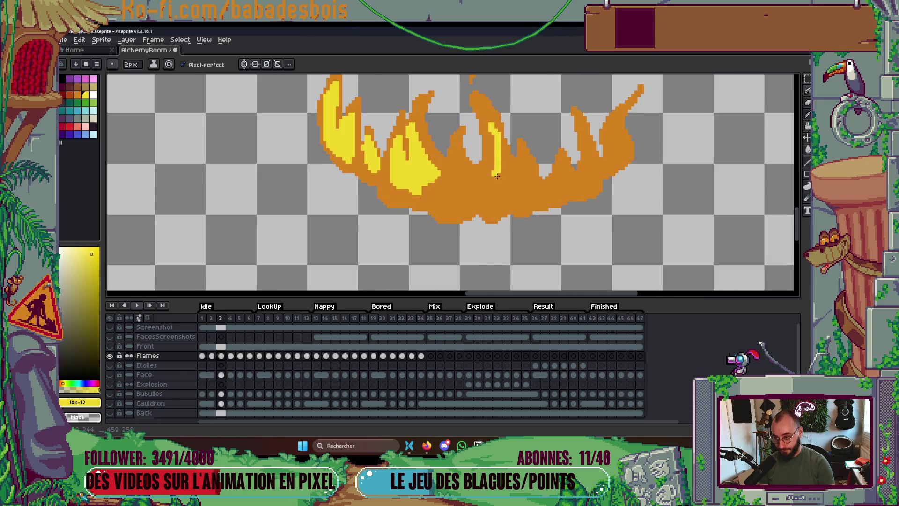
pyautogui.hotkey('ctrl', 'z')
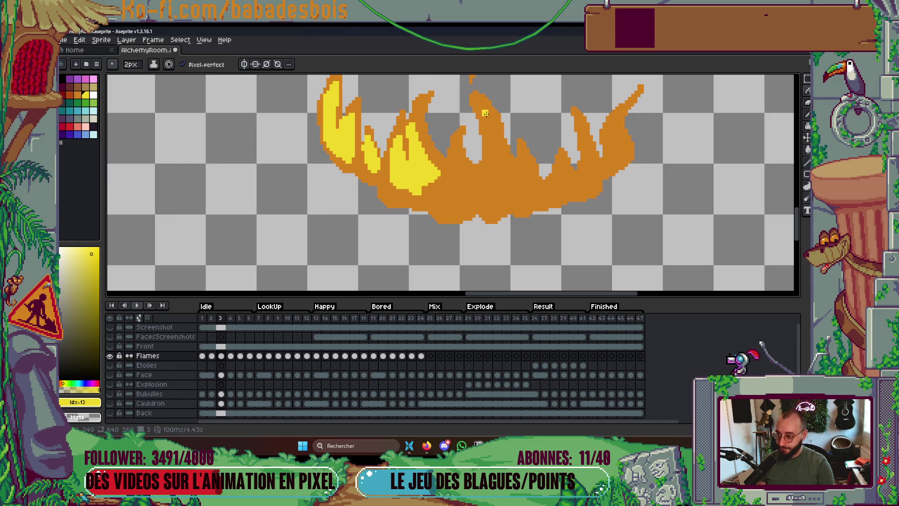
pyautogui.moveTo(485, 109); pyautogui.dragTo(495, 160)
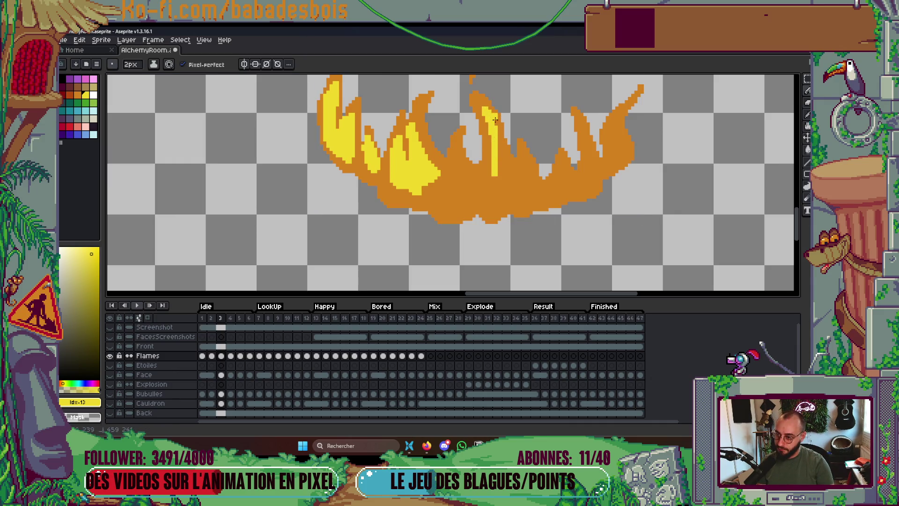
pyautogui.moveTo(493, 115); pyautogui.dragTo(503, 173)
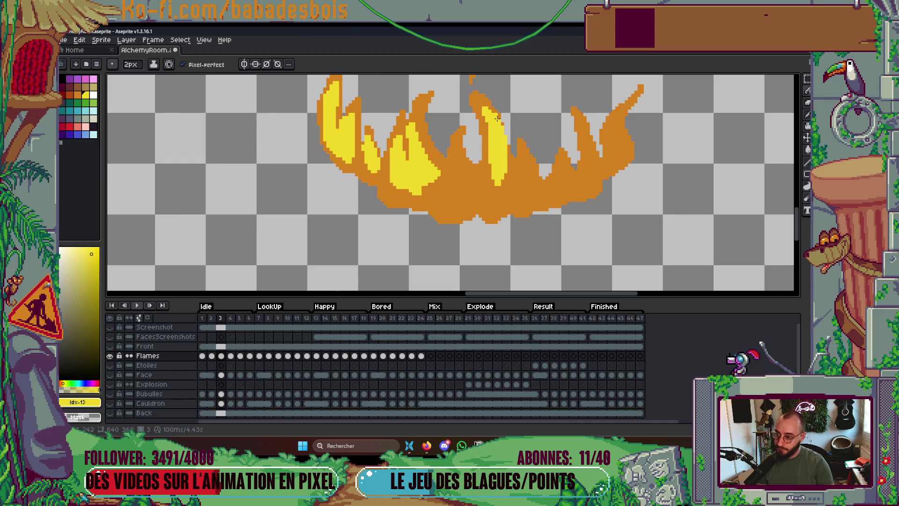
# Add more yellow strokes down the middle flame after checking frame 2.
pyautogui.scroll(-2, 497, 177)
pyautogui.press('Left')
pyautogui.scroll(2, 500, 134)
pyautogui.press('Right')
pyautogui.scroll(1, 500, 134)
pyautogui.moveTo(466, 161)
pyautogui.mouseDown()
pyautogui.moveTo(485, 119)
pyautogui.moveTo(487, 141)
pyautogui.mouseUp()
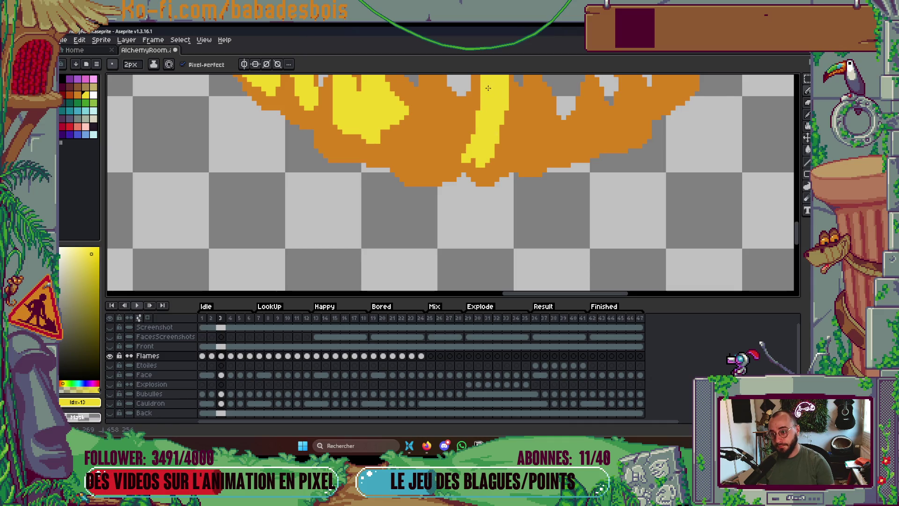
pyautogui.scroll(2, 487, 89)
pyautogui.moveTo(501, 145); pyautogui.dragTo(501, 194)
# Flip between frames 2 and 3, then paint yellow down the middle flame's left side.
pyautogui.press('Left')
pyautogui.press('Right')
pyautogui.scroll(2, 489, 205)
pyautogui.press('Left')
pyautogui.scroll(2, 490, 205)
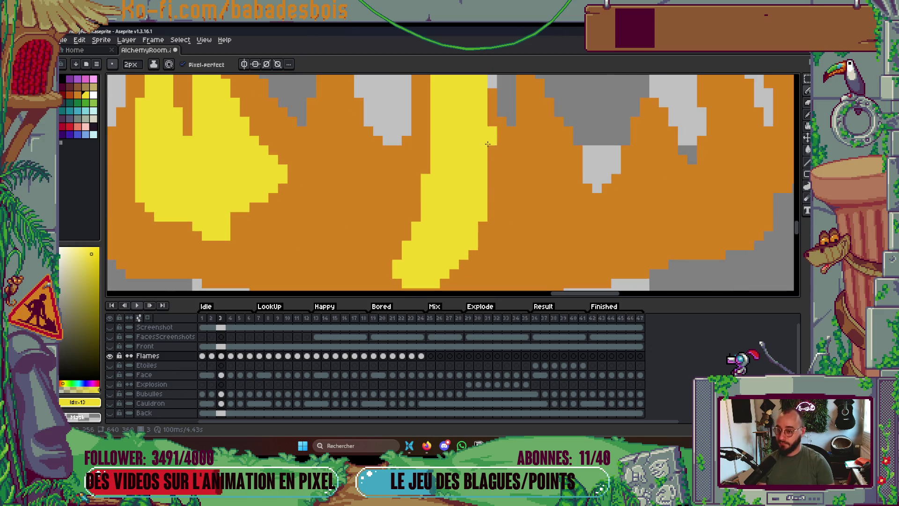
pyautogui.scroll(-3, 489, 181)
pyautogui.press('Right')
pyautogui.press('Left')
pyautogui.press('Right')
pyautogui.scroll(2, 453, 147)
pyautogui.press('Left')
pyautogui.press('Right')
pyautogui.press('Left')
pyautogui.press('Right')
pyautogui.moveTo(408, 171); pyautogui.dragTo(420, 214)
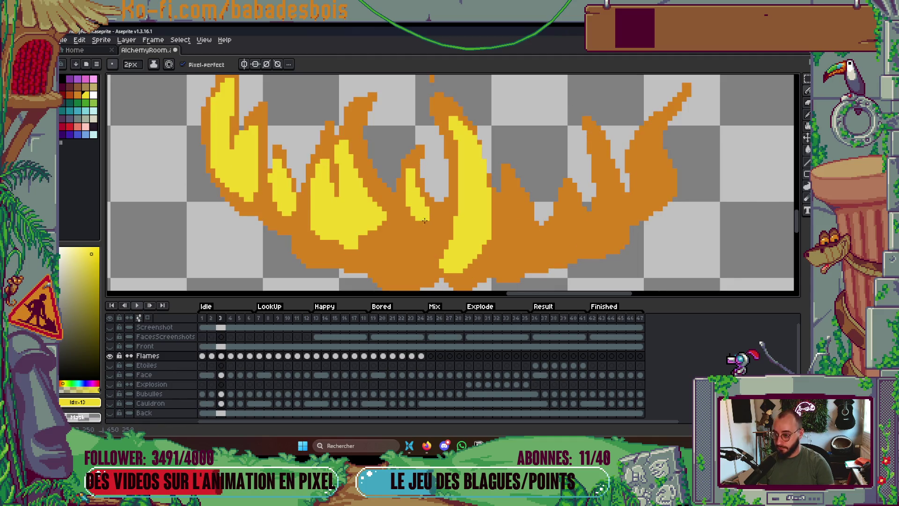
# Fill the right-hand flame tongues with yellow, then play the flame animation.
pyautogui.scroll(-2, 428, 162)
pyautogui.scroll(2, 468, 168)
pyautogui.click(536, 177)
pyautogui.press('Left')
pyautogui.press('Right')
pyautogui.moveTo(588, 165); pyautogui.dragTo(569, 216)
pyautogui.press('Left')
pyautogui.press('Right')
pyautogui.moveTo(633, 140)
pyautogui.mouseDown()
pyautogui.moveTo(625, 136)
pyautogui.moveTo(627, 185)
pyautogui.moveTo(638, 141)
pyautogui.moveTo(675, 115)
pyautogui.moveTo(675, 98)
pyautogui.moveTo(666, 155)
pyautogui.mouseUp()
pyautogui.press('Left')
pyautogui.press('Right')
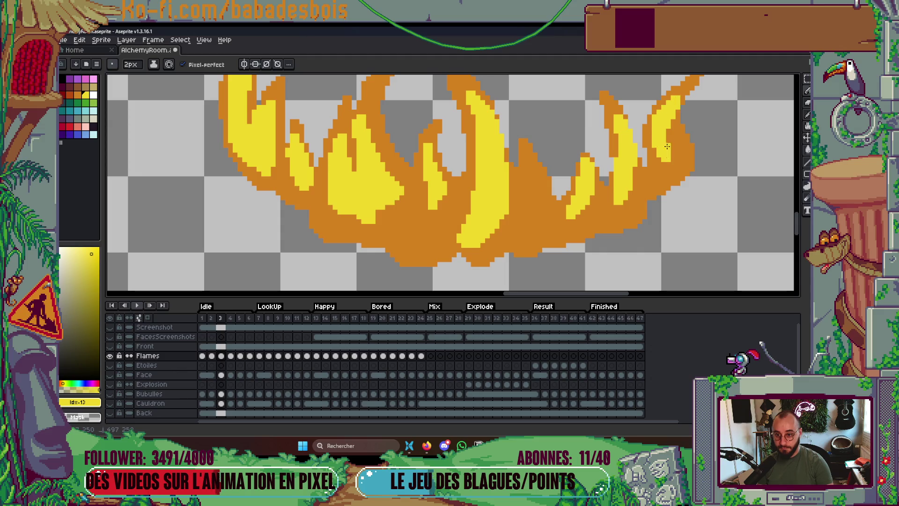
pyautogui.scroll(-6, 662, 187)
pyautogui.press('Return')
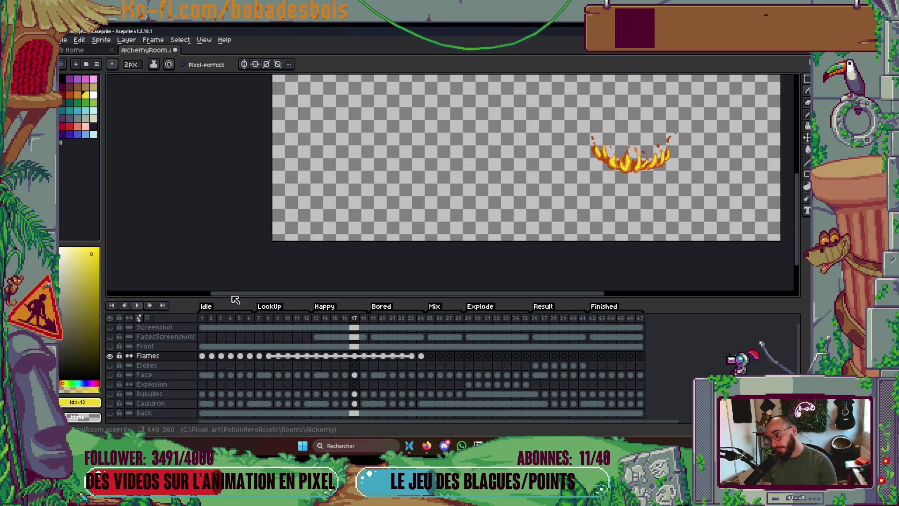
# Stop playback after a play-through check and return to frame 3.
pyautogui.press('Return')
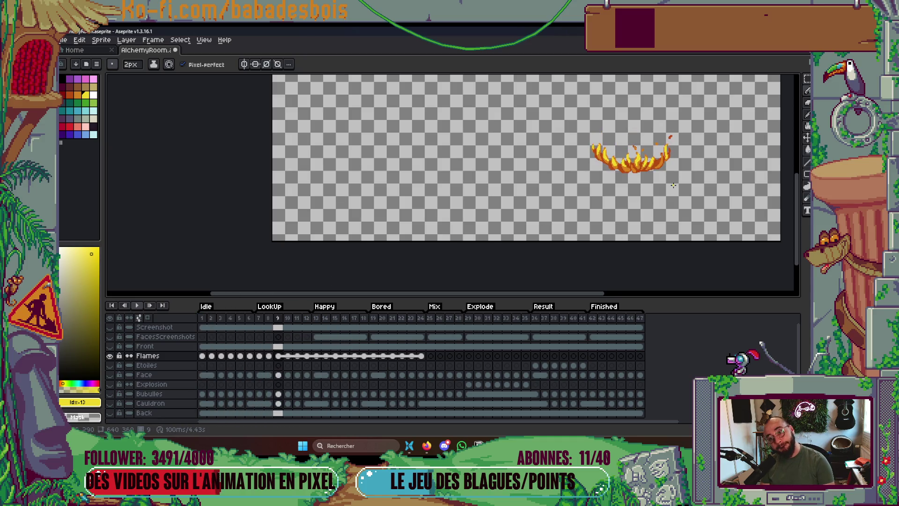
pyautogui.press('Return')
pyautogui.press('Left')
pyautogui.press('Left')
pyautogui.press('Right')
pyautogui.press('Left')
# Centre the flames and eyedrop their mid orange (index 11) as the drawing colour.
pyautogui.scroll(3, 624, 164)
pyautogui.moveTo(624, 164); pyautogui.dragTo(510, 210)
pyautogui.keyDown('alt'); pyautogui.click(485, 191); pyautogui.keyUp('alt')
pyautogui.scroll(1, 485, 191)
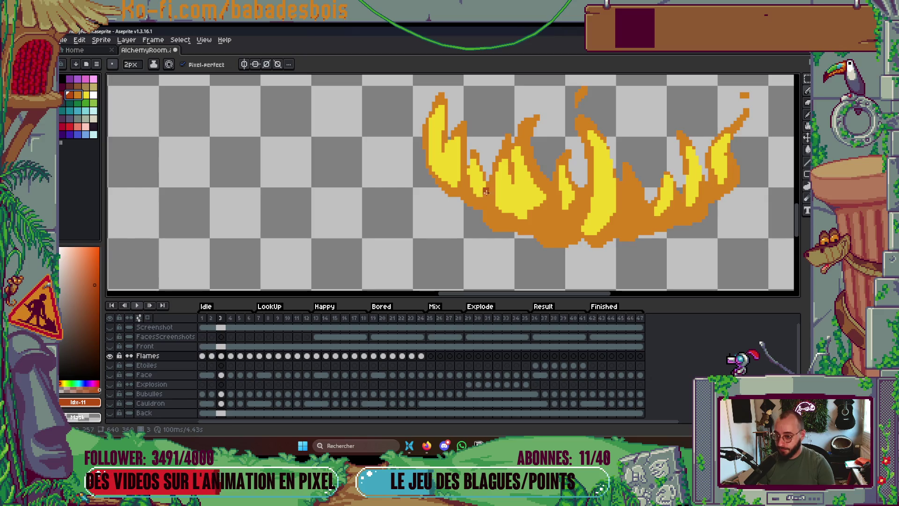
# Switch to Shading ink and darken the left and middle flames' edges and base.
pyautogui.click(153, 64)
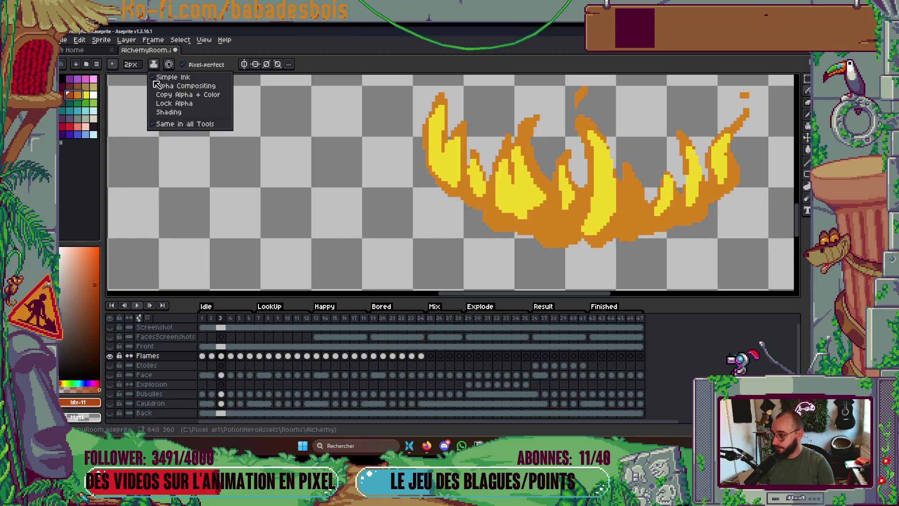
pyautogui.click(169, 121)
pyautogui.moveTo(490, 186); pyautogui.dragTo(490, 228)
pyautogui.moveTo(482, 197)
pyautogui.mouseDown()
pyautogui.moveTo(481, 211)
pyautogui.moveTo(464, 173)
pyautogui.moveTo(475, 164)
pyautogui.mouseUp()
pyautogui.moveTo(588, 187); pyautogui.dragTo(577, 211)
pyautogui.moveTo(534, 164); pyautogui.dragTo(556, 198)
pyautogui.moveTo(528, 148)
pyautogui.mouseDown()
pyautogui.moveTo(548, 190)
pyautogui.moveTo(543, 176)
pyautogui.mouseUp()
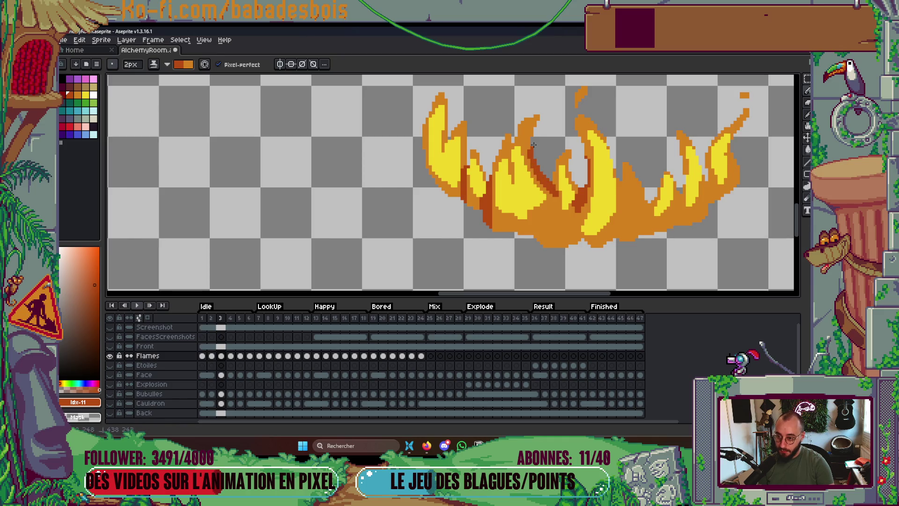
pyautogui.moveTo(492, 218)
pyautogui.mouseDown()
pyautogui.moveTo(512, 234)
pyautogui.moveTo(533, 236)
pyautogui.moveTo(556, 208)
pyautogui.moveTo(545, 232)
pyautogui.moveTo(573, 235)
pyautogui.mouseUp()
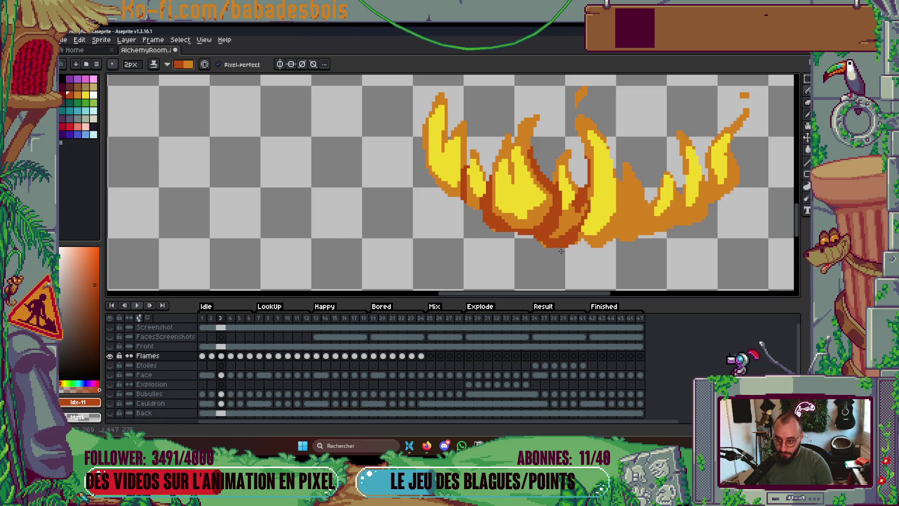
# Shade the tall flame's right side and the right flames' edges darker, then preview the animation.
pyautogui.moveTo(622, 187); pyautogui.dragTo(602, 244)
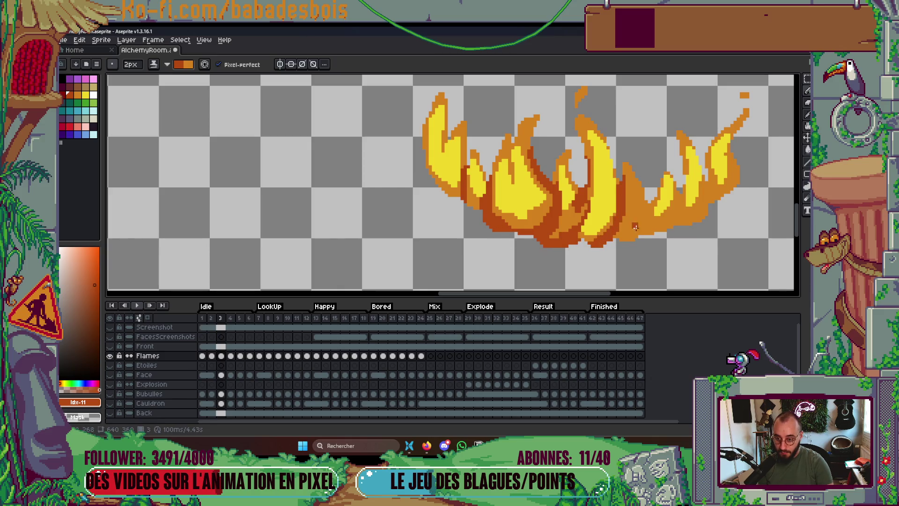
pyautogui.moveTo(645, 200); pyautogui.dragTo(634, 232)
pyautogui.scroll(-3, 634, 235)
pyautogui.scroll(5, 580, 220)
pyautogui.moveTo(588, 151)
pyautogui.mouseDown()
pyautogui.moveTo(558, 193)
pyautogui.moveTo(583, 175)
pyautogui.moveTo(536, 217)
pyautogui.moveTo(581, 213)
pyautogui.mouseUp()
pyautogui.moveTo(607, 144); pyautogui.dragTo(595, 187)
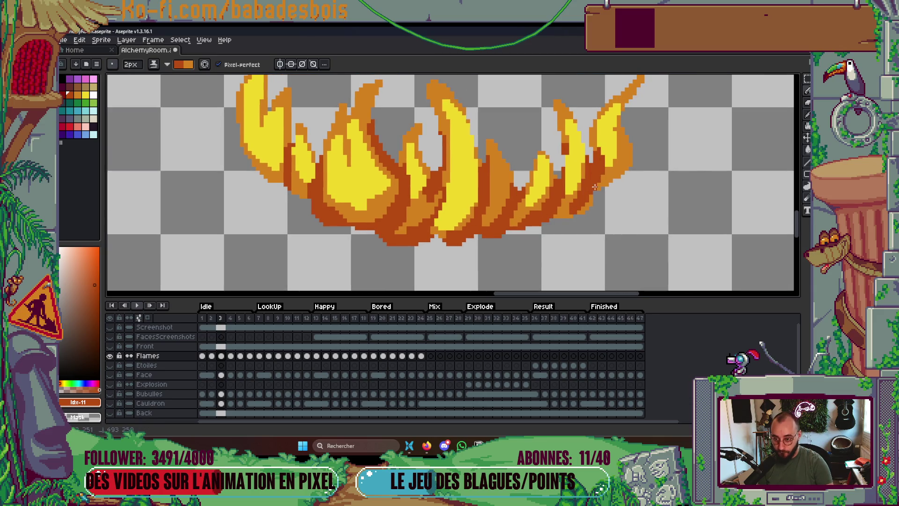
pyautogui.moveTo(632, 143); pyautogui.dragTo(576, 216)
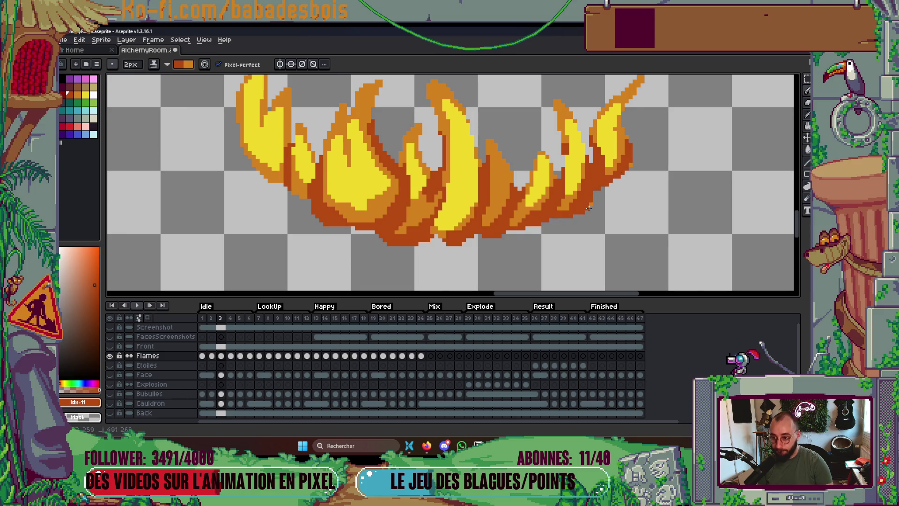
pyautogui.scroll(-4, 560, 211)
pyautogui.press('Return')
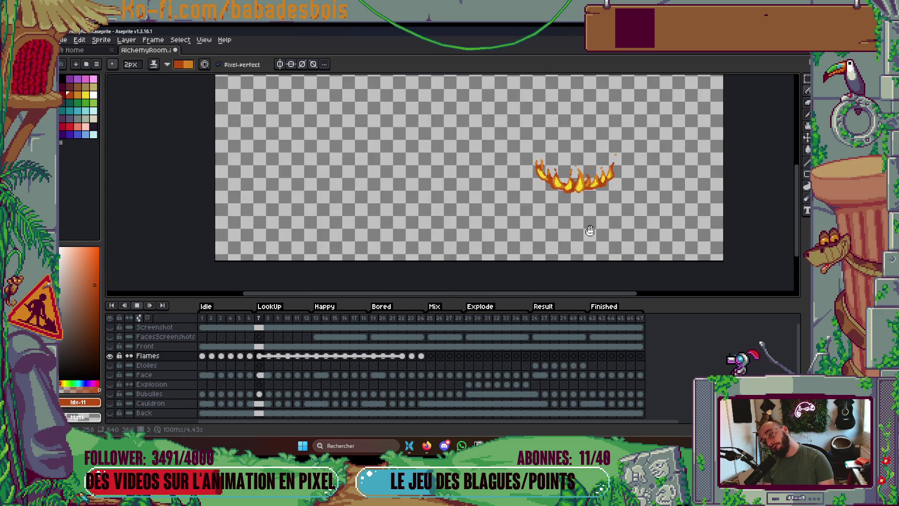
# Stop playback, set a playback option from the Play button's menu, and replay.
pyautogui.click(200, 319)
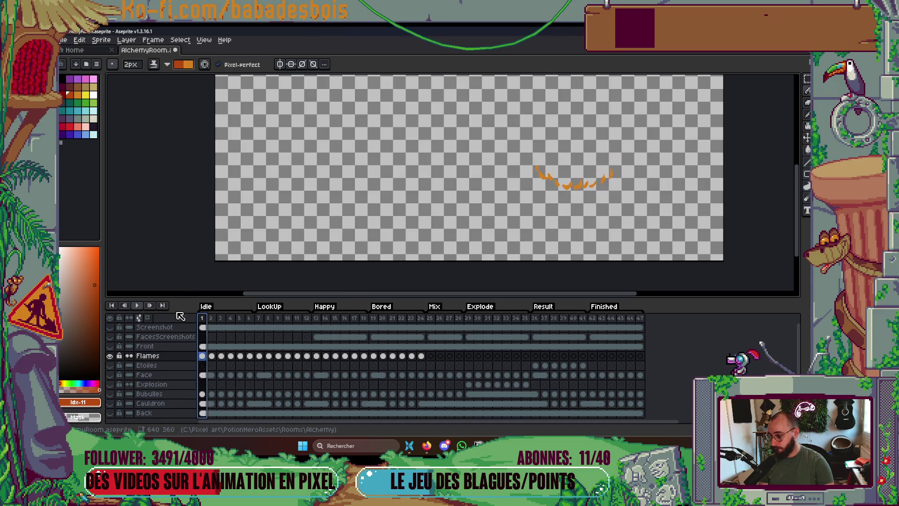
pyautogui.rightClick(144, 305)
pyautogui.click(170, 393)
pyautogui.press('Return')
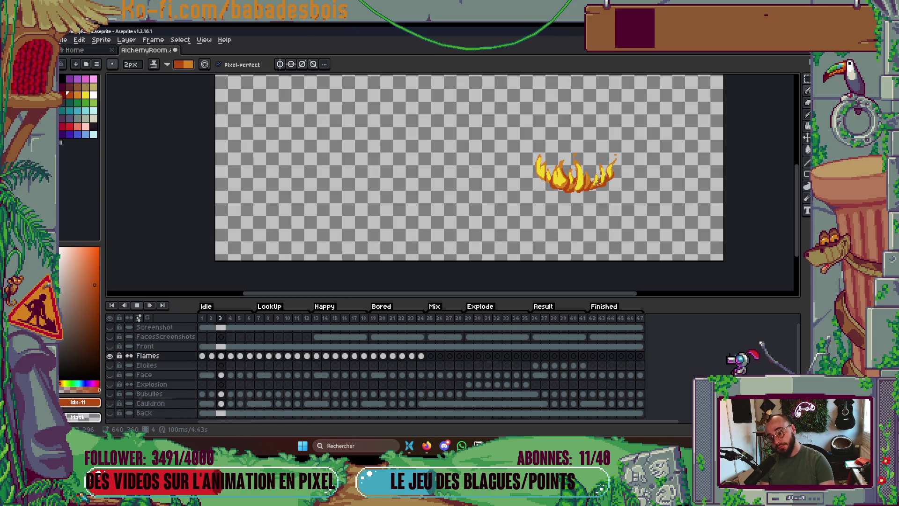
# Zoom in and darken the tip of the right flame's stem on frame 3.
pyautogui.scroll(5, 579, 166)
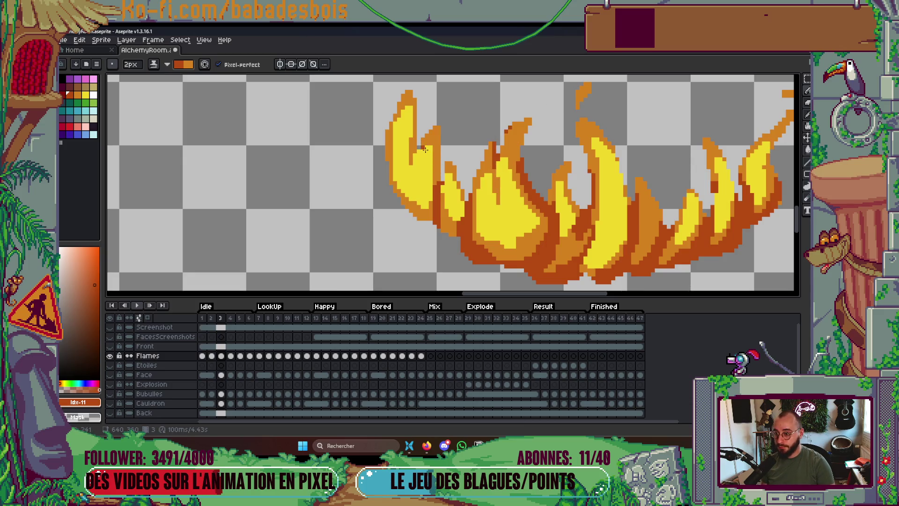
pyautogui.scroll(-2, 588, 208)
pyautogui.scroll(2, 694, 148)
pyautogui.moveTo(694, 148)
pyautogui.mouseDown()
pyautogui.moveTo(717, 109)
pyautogui.moveTo(713, 84)
pyautogui.mouseUp()
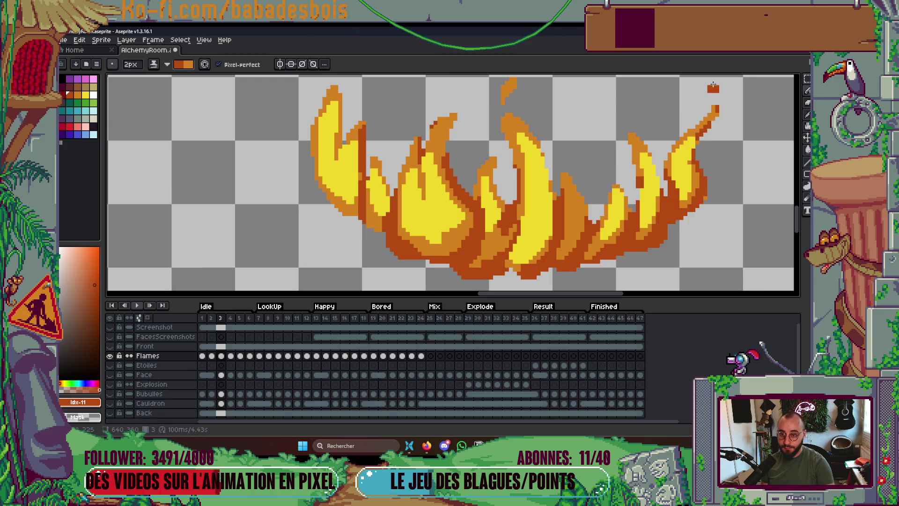
pyautogui.scroll(-1, 633, 139)
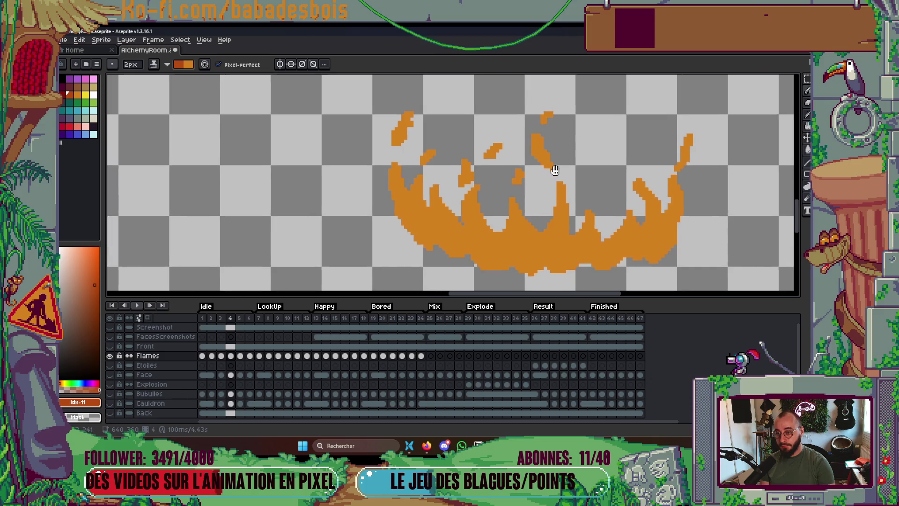
# On frame 4, darken the flame stem tip and top ember with reddish strokes.
pyautogui.press('Right')
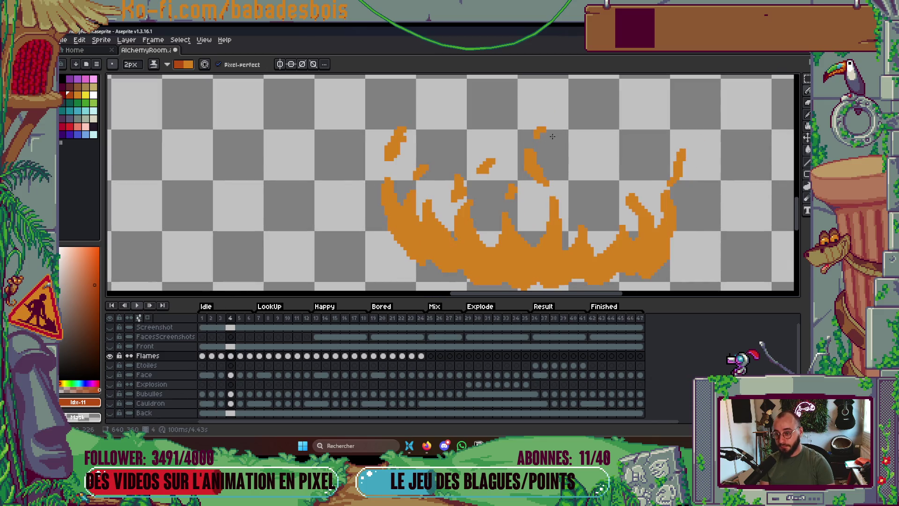
pyautogui.moveTo(543, 130); pyautogui.dragTo(537, 134)
pyautogui.click(532, 150)
pyautogui.press('Left')
pyautogui.press('Right')
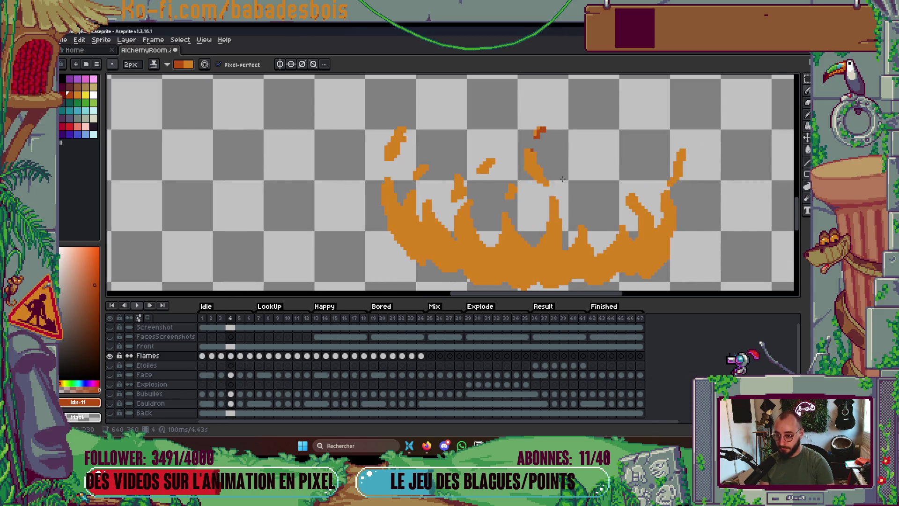
pyautogui.moveTo(540, 171); pyautogui.dragTo(530, 153)
pyautogui.scroll(-2, 528, 253)
pyautogui.moveTo(528, 194)
pyautogui.mouseDown()
pyautogui.moveTo(518, 211)
pyautogui.moveTo(530, 182)
pyautogui.mouseUp()
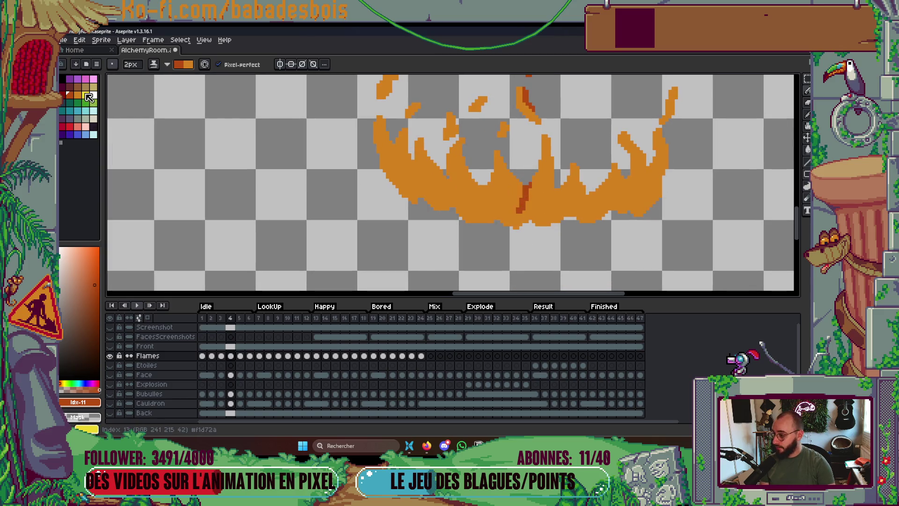
# Make yellow the drawing colour and paint a highlight up the central flame.
pyautogui.click(88, 95)
pyautogui.click(168, 66)
pyautogui.click(178, 78)
pyautogui.moveTo(532, 202)
pyautogui.mouseDown()
pyautogui.moveTo(549, 160)
pyautogui.moveTo(536, 199)
pyautogui.mouseUp()
pyautogui.press('Left')
pyautogui.press('Right')
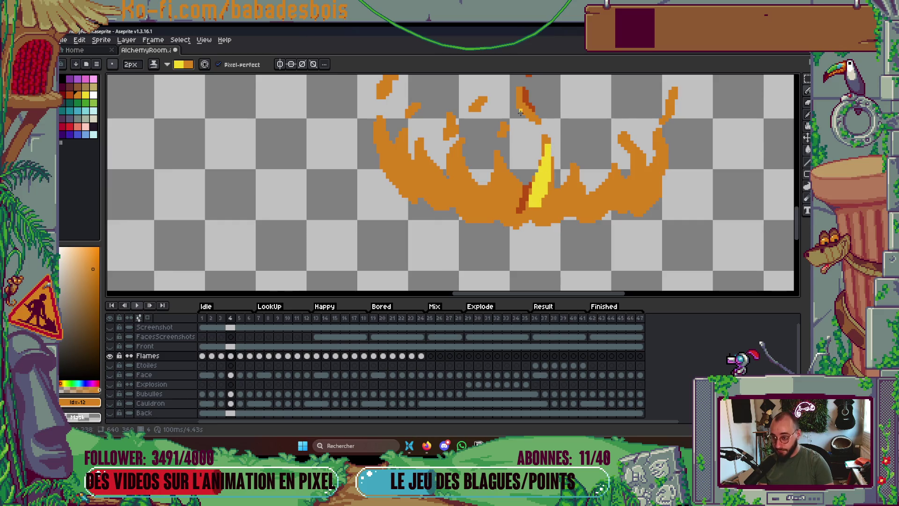
pyautogui.press('Left')
pyautogui.press('Right')
# Paint yellow highlights down the left-centre, left and leftmost flames, including the left base.
pyautogui.moveTo(498, 160)
pyautogui.mouseDown()
pyautogui.moveTo(514, 212)
pyautogui.moveTo(453, 171)
pyautogui.mouseUp()
pyautogui.press('Left')
pyautogui.press('Right')
pyautogui.moveTo(475, 202); pyautogui.dragTo(457, 169)
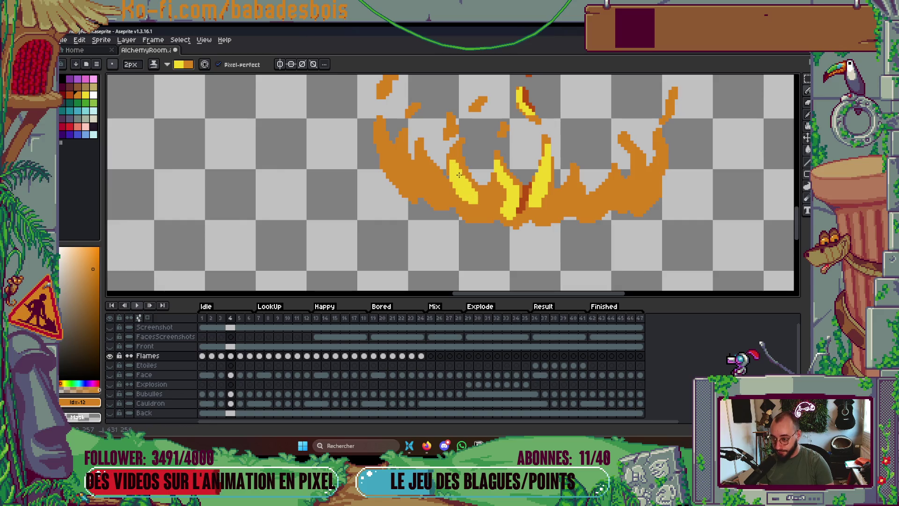
pyautogui.moveTo(488, 201); pyautogui.dragTo(469, 211)
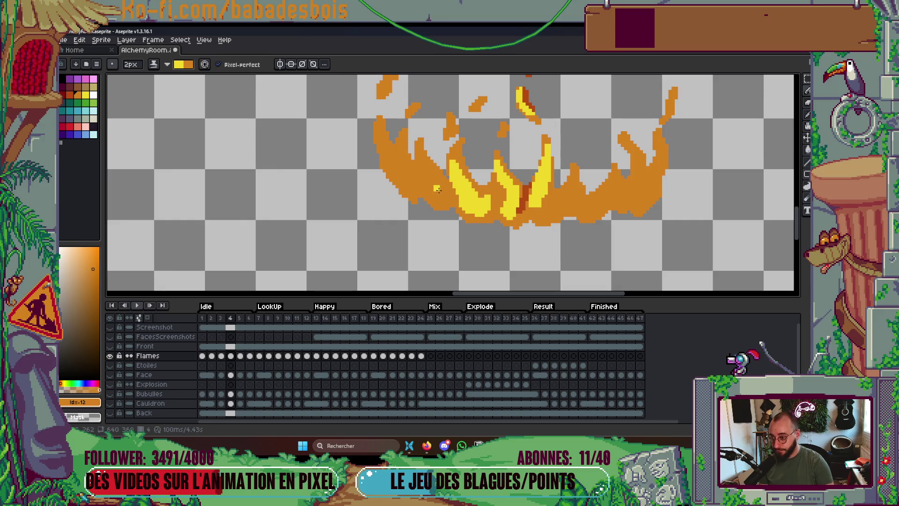
pyautogui.moveTo(424, 166)
pyautogui.mouseDown()
pyautogui.moveTo(451, 209)
pyautogui.moveTo(426, 163)
pyautogui.moveTo(410, 186)
pyautogui.moveTo(380, 134)
pyautogui.moveTo(390, 155)
pyautogui.mouseUp()
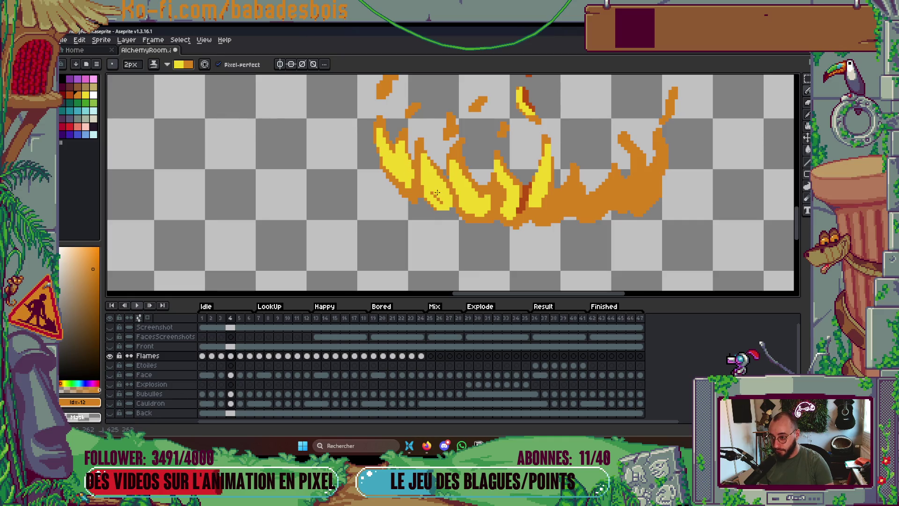
pyautogui.scroll(-4, 491, 184)
pyautogui.scroll(4, 458, 191)
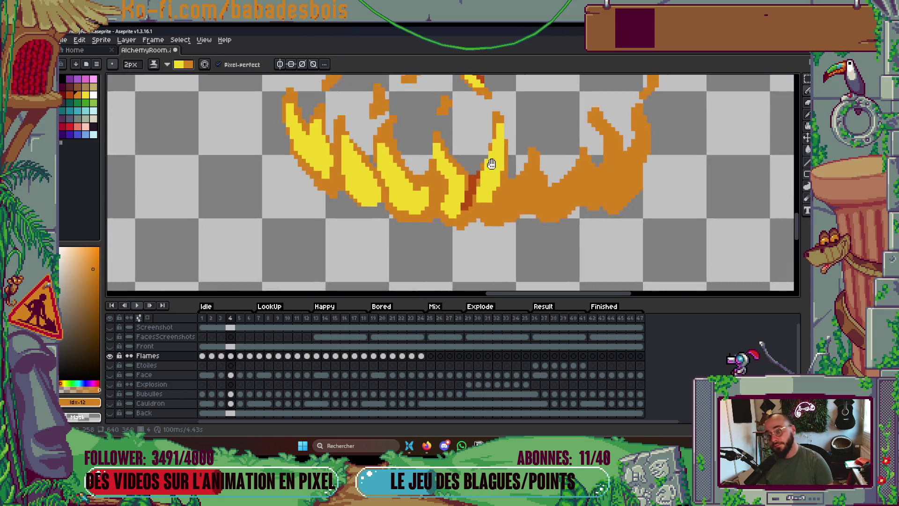
# Paint a yellow highlight inside the right flame and compare against frame 3.
pyautogui.moveTo(498, 218); pyautogui.dragTo(528, 173)
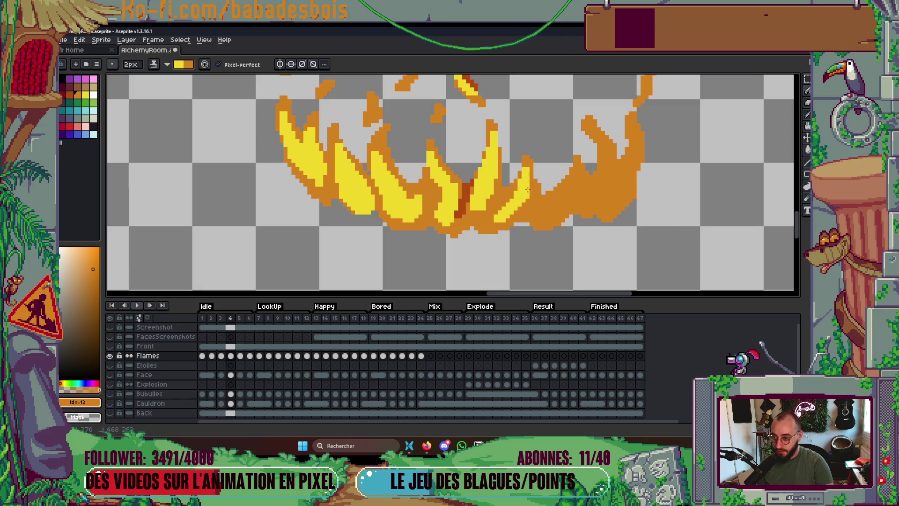
pyautogui.scroll(-3, 516, 196)
pyautogui.scroll(3, 578, 177)
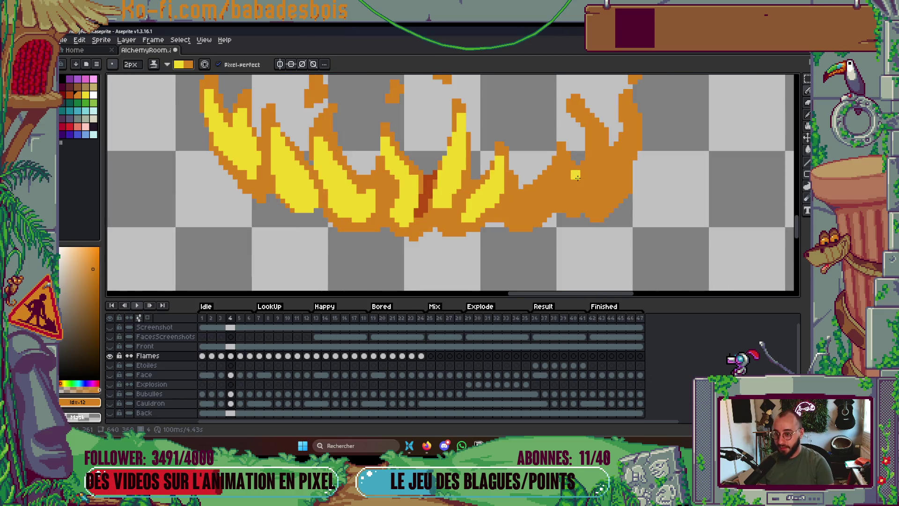
pyautogui.press('Left')
pyautogui.press('Right')
pyautogui.press('Left')
pyautogui.scroll(-3, 538, 195)
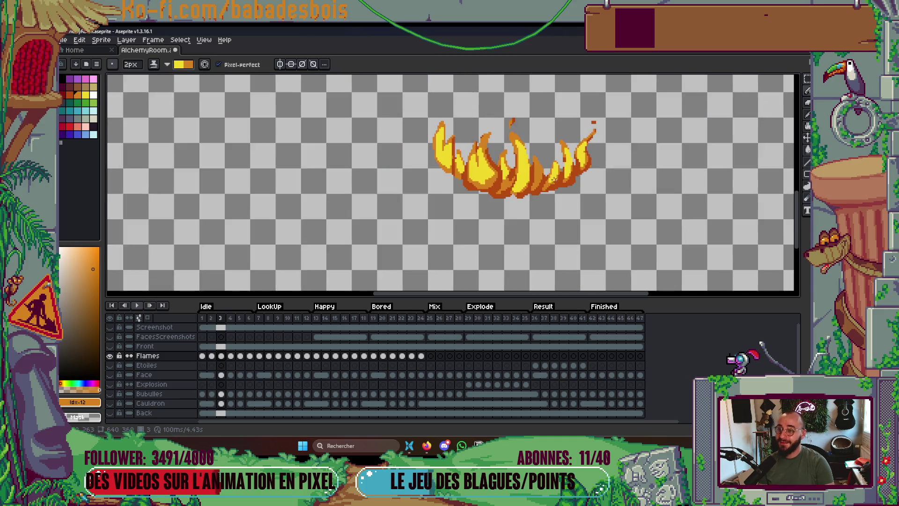
pyautogui.scroll(3, 543, 201)
pyautogui.press('Right')
# Extend yellow highlights up the right-centre and right-hand flames, then preview the animation.
pyautogui.moveTo(527, 201); pyautogui.dragTo(534, 206)
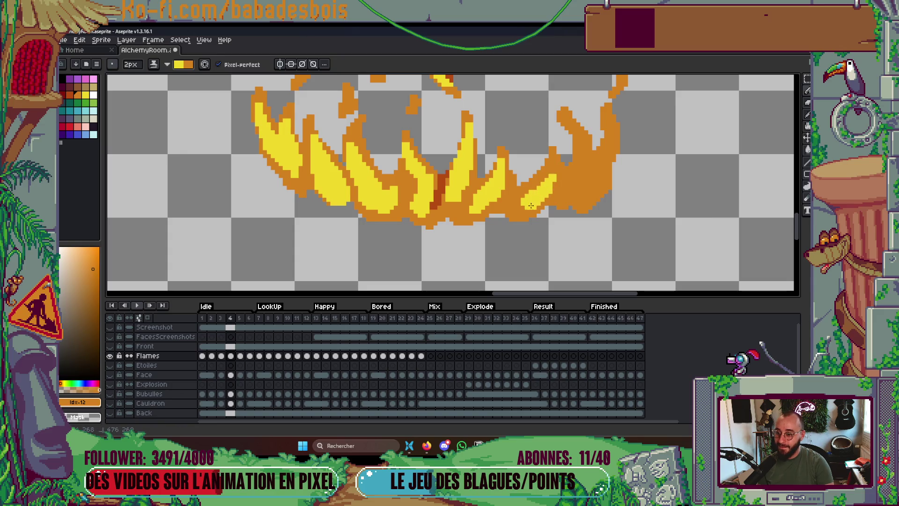
pyautogui.moveTo(584, 129); pyautogui.dragTo(568, 187)
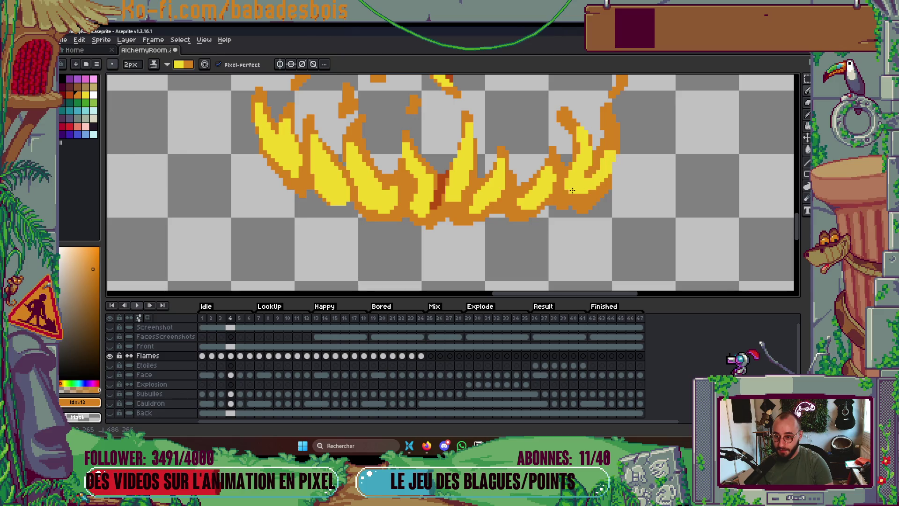
pyautogui.scroll(-4, 618, 197)
pyautogui.press('Return')
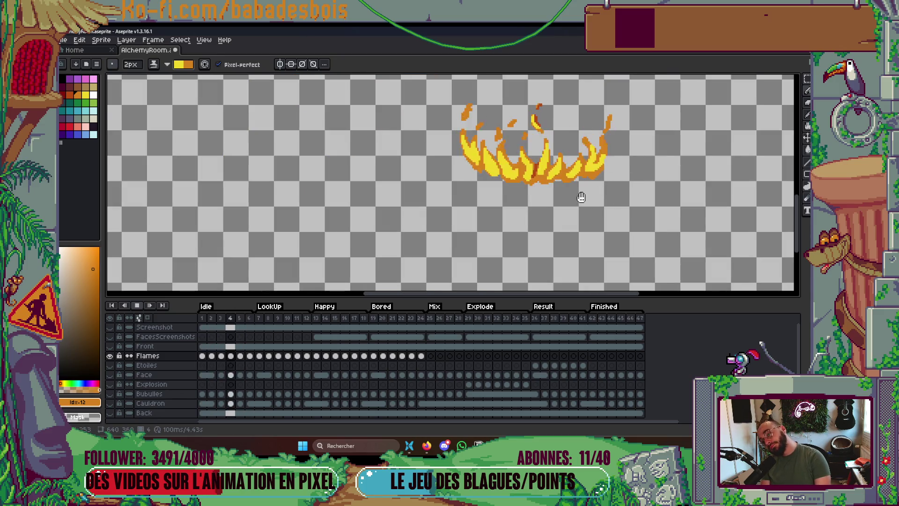
pyautogui.moveTo(580, 195); pyautogui.dragTo(571, 216)
pyautogui.press('Return')
pyautogui.press('Return')
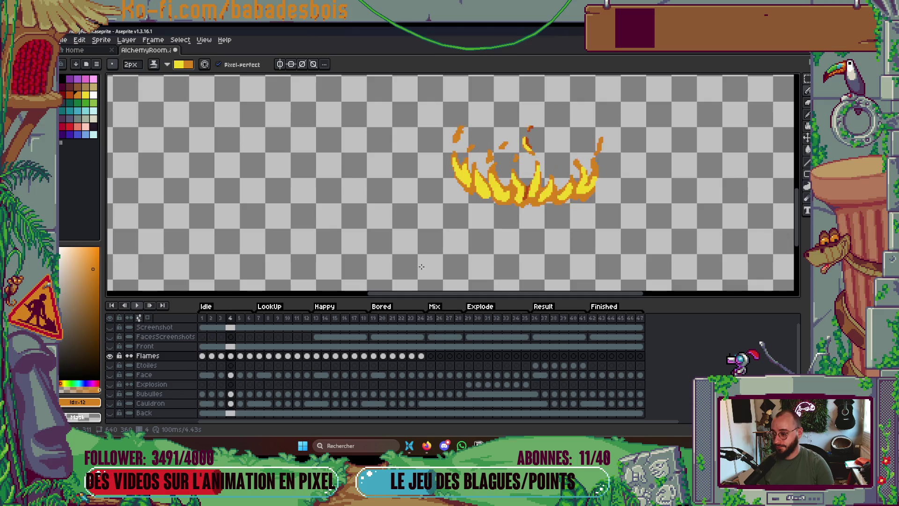
# Switch the drawing colour back to orange with the [ key and pan to inspect the flame tips.
pyautogui.scroll(2, 498, 182)
pyautogui.scroll(2, 481, 171)
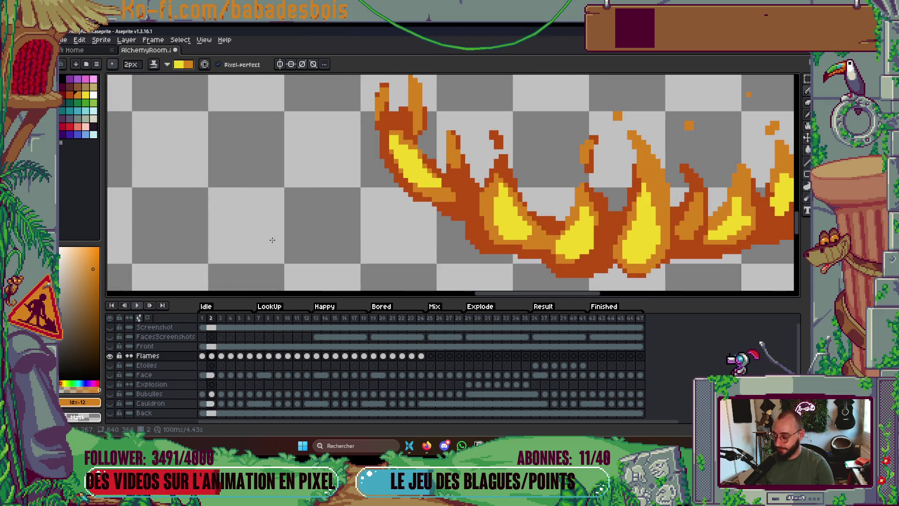
pyautogui.press('[')
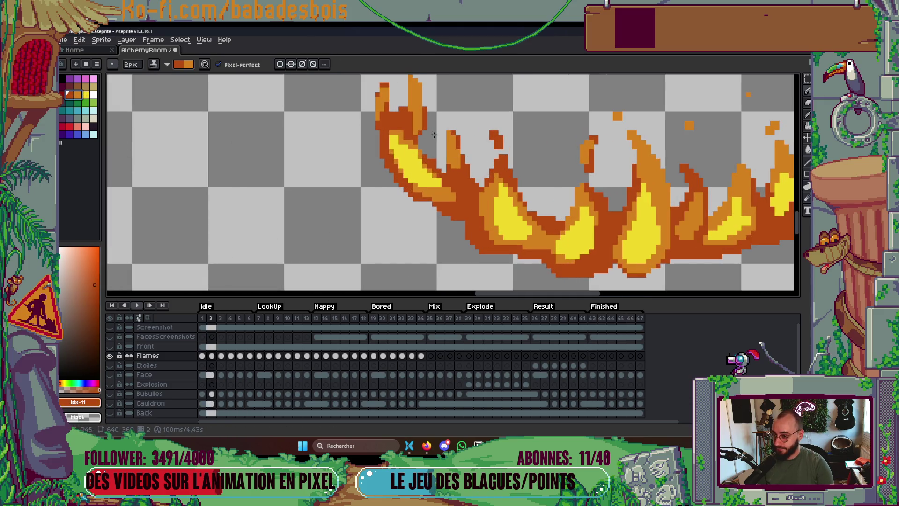
pyautogui.moveTo(425, 138); pyautogui.dragTo(411, 179)
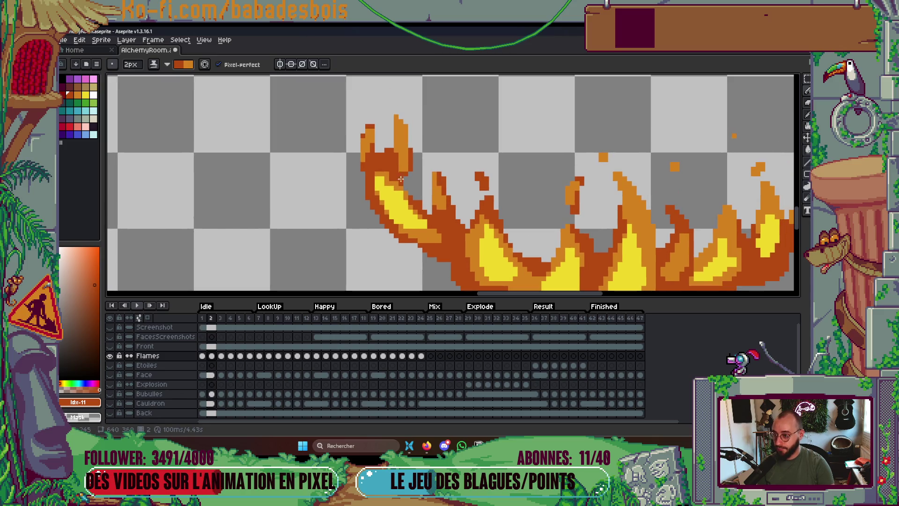
pyautogui.scroll(-2, 460, 187)
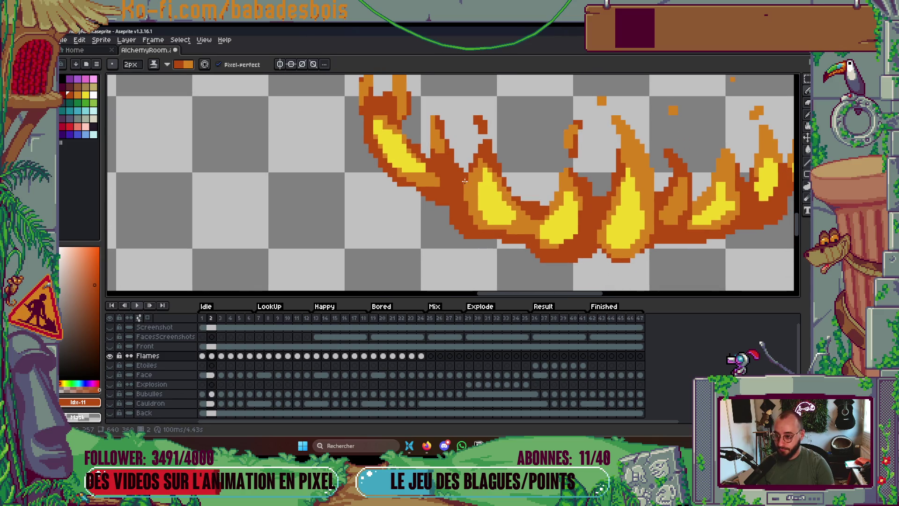
pyautogui.hscroll(3, 446, 217)
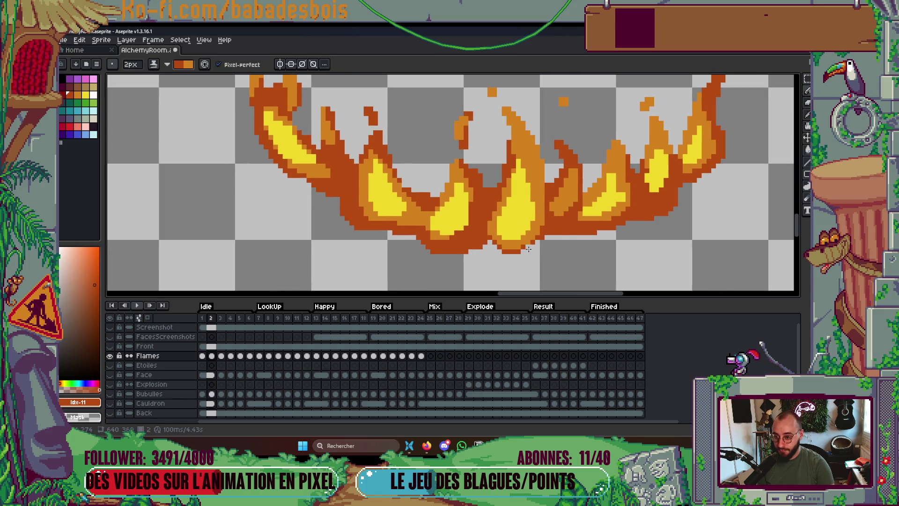
pyautogui.scroll(-5, 538, 253)
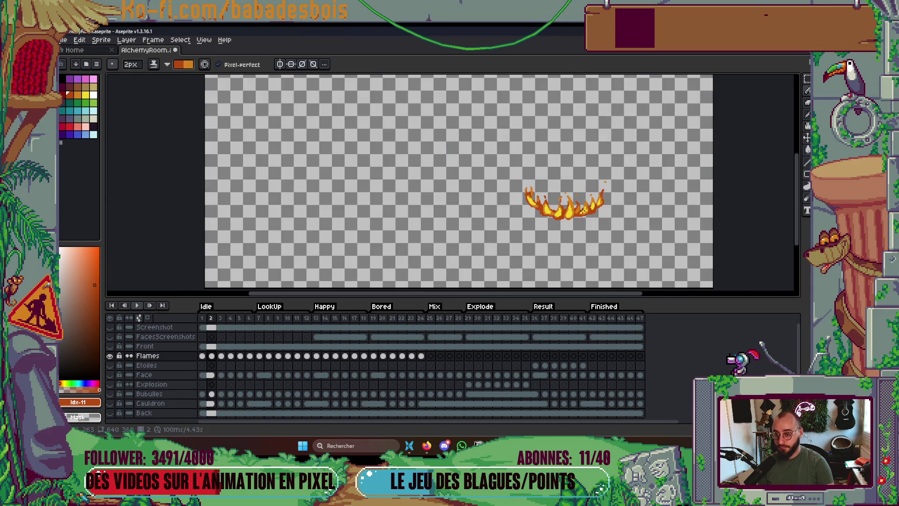
pyautogui.scroll(4, 585, 211)
# On frame 3, outline the right flame tip and the left flame edges in dark red.
pyautogui.press('.')
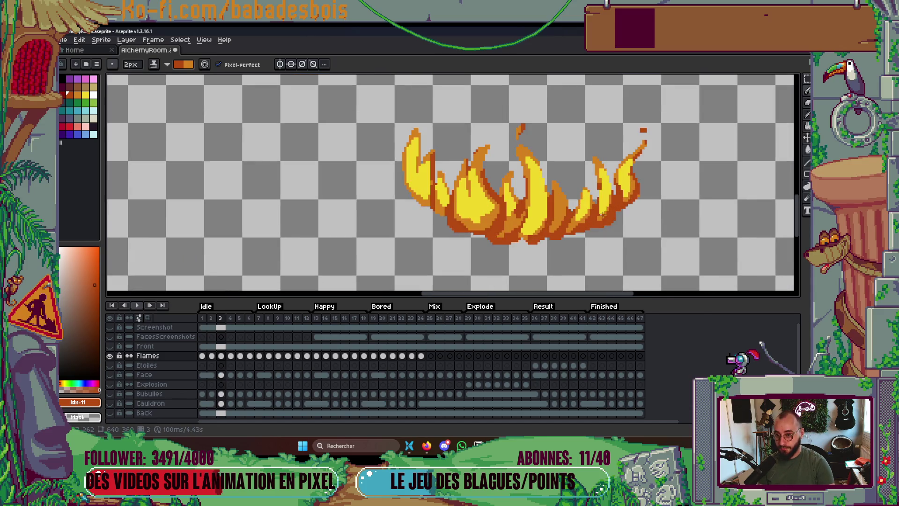
pyautogui.scroll(2, 603, 214)
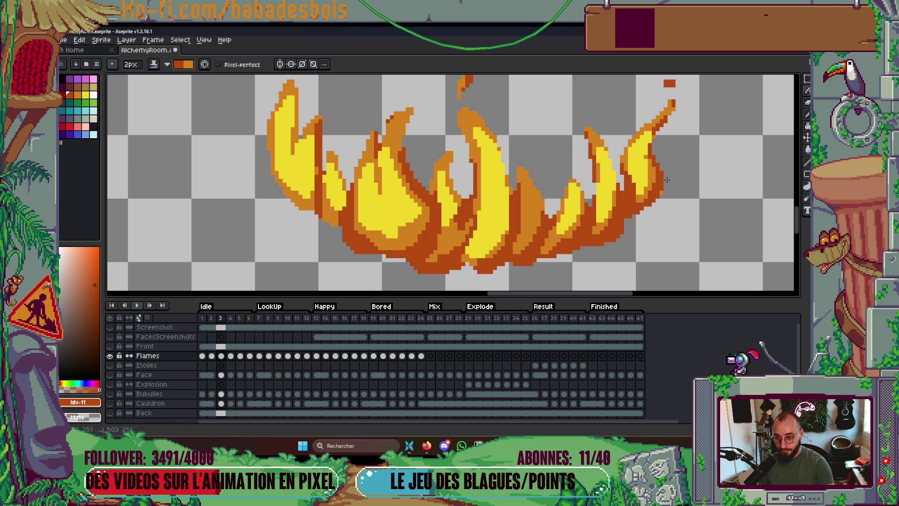
pyautogui.moveTo(573, 203); pyautogui.dragTo(583, 226)
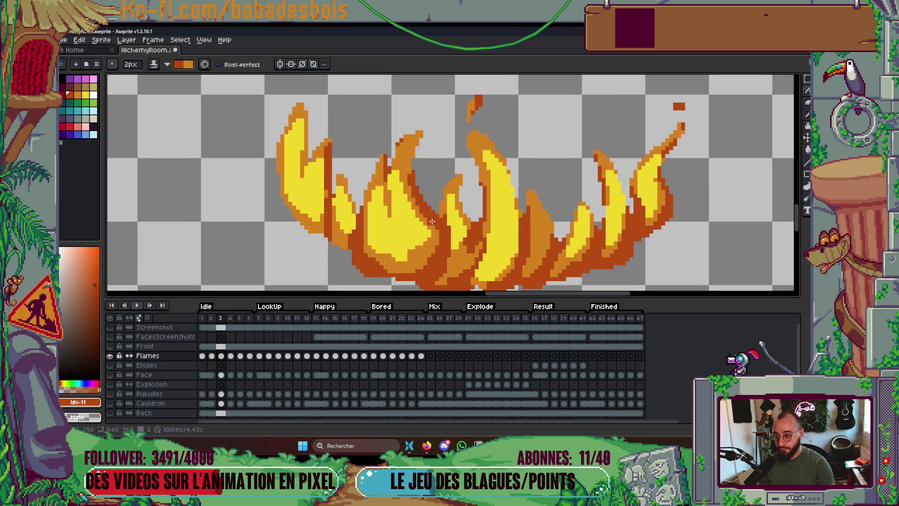
pyautogui.moveTo(412, 183); pyautogui.dragTo(423, 133)
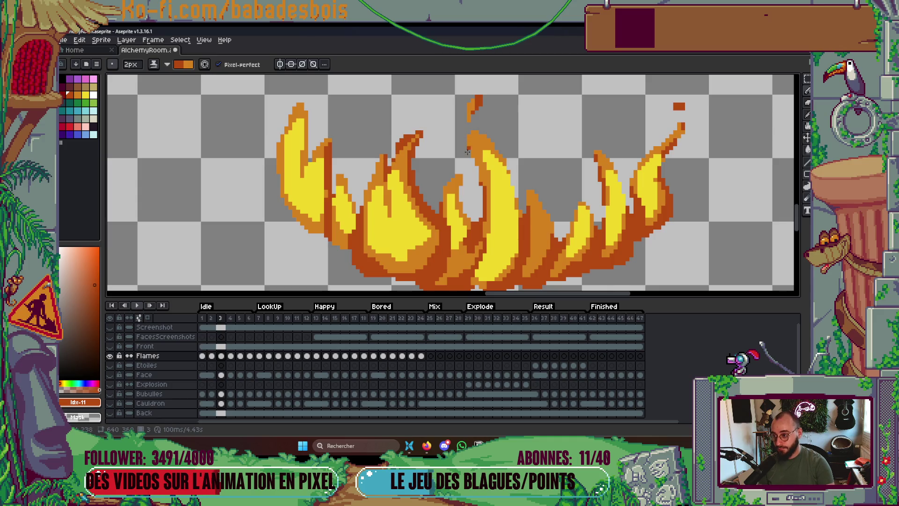
pyautogui.moveTo(334, 219); pyautogui.dragTo(341, 250)
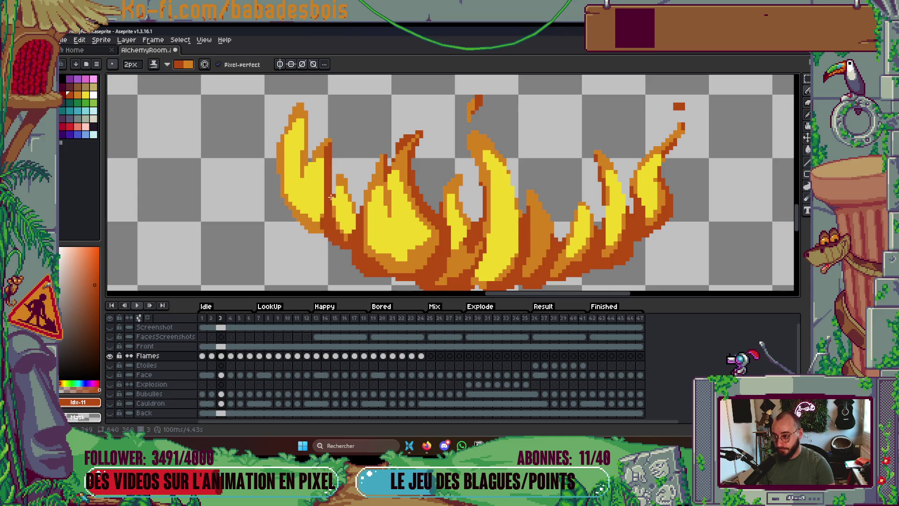
pyautogui.moveTo(294, 207)
pyautogui.mouseDown()
pyautogui.moveTo(284, 195)
pyautogui.moveTo(323, 232)
pyautogui.mouseUp()
pyautogui.moveTo(282, 193); pyautogui.dragTo(288, 124)
# Play the flame animation to preview it, then step back to frame 3.
pyautogui.scroll(-2, 381, 136)
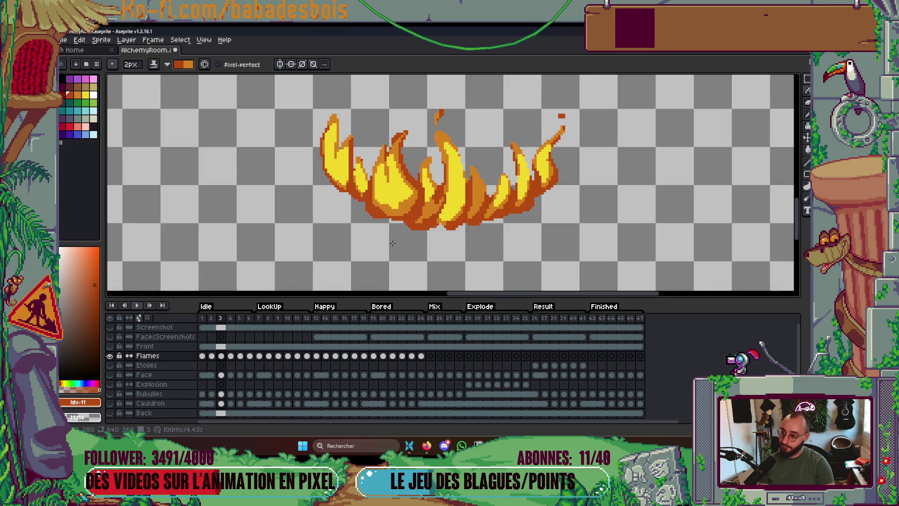
pyautogui.scroll(2, 393, 243)
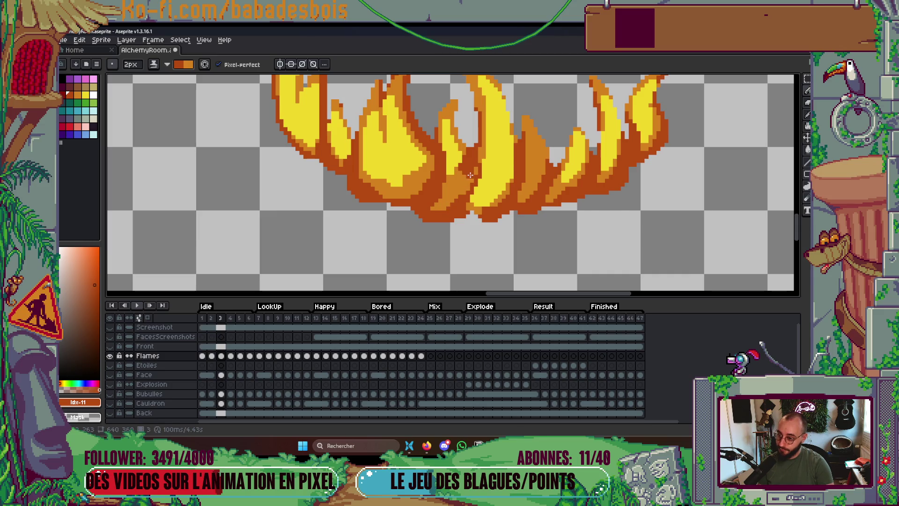
pyautogui.scroll(-4, 489, 225)
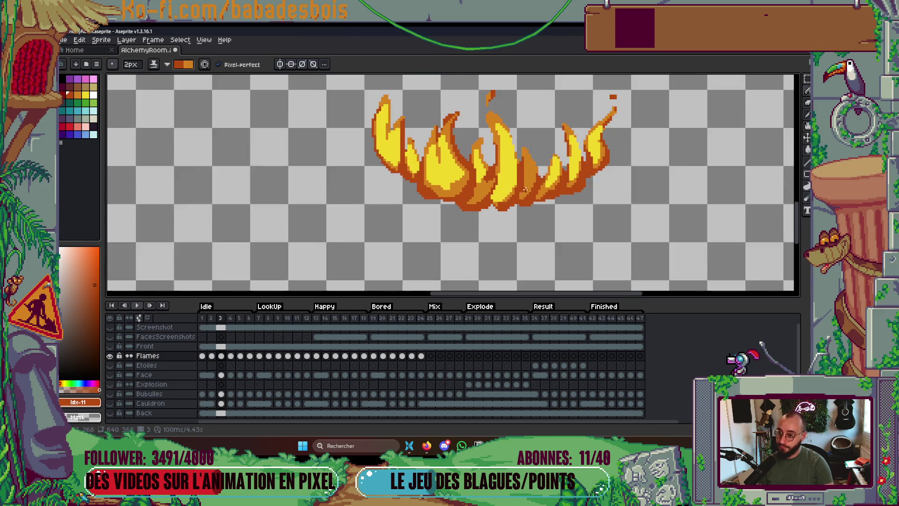
pyautogui.scroll(5, 524, 175)
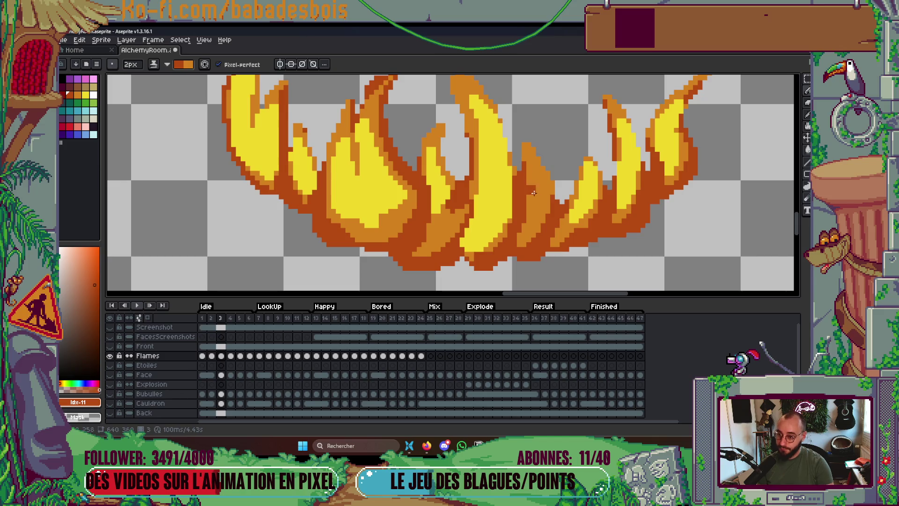
pyautogui.scroll(-5, 534, 159)
pyautogui.scroll(2, 620, 153)
pyautogui.moveTo(621, 183); pyautogui.dragTo(622, 221)
pyautogui.press('Return')
pyautogui.press('Return')
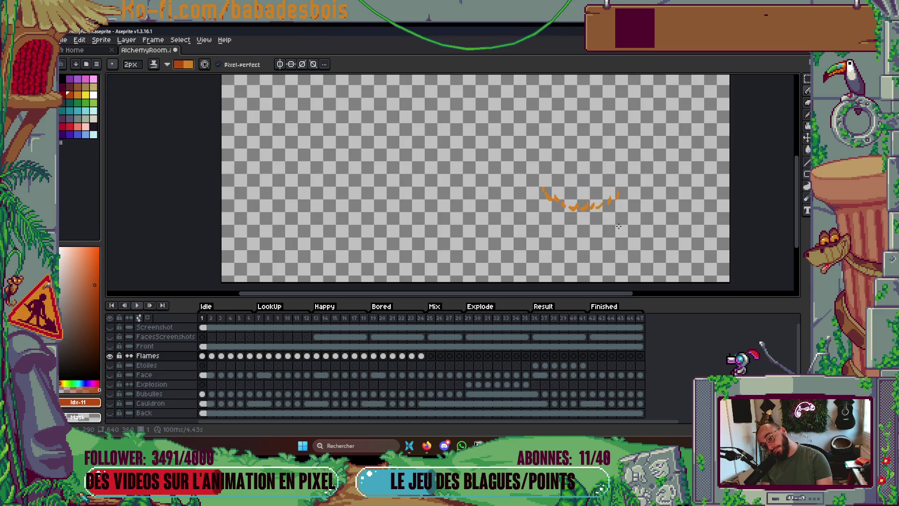
pyautogui.press('Right')
pyautogui.press('Right')
pyautogui.press('Right')
pyautogui.press('Left')
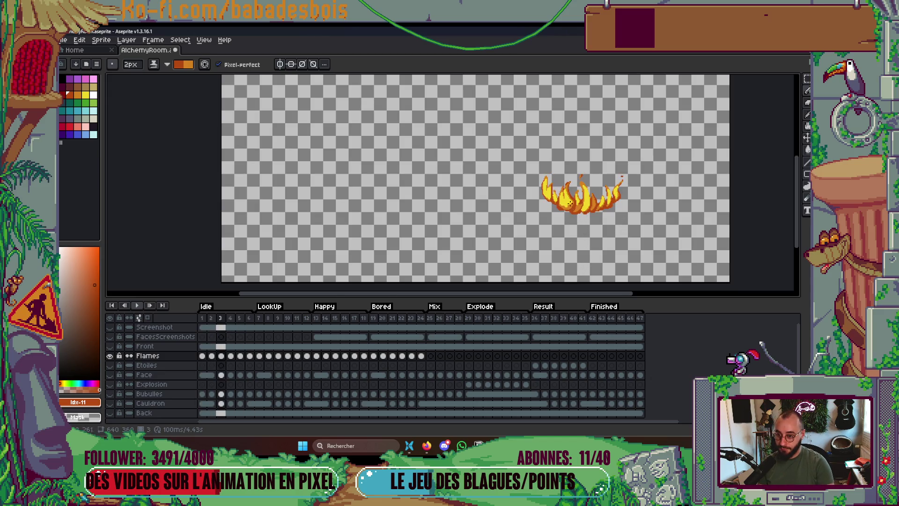
pyautogui.scroll(4, 545, 182)
pyautogui.scroll(1, 545, 182)
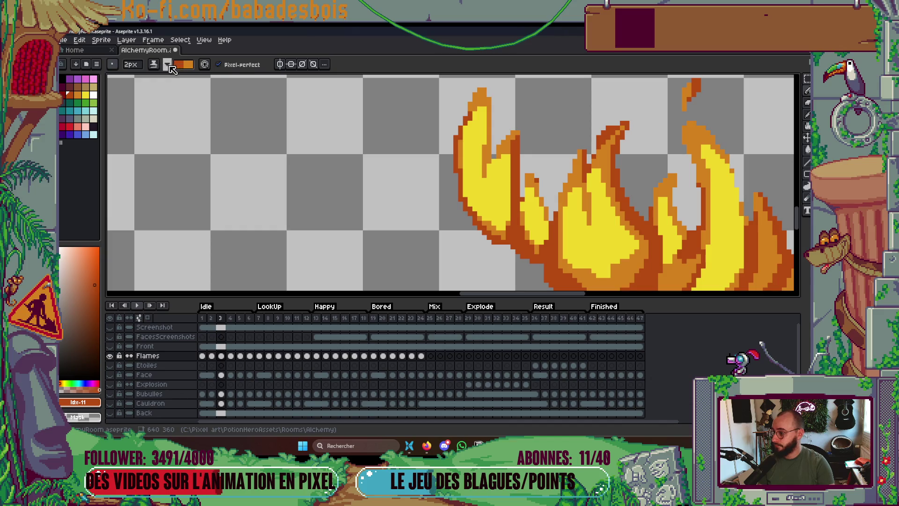
# Make orange the drawing colour and shrink the pencil to a 1px brush.
pyautogui.click(167, 64)
pyautogui.click(77, 95)
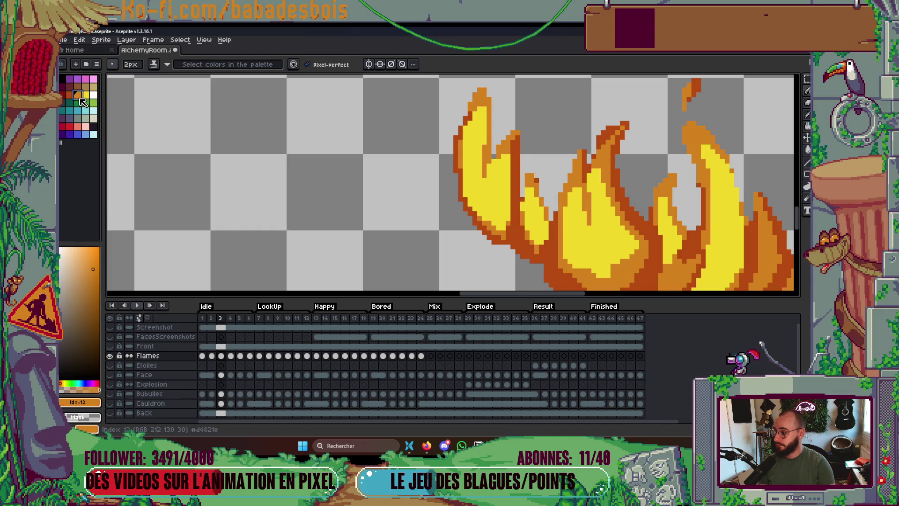
pyautogui.scroll(1, 493, 166)
pyautogui.press('-')
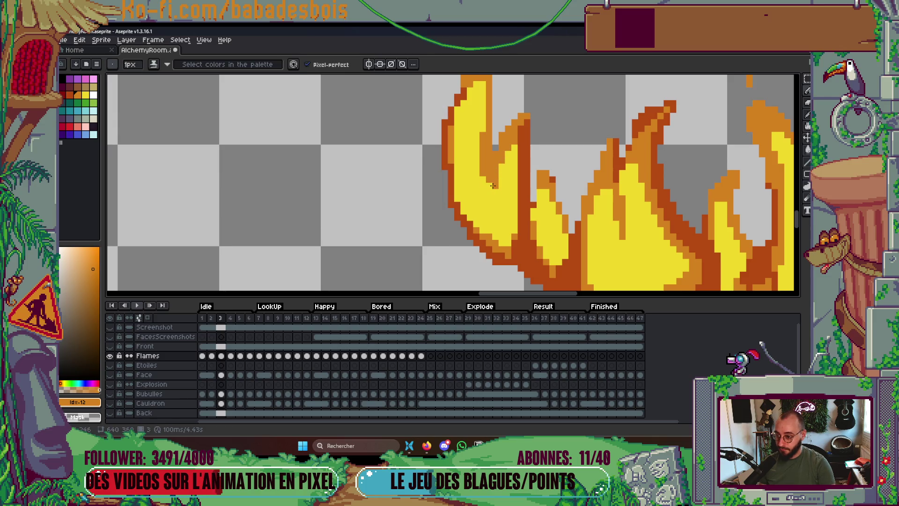
pyautogui.scroll(-2, 492, 185)
pyautogui.scroll(1, 492, 185)
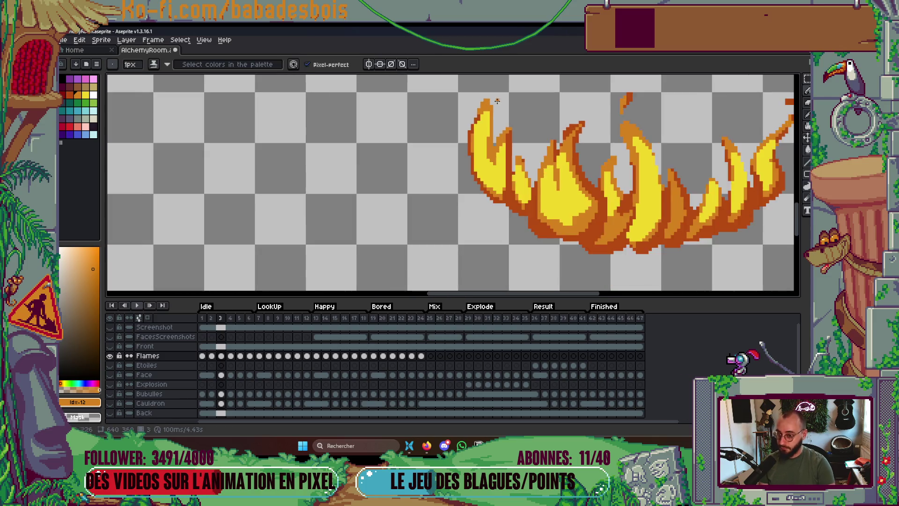
pyautogui.scroll(-3, 495, 102)
pyautogui.scroll(4, 543, 124)
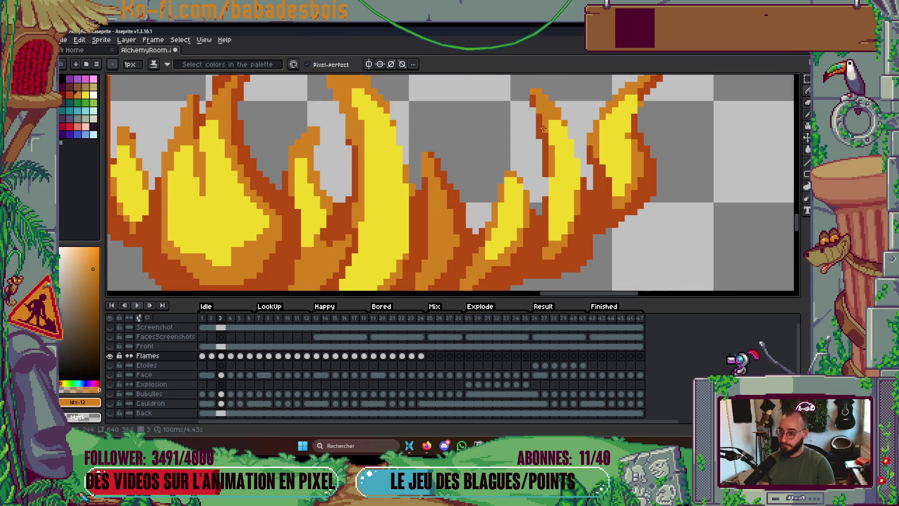
pyautogui.scroll(-1, 544, 129)
pyautogui.scroll(1, 538, 177)
# Sample the orange from the flames and set the ink back to Simple ink.
pyautogui.keyDown('alt'); pyautogui.click(541, 200); pyautogui.keyUp('alt')
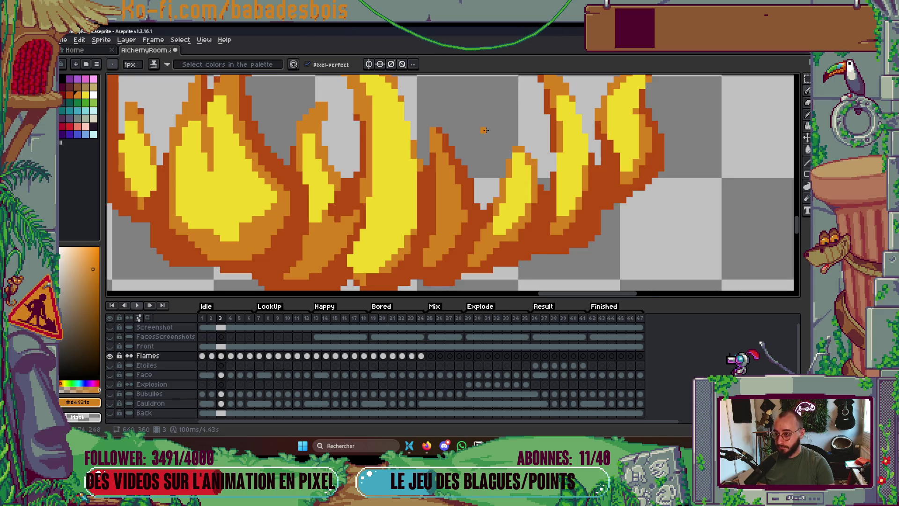
pyautogui.scroll(-3, 489, 137)
pyautogui.scroll(5, 413, 158)
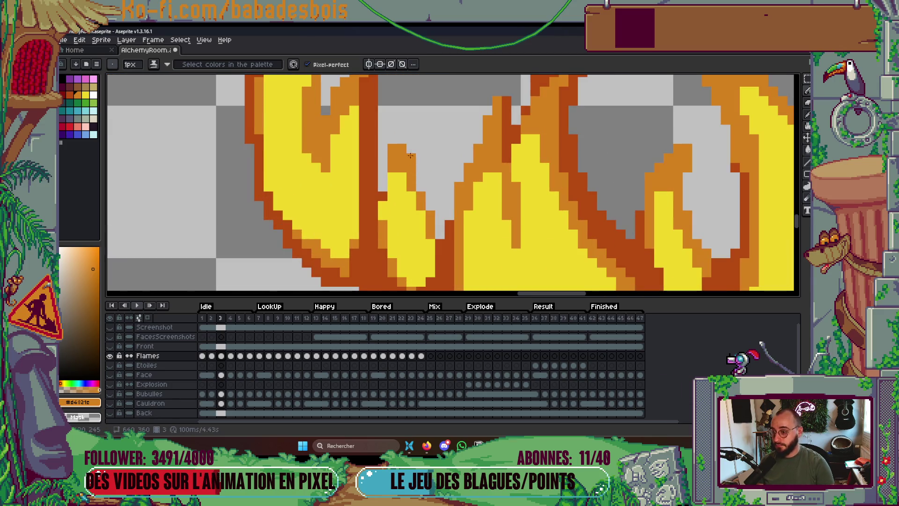
pyautogui.scroll(-3, 428, 148)
pyautogui.scroll(3, 368, 111)
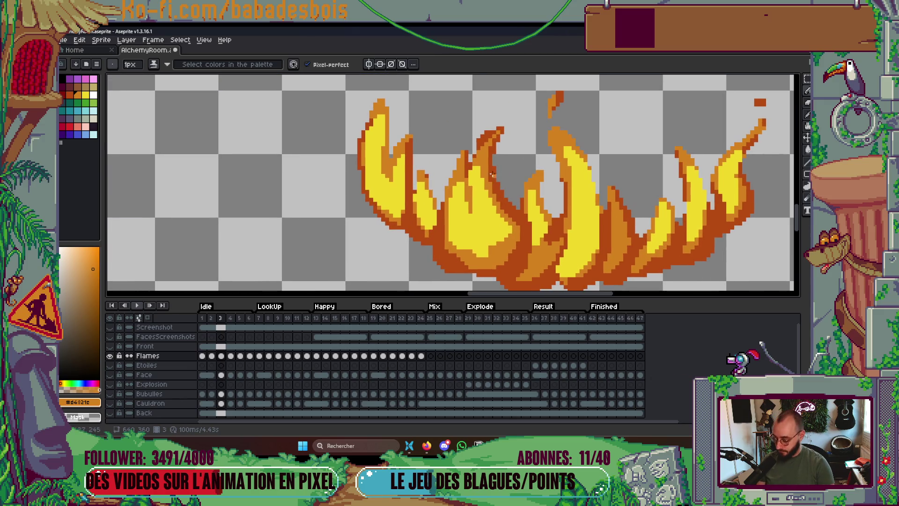
pyautogui.click(154, 64)
pyautogui.click(168, 76)
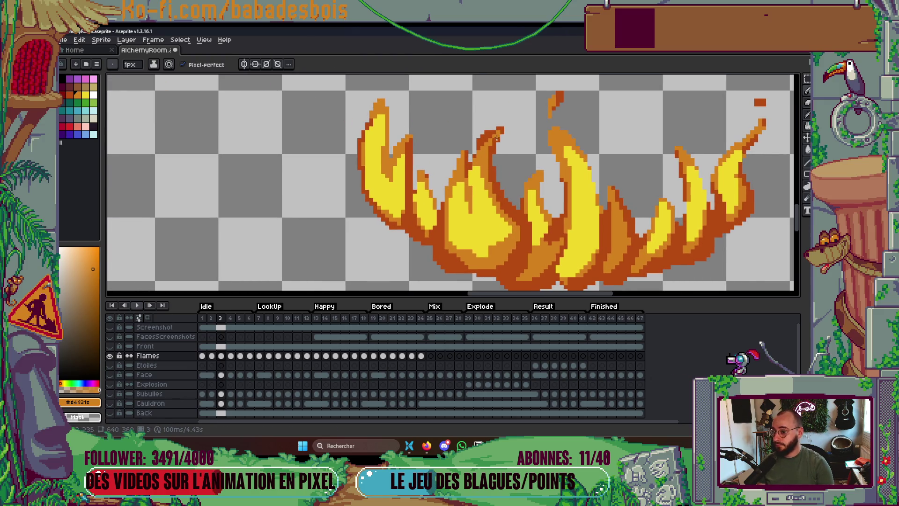
pyautogui.scroll(2, 472, 137)
pyautogui.scroll(-4, 490, 124)
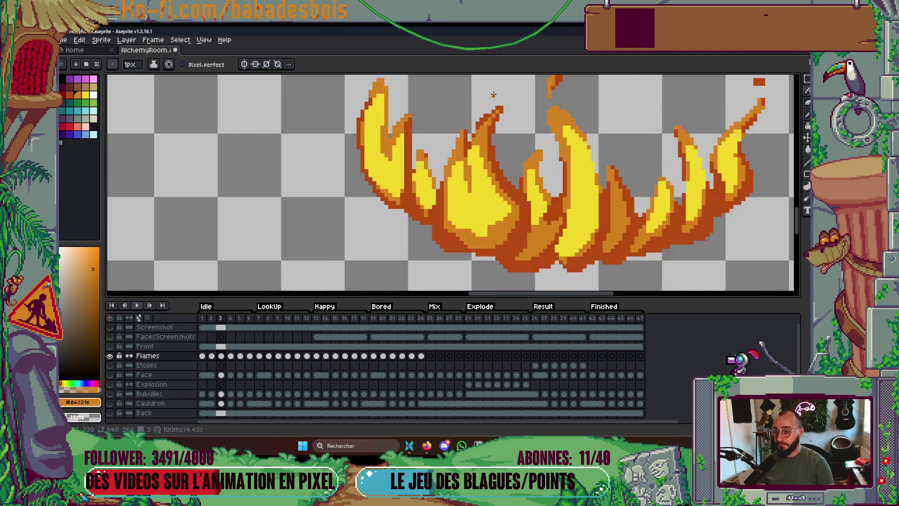
pyautogui.scroll(5, 515, 136)
# Eyedrop dark orange #b54b12 and outline the flame's left edge up to its top.
pyautogui.press('i')
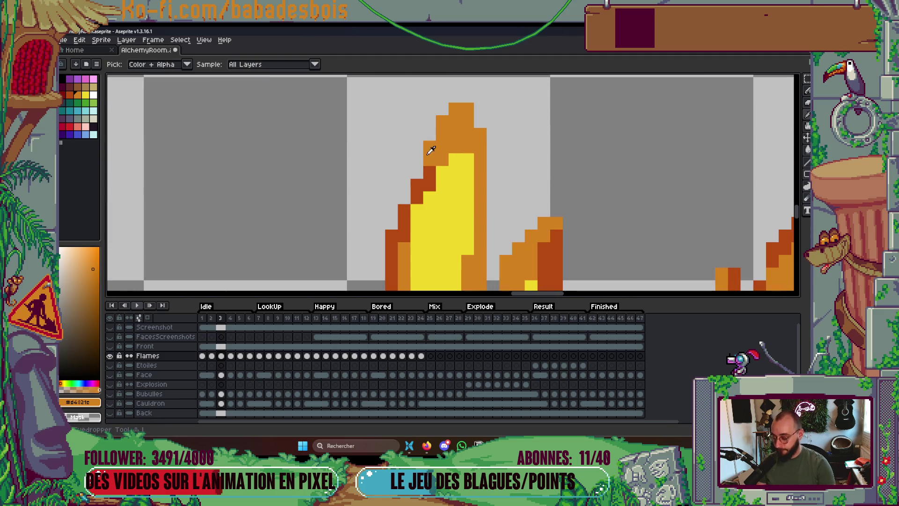
pyautogui.click(430, 171)
pyautogui.press('b')
pyautogui.moveTo(429, 159); pyautogui.dragTo(455, 109)
pyautogui.click(467, 111)
pyautogui.scroll(-5, 515, 141)
pyautogui.scroll(1, 550, 173)
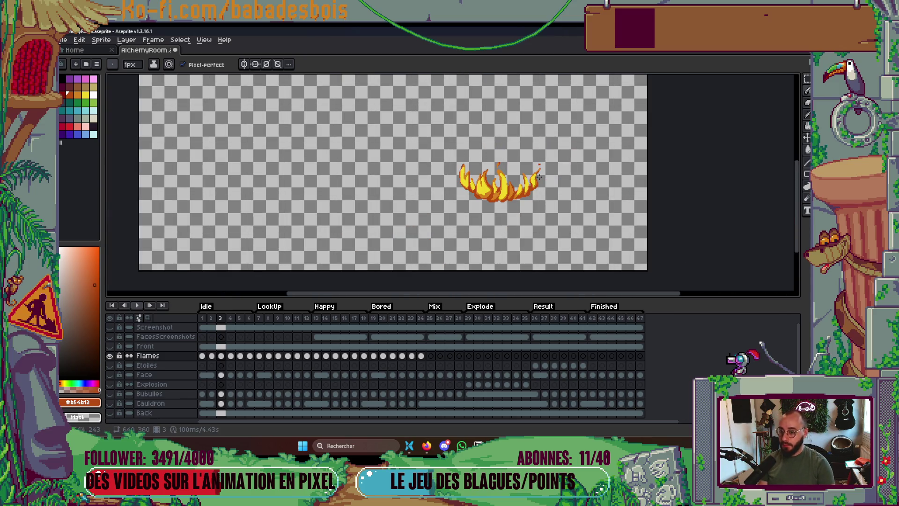
pyautogui.scroll(4, 535, 194)
# Sample the flames' bright yellow and paint it over part of an orange flame tongue.
pyautogui.press('i')
pyautogui.click(519, 138)
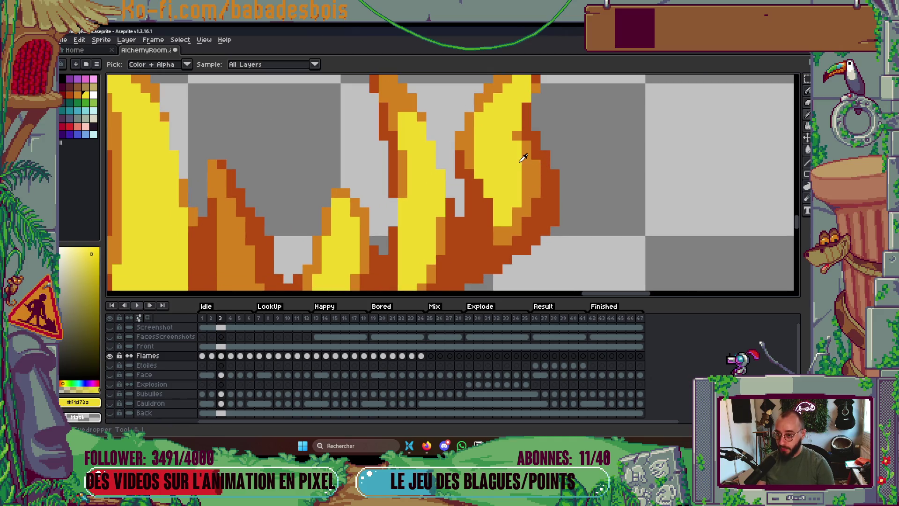
pyautogui.press('b')
pyautogui.scroll(-5, 515, 141)
pyautogui.scroll(4, 448, 184)
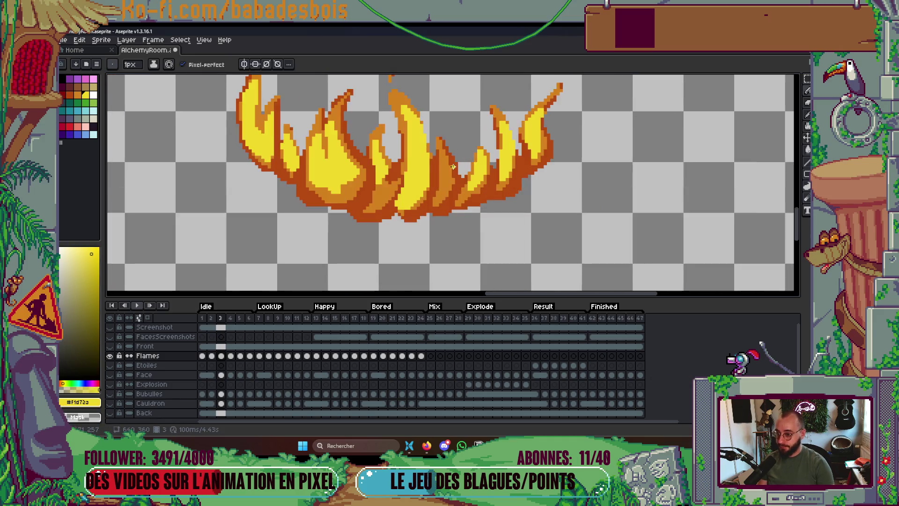
pyautogui.keyDown('alt'); pyautogui.click(451, 193); pyautogui.keyUp('alt')
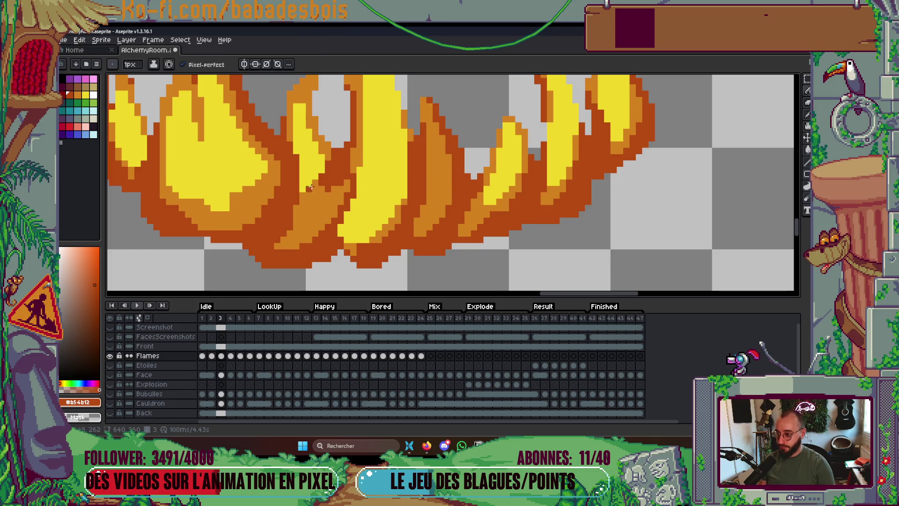
pyautogui.scroll(-4, 323, 195)
pyautogui.scroll(4, 340, 169)
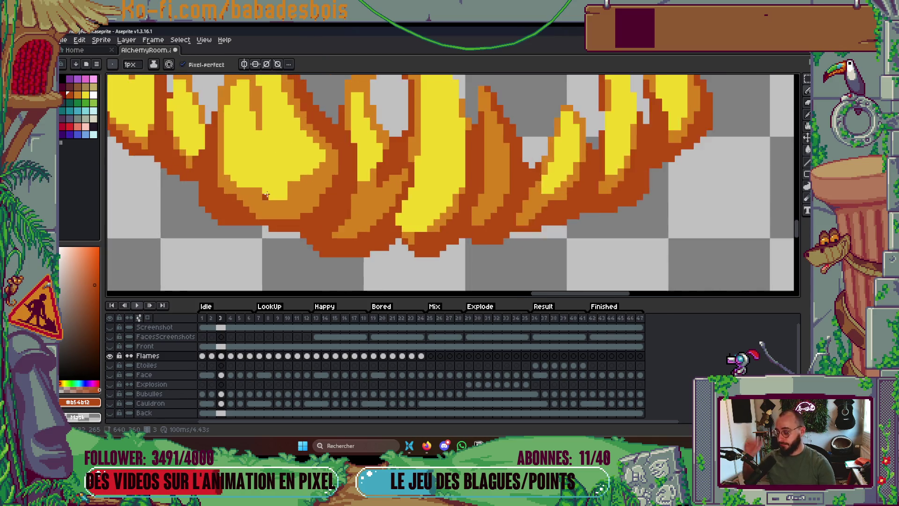
pyautogui.press('i')
pyautogui.click(341, 164)
pyautogui.press('b')
pyautogui.moveTo(330, 183)
pyautogui.mouseDown()
pyautogui.moveTo(361, 185)
pyautogui.moveTo(388, 149)
pyautogui.mouseUp()
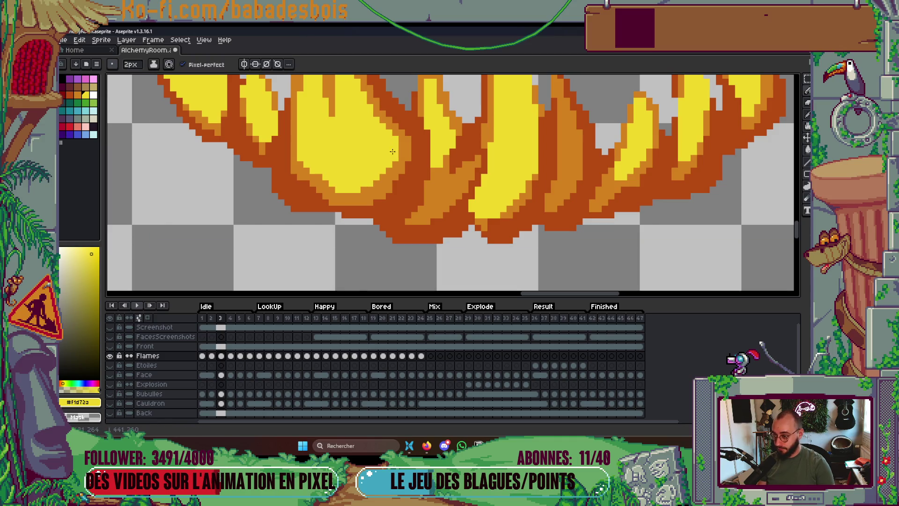
pyautogui.scroll(-3, 421, 145)
pyautogui.scroll(2, 425, 139)
pyautogui.scroll(3, 425, 140)
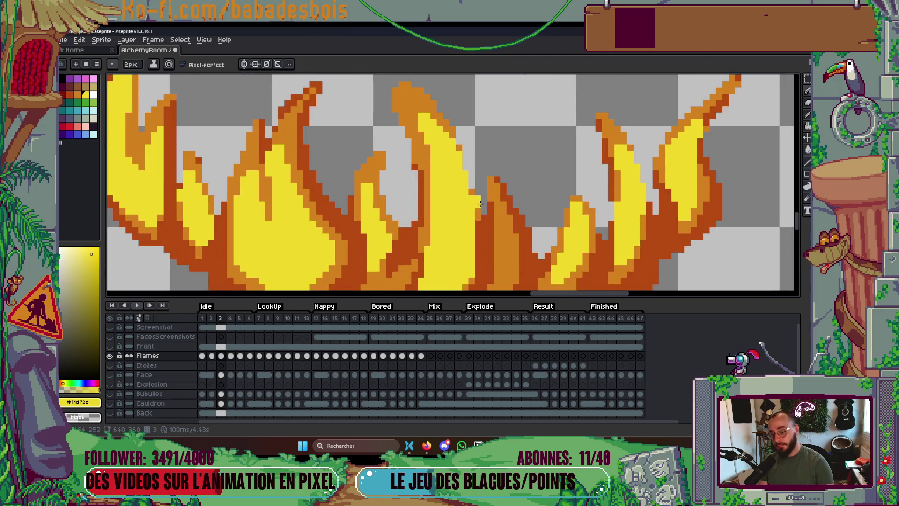
# Use a 1px brush with the flames' dark orange and save AlchemyRoom.aseprite.
pyautogui.press('-')
pyautogui.keyDown('alt'); pyautogui.click(487, 183); pyautogui.keyUp('alt')
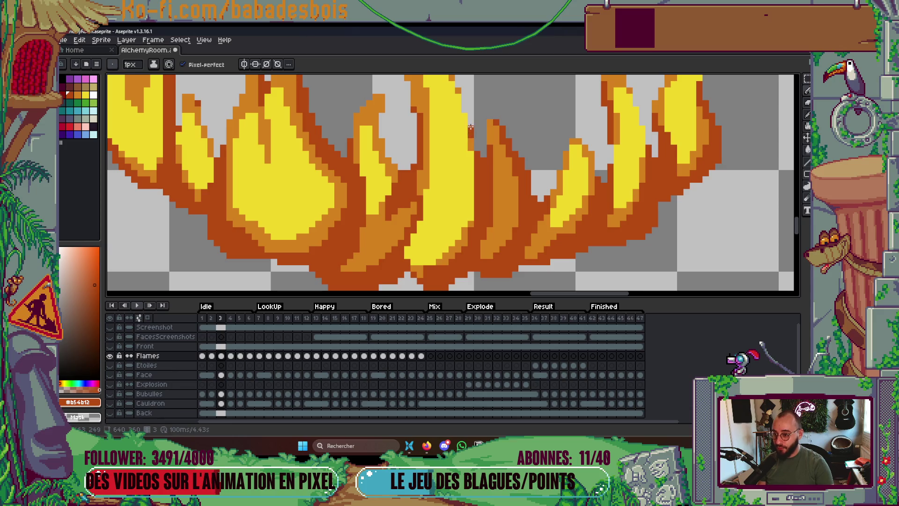
pyautogui.scroll(-2, 479, 210)
pyautogui.scroll(-3, 479, 209)
pyautogui.hotkey('ctrl', 's')
pyautogui.scroll(5, 430, 186)
# Add short dark strokes to the flames, darkening the right flame edge.
pyautogui.moveTo(425, 188); pyautogui.dragTo(425, 164)
pyautogui.scroll(-5, 435, 187)
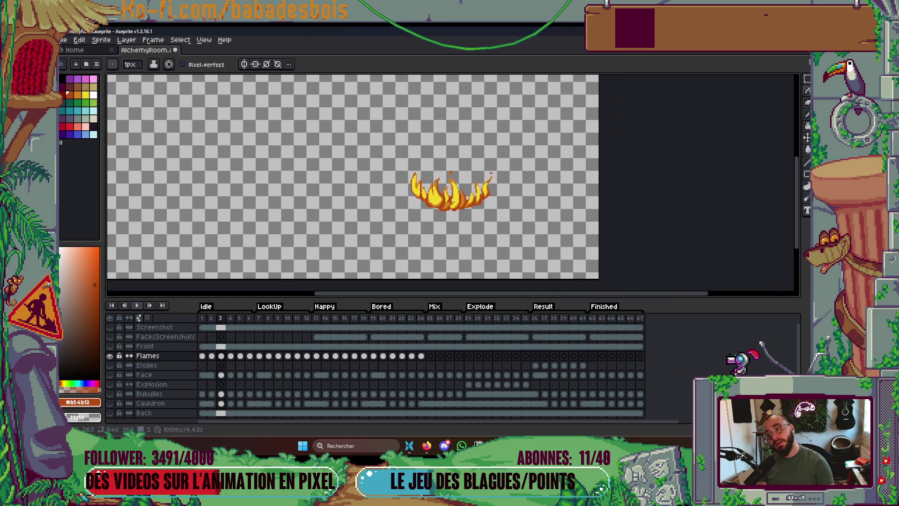
pyautogui.scroll(5, 451, 186)
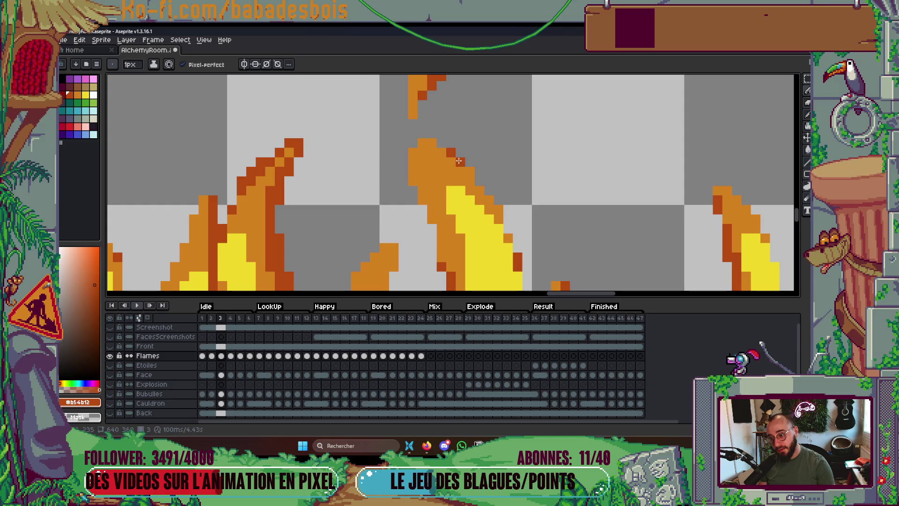
pyautogui.moveTo(467, 174); pyautogui.dragTo(477, 188)
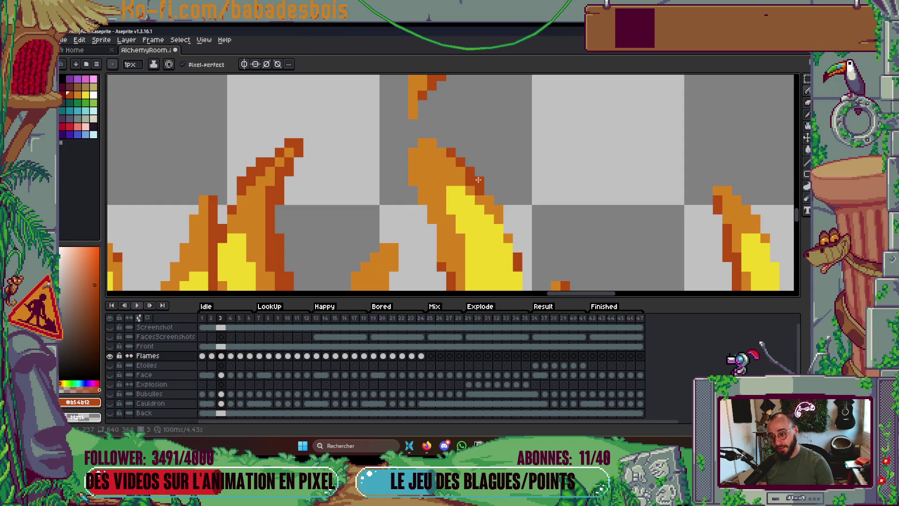
pyautogui.scroll(-2, 506, 195)
pyautogui.scroll(-2, 507, 193)
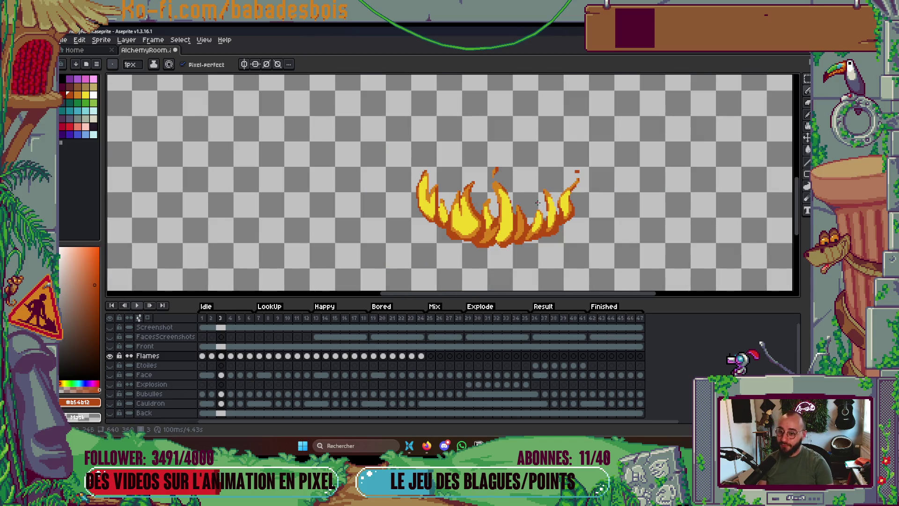
pyautogui.scroll(3, 578, 174)
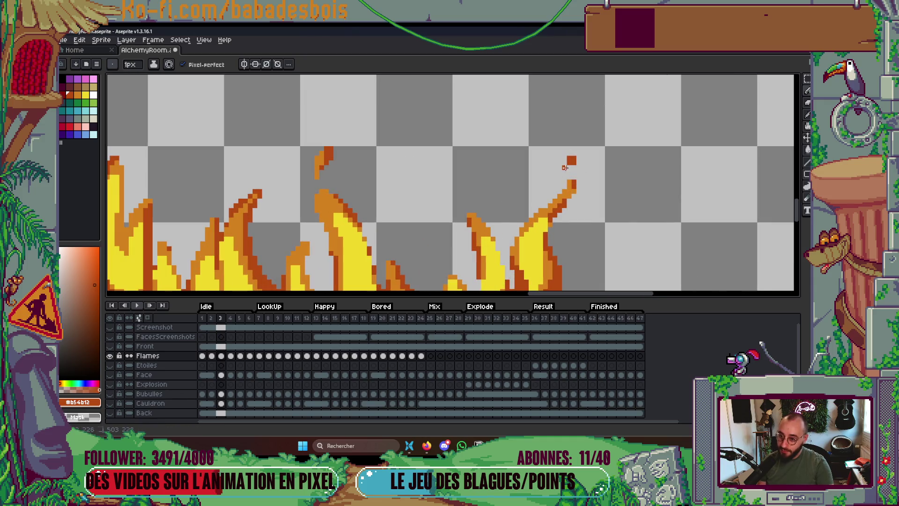
pyautogui.scroll(-2, 565, 163)
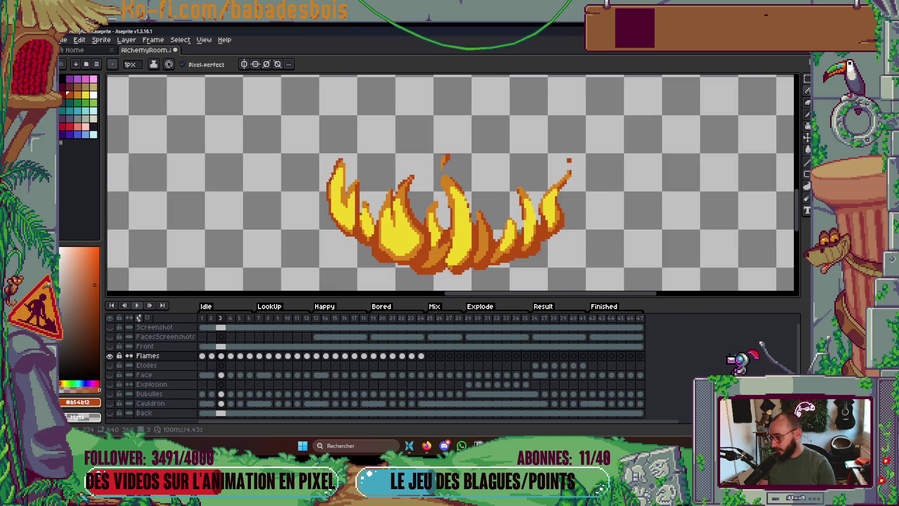
pyautogui.scroll(5, 337, 146)
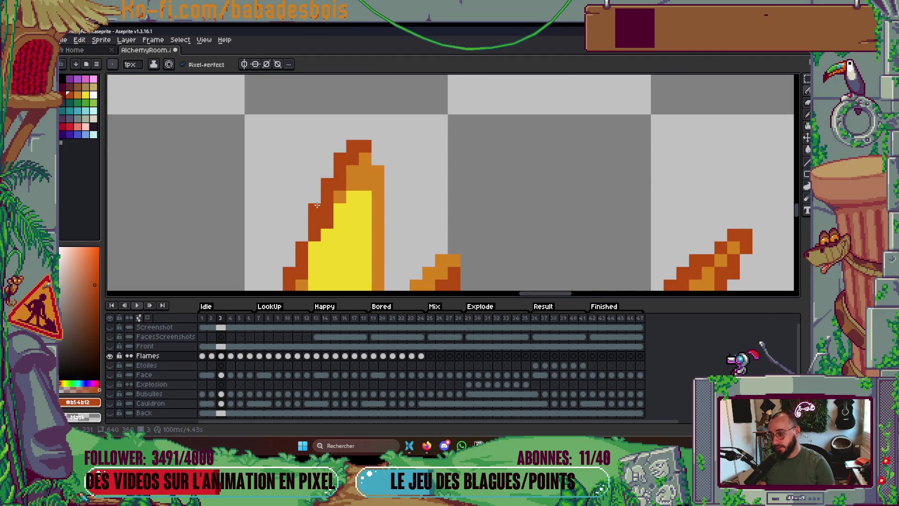
pyautogui.scroll(2, 353, 135)
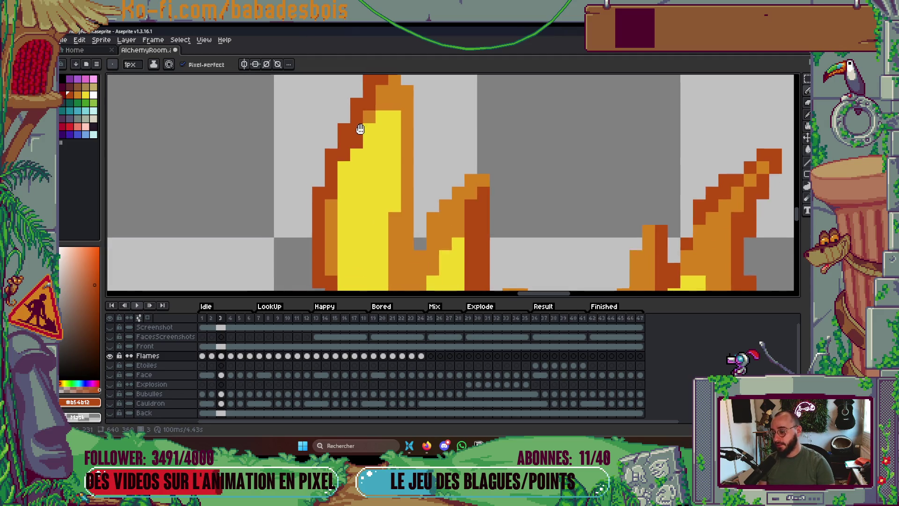
# Sample the mid-orange and run a vertical orange stroke up a flame's edge.
pyautogui.press('i')
pyautogui.click(331, 196)
pyautogui.press('b')
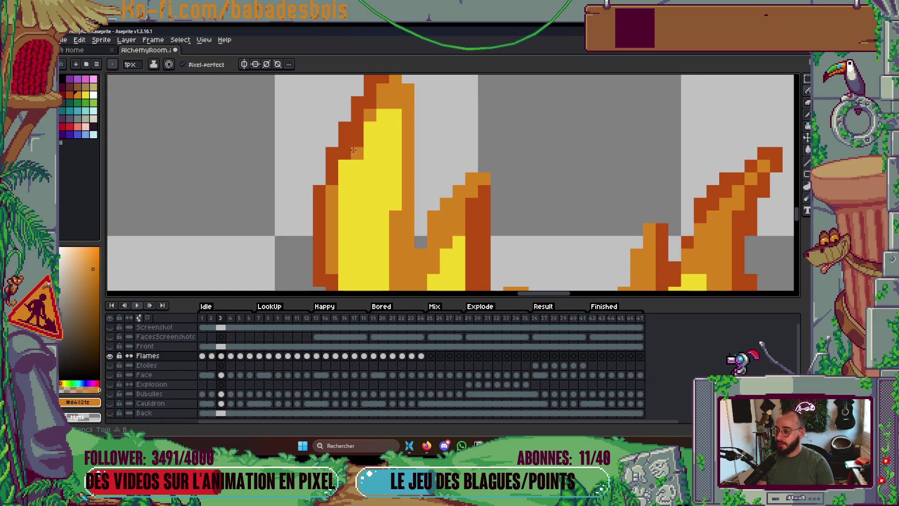
pyautogui.scroll(-5, 397, 93)
pyautogui.scroll(4, 391, 210)
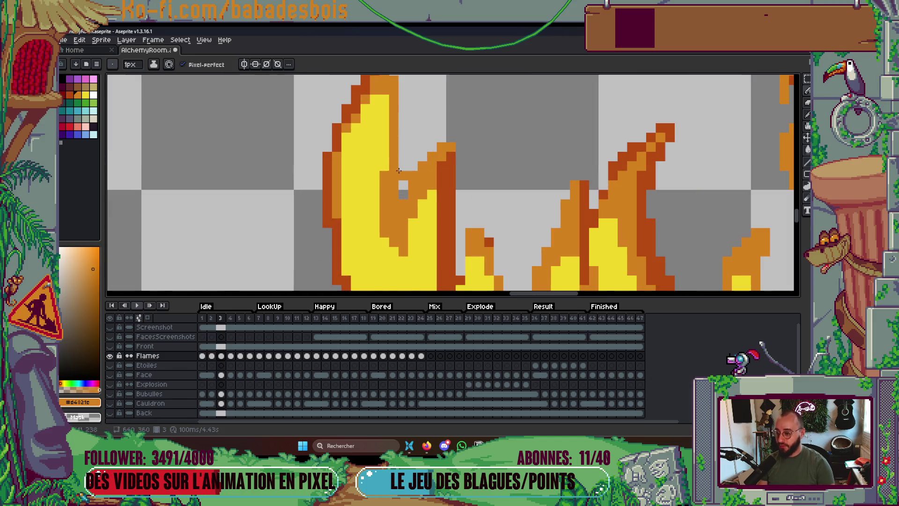
pyautogui.press('i')
pyautogui.press('b')
pyautogui.moveTo(381, 192); pyautogui.dragTo(381, 113)
pyautogui.scroll(-4, 380, 188)
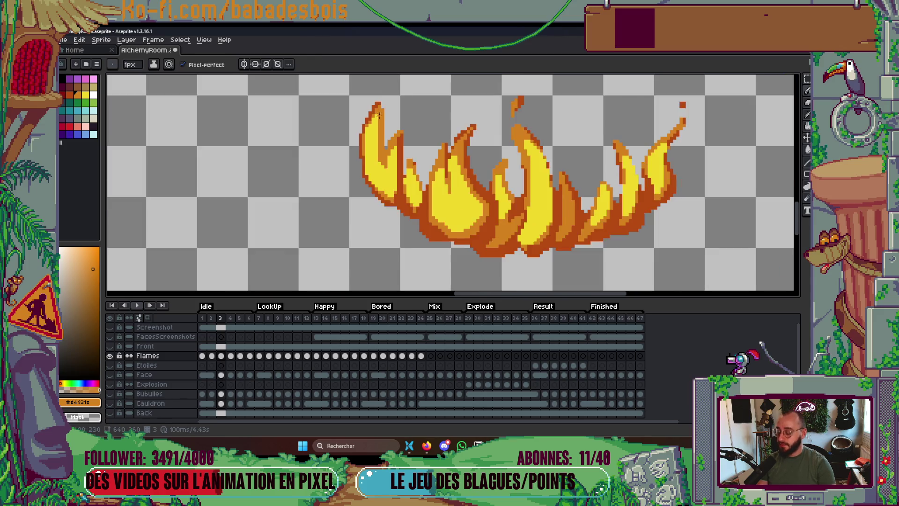
pyautogui.scroll(3, 377, 196)
# Pick the dark red-brown, draw an edge stroke, and undo it as misplaced.
pyautogui.press('i')
pyautogui.scroll(1, 377, 196)
pyautogui.click(377, 196)
pyautogui.press('b')
pyautogui.scroll(2, 377, 196)
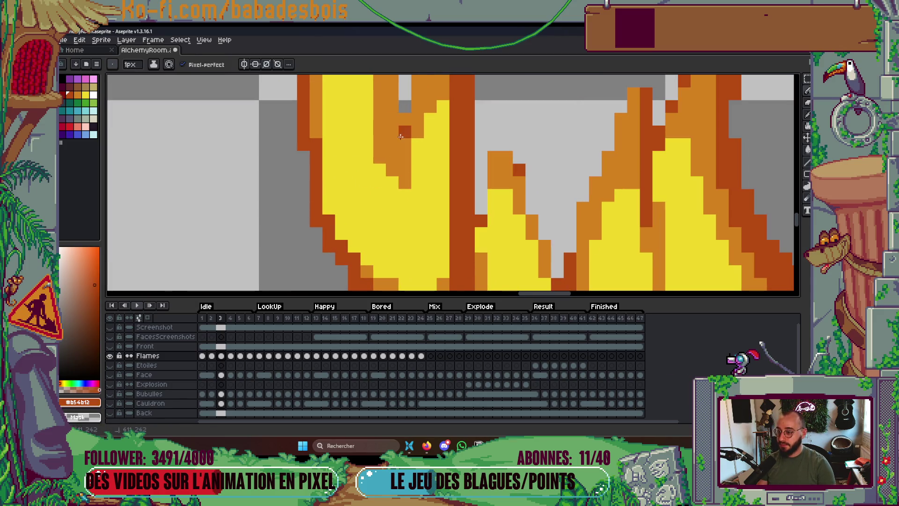
pyautogui.moveTo(388, 177)
pyautogui.mouseDown()
pyautogui.moveTo(387, 72)
pyautogui.moveTo(379, 196)
pyautogui.mouseUp()
pyautogui.hotkey('ctrl', 'z')
pyautogui.scroll(-3, 397, 175)
pyautogui.scroll(-1, 397, 175)
# Save the alchemy room file and darken a pixel on the upper flame edge.
pyautogui.hotkey('ctrl', 's')
pyautogui.scroll(-3, 397, 175)
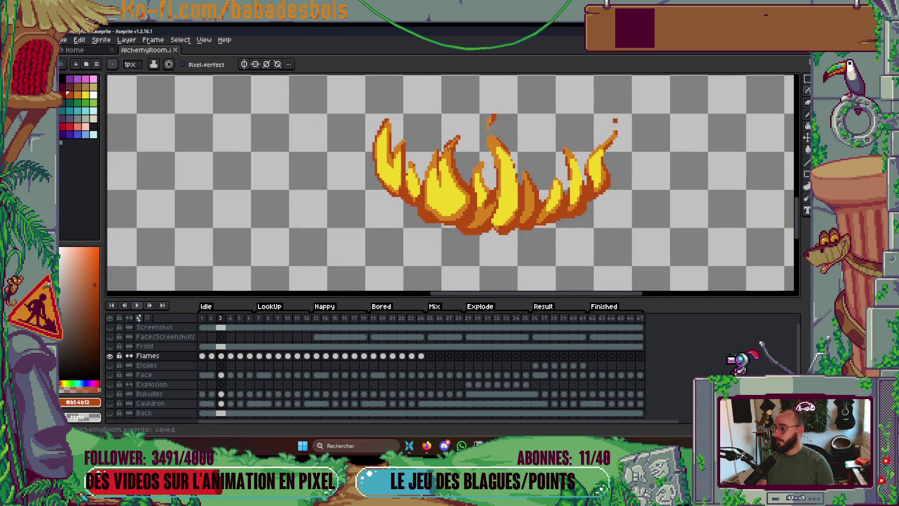
pyautogui.scroll(4, 457, 155)
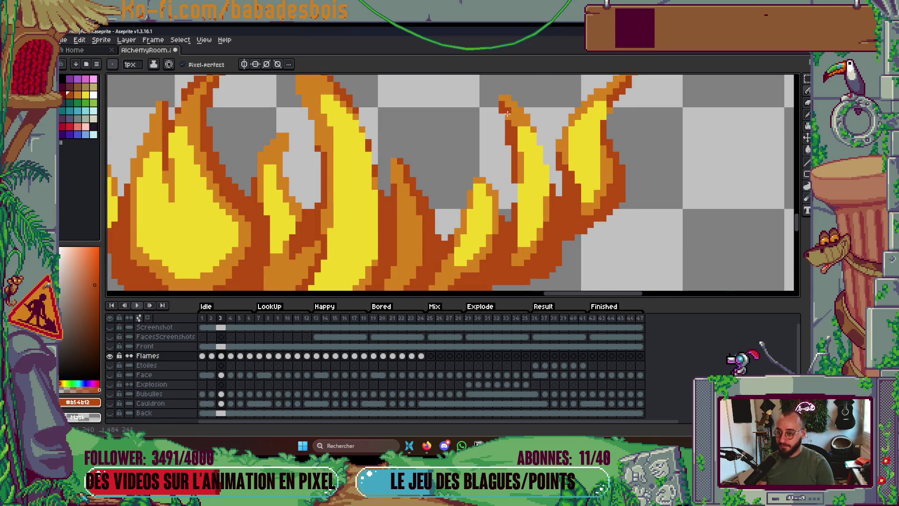
pyautogui.click(508, 116)
pyautogui.scroll(-3, 508, 122)
pyautogui.scroll(3, 498, 159)
pyautogui.scroll(1, 497, 158)
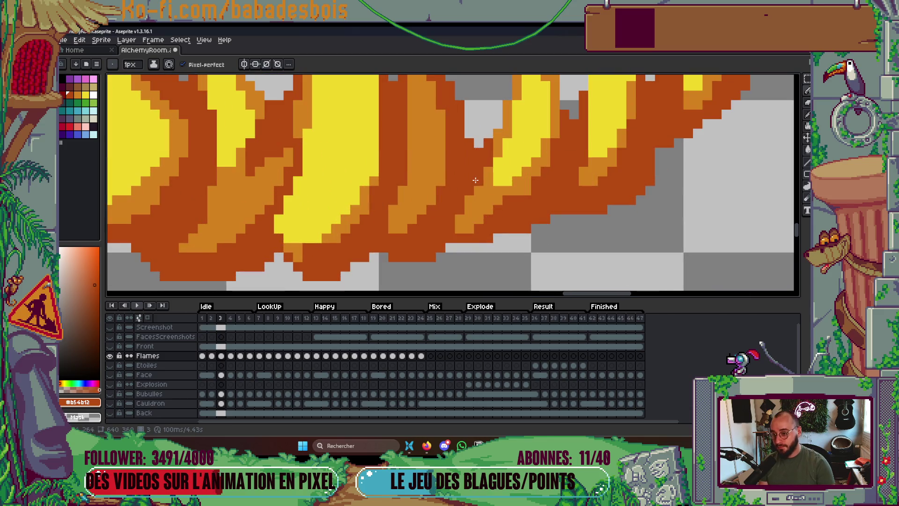
# Sample the flame's orange and then its dark orange as the drawing colour.
pyautogui.moveTo(511, 199); pyautogui.dragTo(517, 194)
pyautogui.keyDown('alt'); pyautogui.click(517, 192); pyautogui.keyUp('alt')
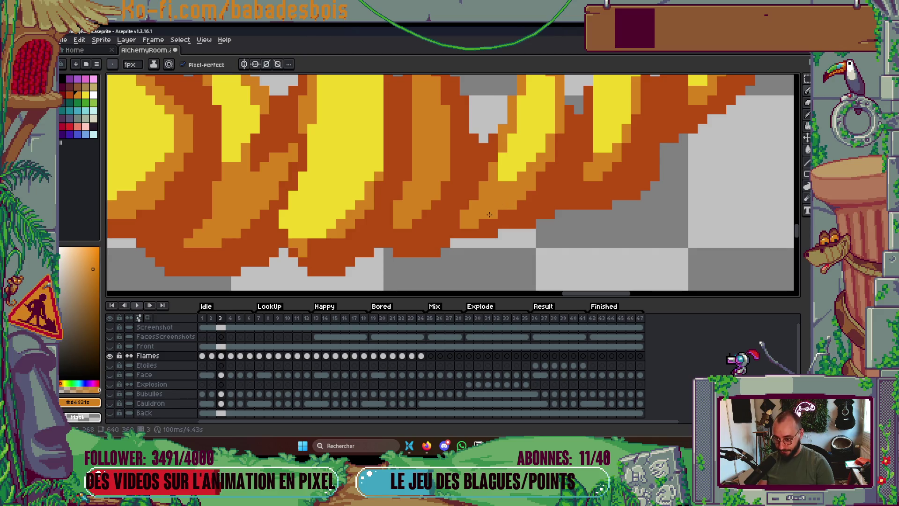
pyautogui.scroll(-3, 540, 176)
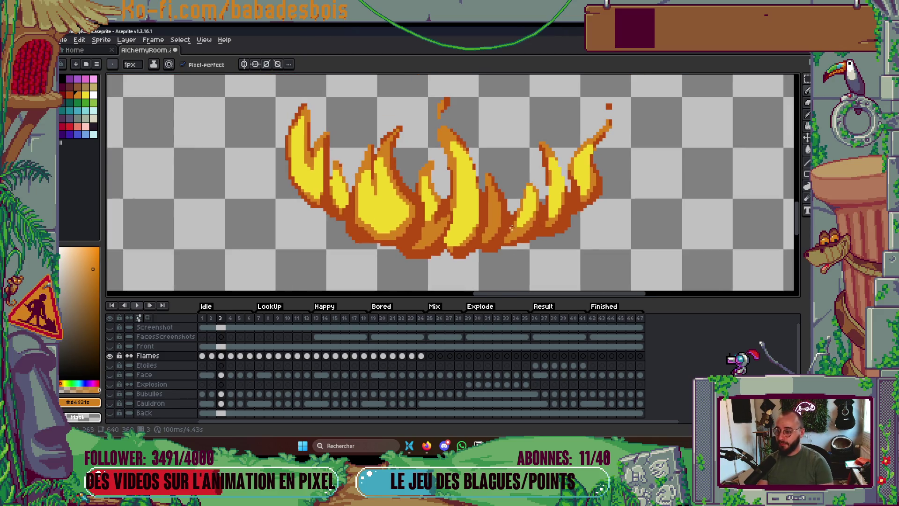
pyautogui.scroll(2, 422, 266)
pyautogui.scroll(1, 427, 263)
pyautogui.keyDown('alt'); pyautogui.click(427, 261); pyautogui.keyUp('alt')
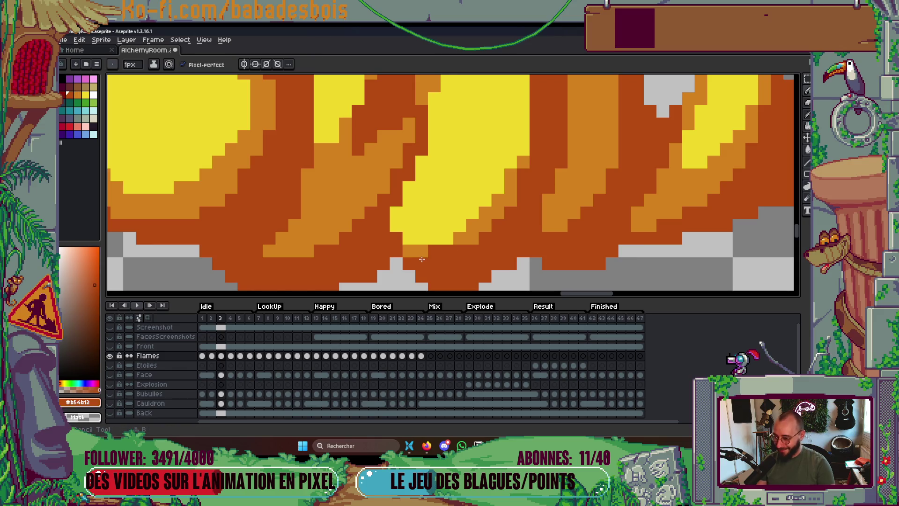
pyautogui.scroll(-2, 415, 236)
pyautogui.scroll(-4, 416, 236)
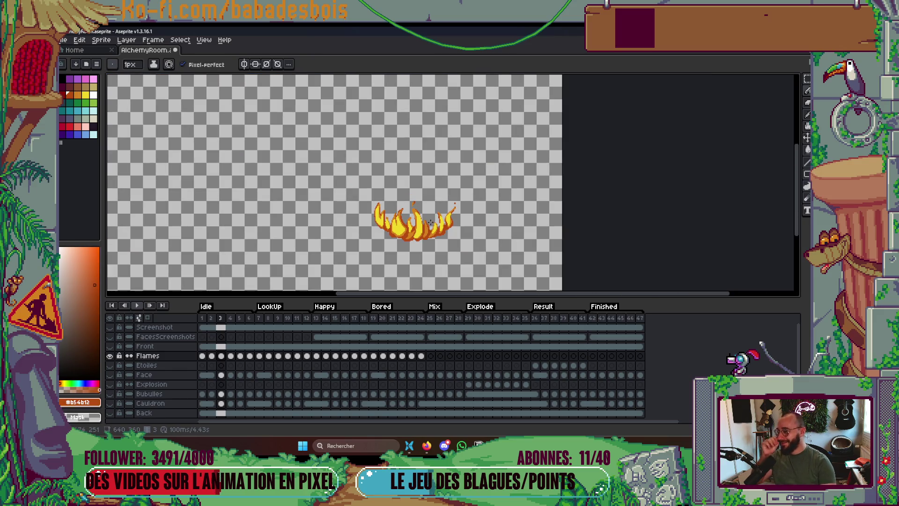
# Play the flame animation as a preview, then stop playback.
pyautogui.press('Return')
pyautogui.scroll(4, 430, 223)
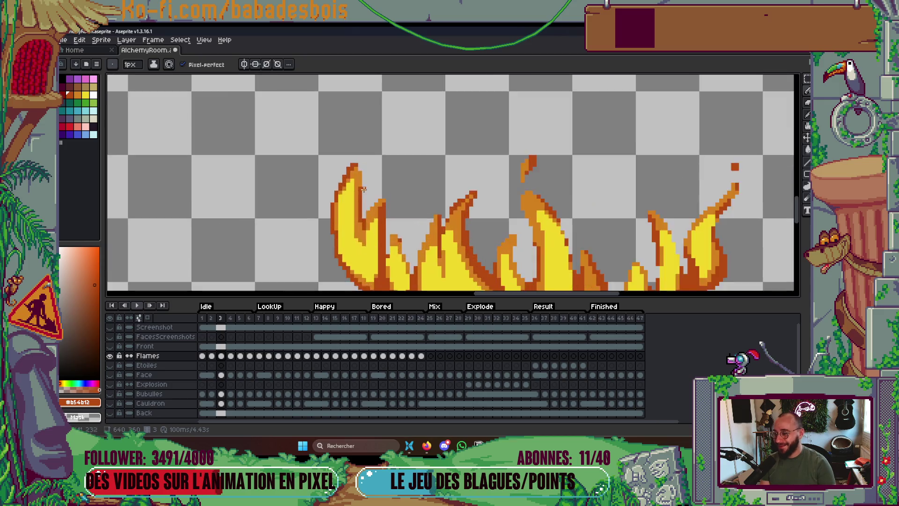
pyautogui.scroll(-3, 454, 174)
pyautogui.scroll(1, 454, 175)
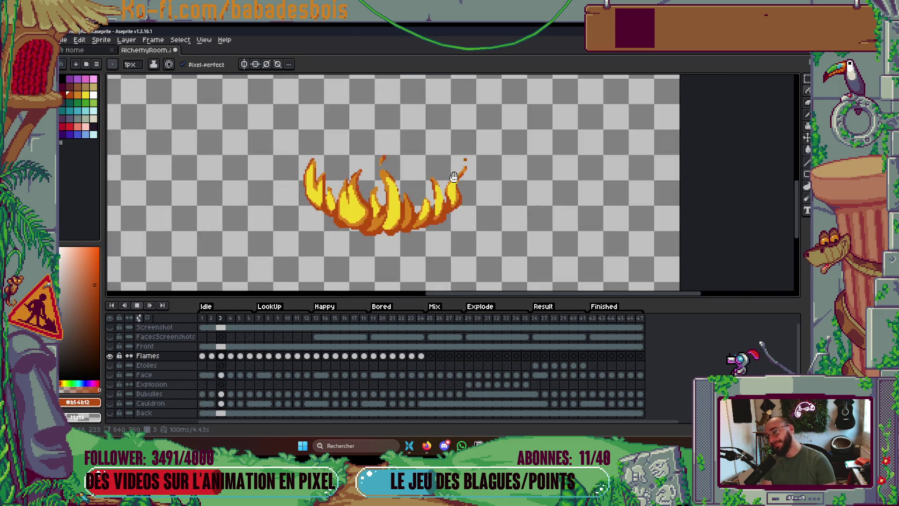
pyautogui.press('Return')
# Advance to frame 4 and sample the flame's orange, then its yellow #f1d72a.
pyautogui.press('.')
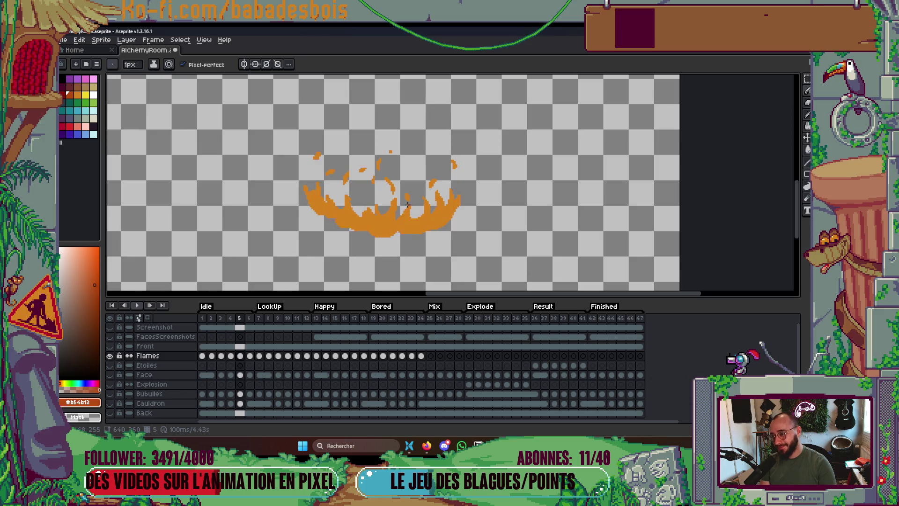
pyautogui.scroll(3, 410, 197)
pyautogui.press('i')
pyautogui.click(410, 176)
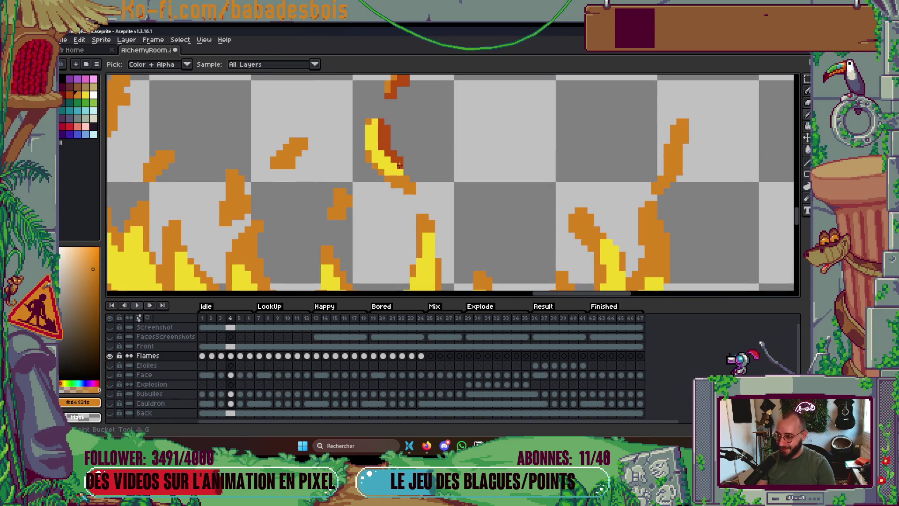
pyautogui.press('b')
pyautogui.scroll(-3, 430, 143)
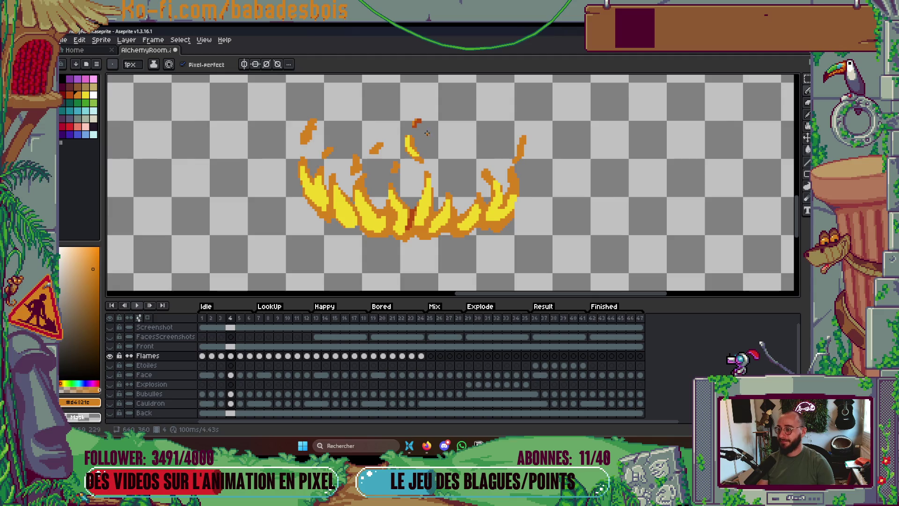
pyautogui.scroll(-3, 423, 123)
pyautogui.scroll(4, 436, 141)
pyautogui.scroll(-1, 459, 150)
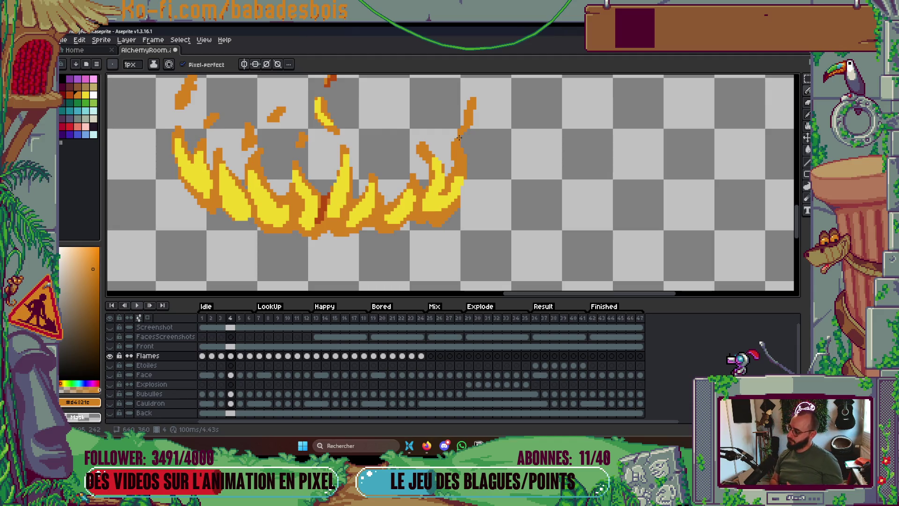
pyautogui.keyDown('alt'); pyautogui.click(457, 192); pyautogui.keyUp('alt')
# Sample orange #d4821c and yellow #f1d72a, then add yellow highlight pixels to frame 4's orange flame.
pyautogui.scroll(2, 450, 190)
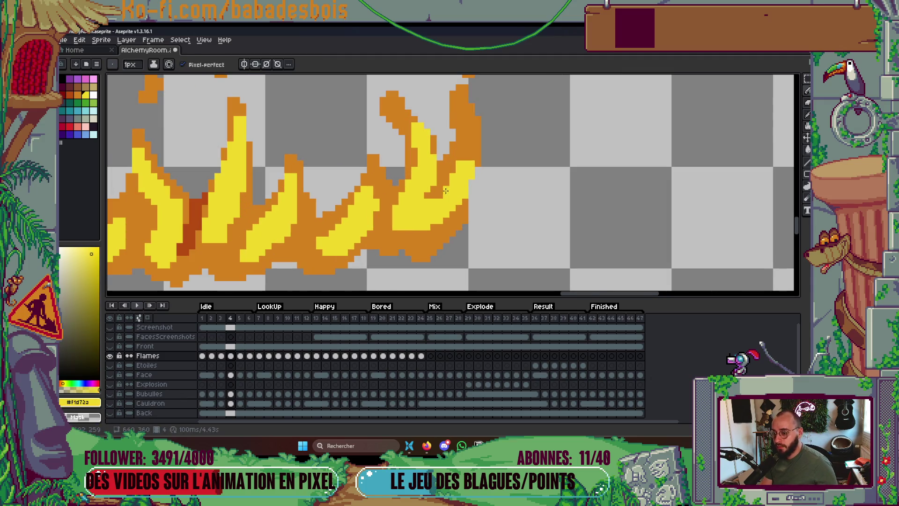
pyautogui.keyDown('alt'); pyautogui.click(481, 158); pyautogui.keyUp('alt')
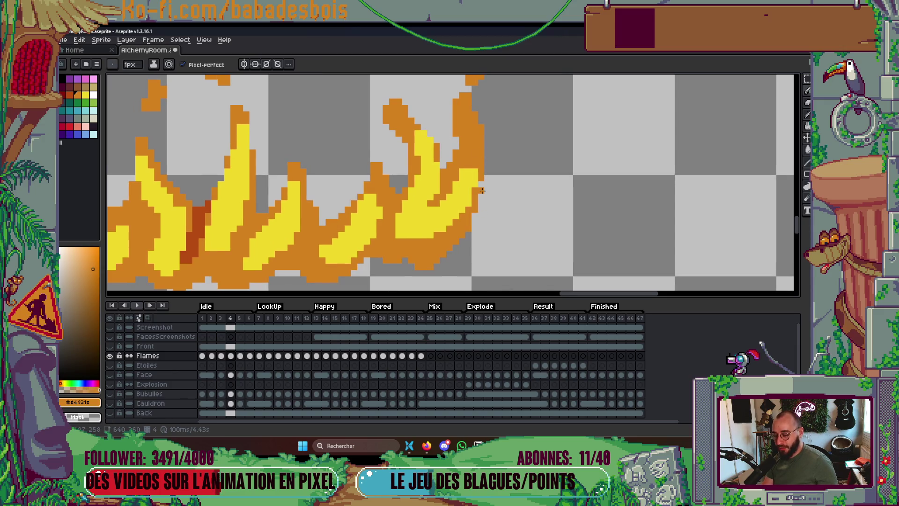
pyautogui.scroll(-2, 482, 177)
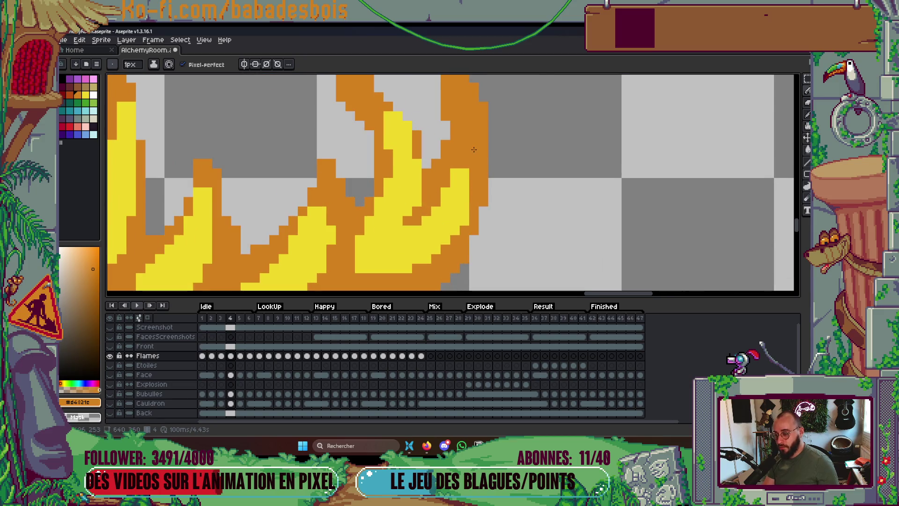
pyautogui.scroll(-1, 473, 147)
pyautogui.scroll(2, 422, 188)
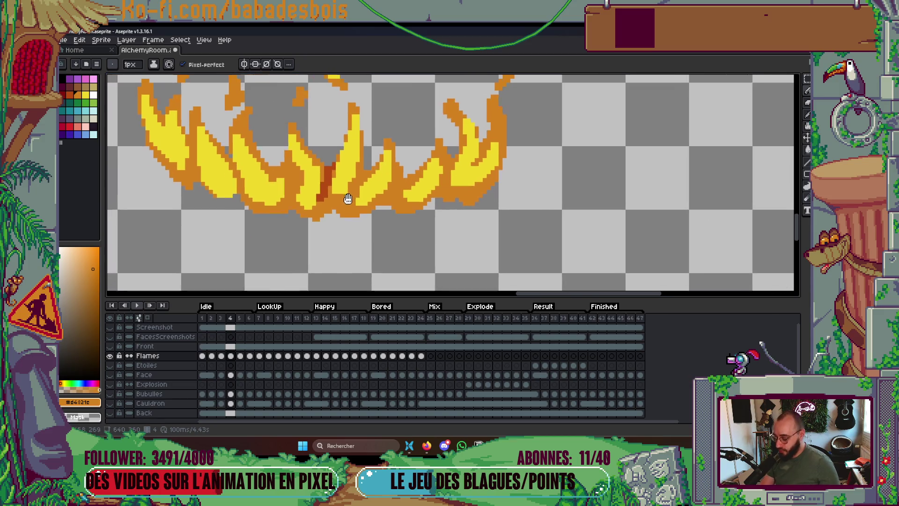
pyautogui.keyDown('alt'); pyautogui.click(424, 185); pyautogui.keyUp('alt')
pyautogui.scroll(1, 400, 196)
pyautogui.click(400, 196)
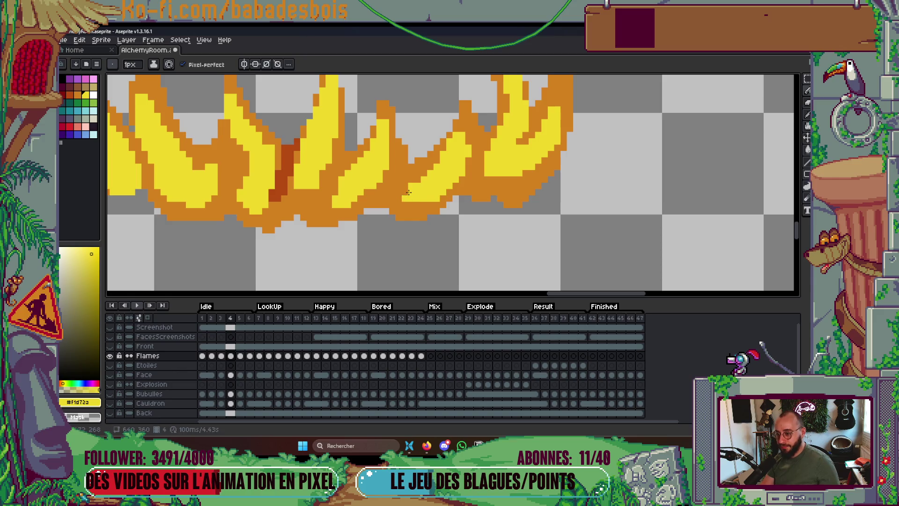
pyautogui.moveTo(405, 196); pyautogui.dragTo(609, 200)
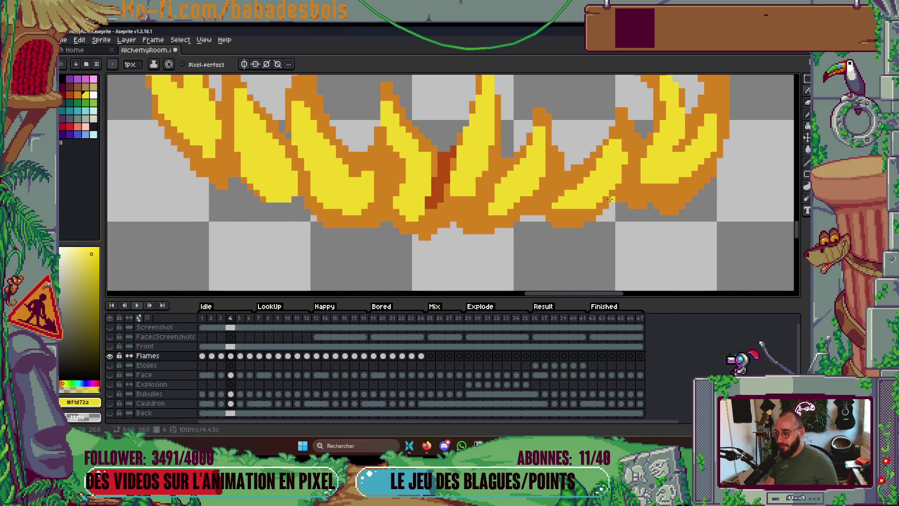
pyautogui.scroll(-1, 611, 200)
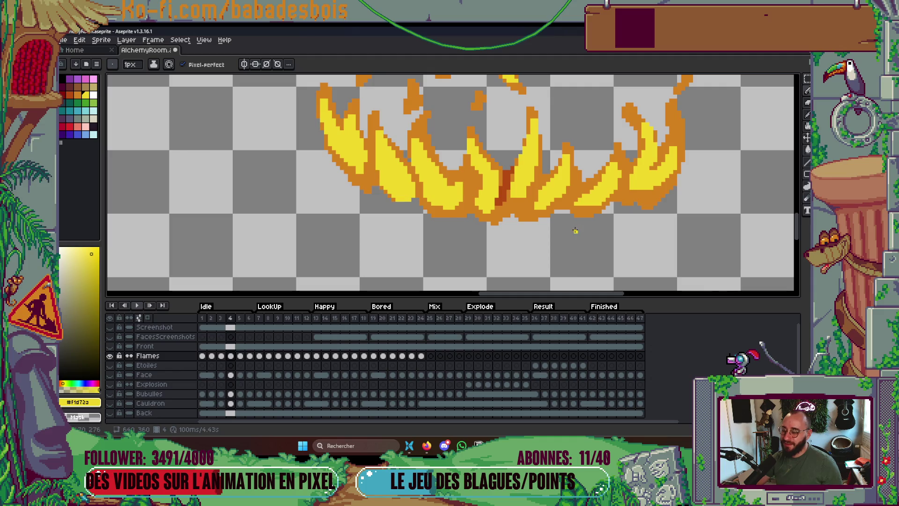
pyautogui.scroll(-3, 542, 209)
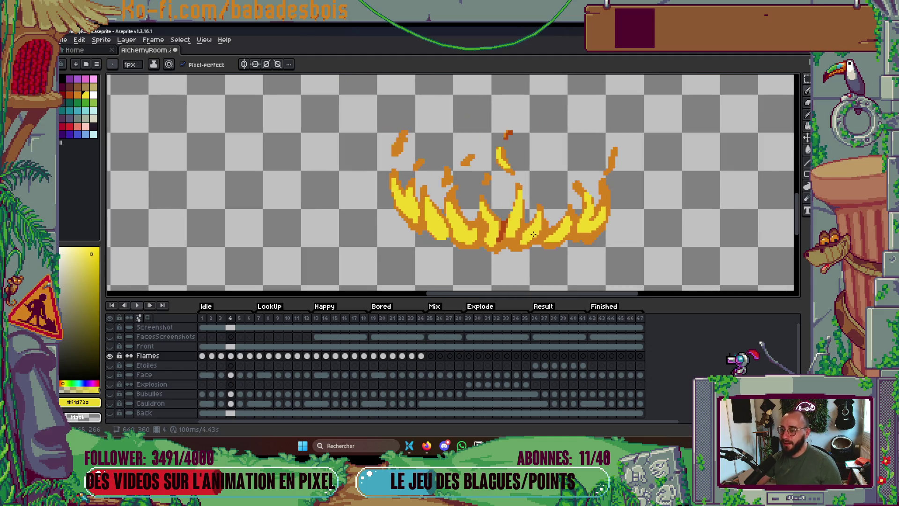
pyautogui.scroll(1, 522, 229)
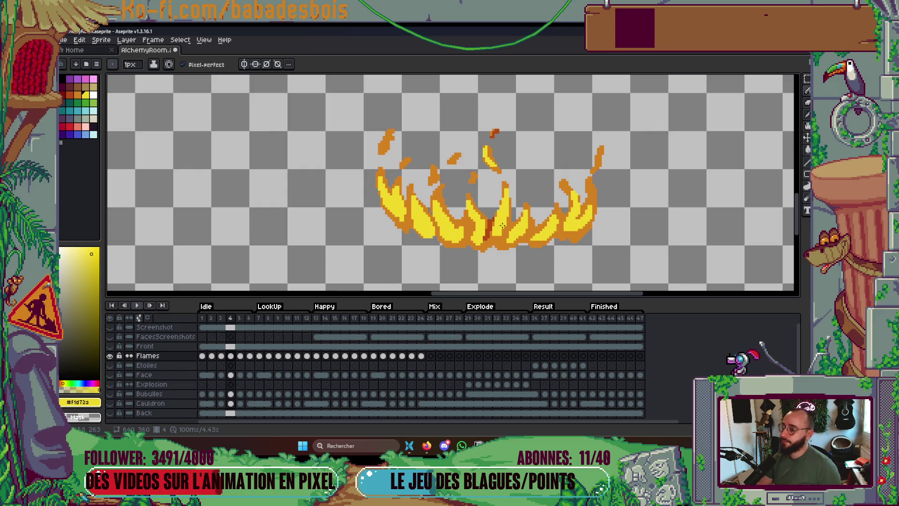
# Play the flame animation, then step back and forth between neighbouring frames to compare flames.
pyautogui.press('Return')
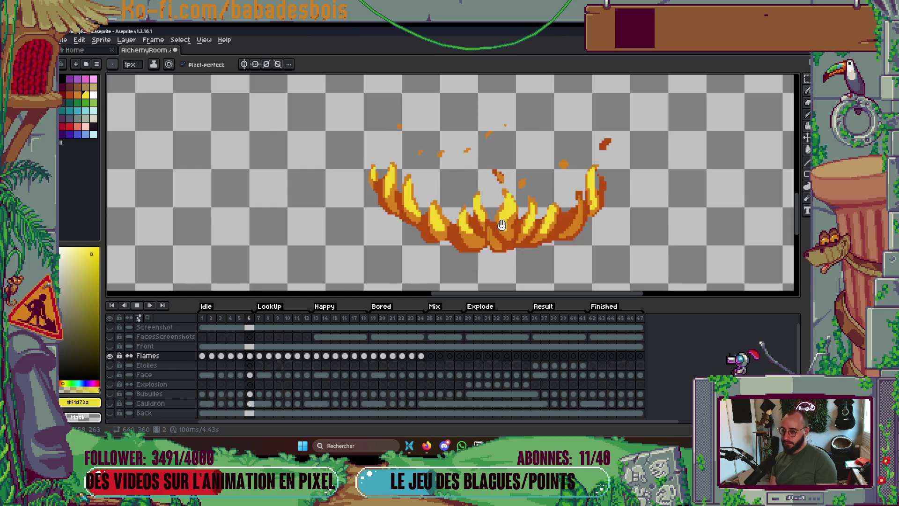
pyautogui.scroll(-2, 524, 224)
pyautogui.press('Return')
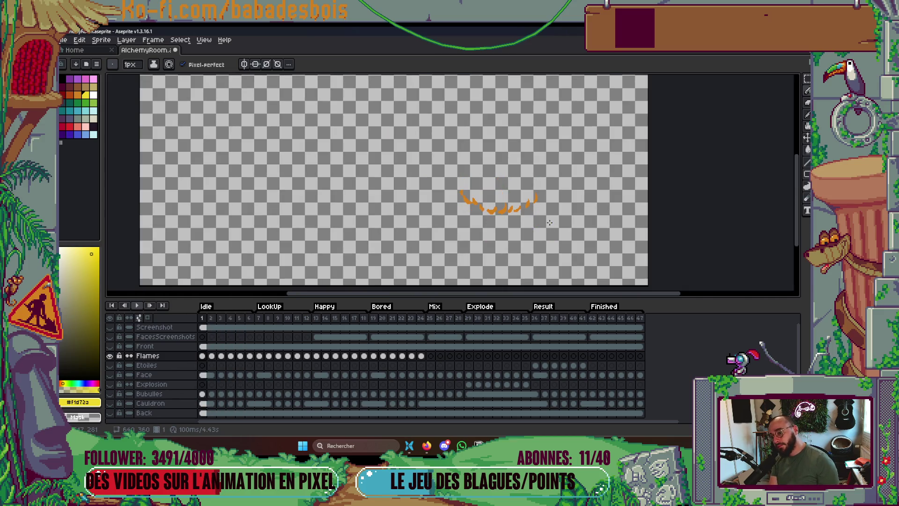
pyautogui.press('Right')
pyautogui.press('Right')
pyautogui.press('Right')
pyautogui.press('Left')
pyautogui.press('Left')
pyautogui.press('Right')
pyautogui.press('Right')
pyautogui.press('Left')
# Zoom in and sample the orange of a flame ember with the Eyedropper.
pyautogui.scroll(3, 485, 194)
pyautogui.scroll(2, 486, 193)
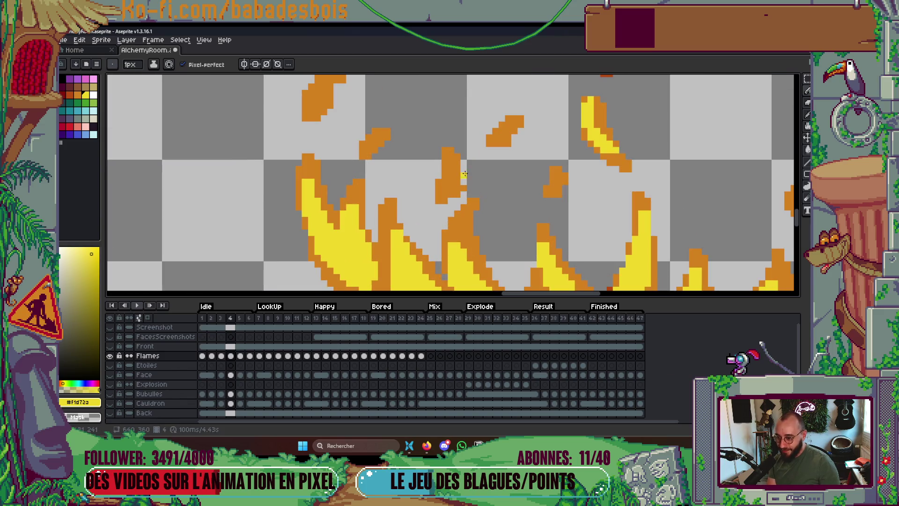
pyautogui.hscroll(1, 468, 167)
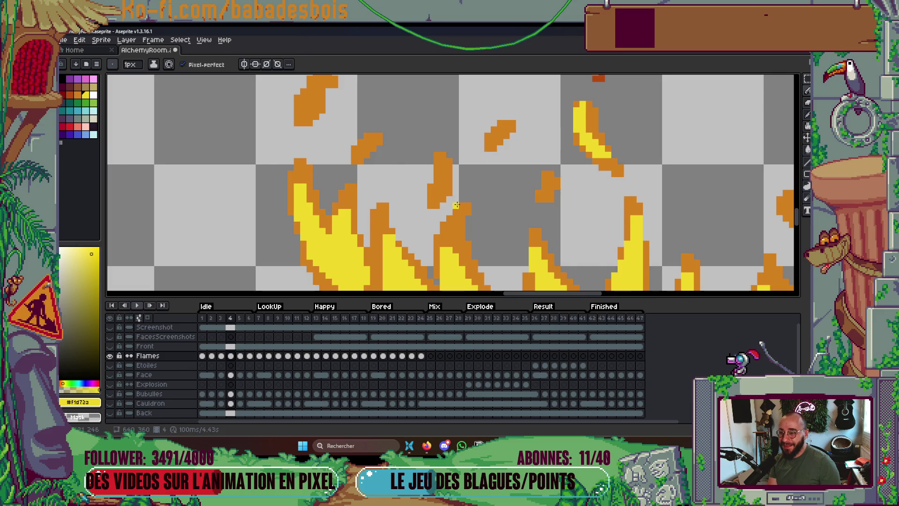
pyautogui.scroll(1, 496, 141)
pyautogui.keyDown('alt'); pyautogui.click(513, 134); pyautogui.keyUp('alt')
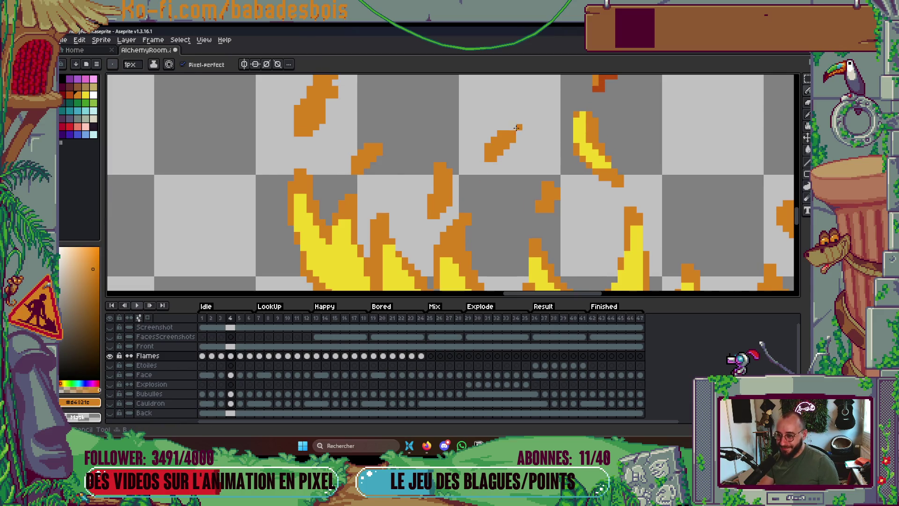
# Sample the bright yellow #f1d72a from the flames, then zoom out to the whole sprite.
pyautogui.scroll(-5, 503, 142)
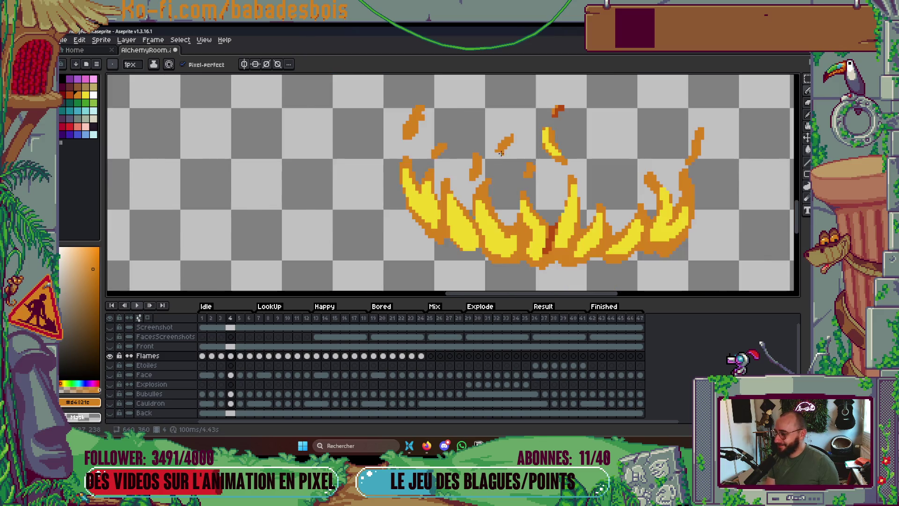
pyautogui.scroll(6, 513, 158)
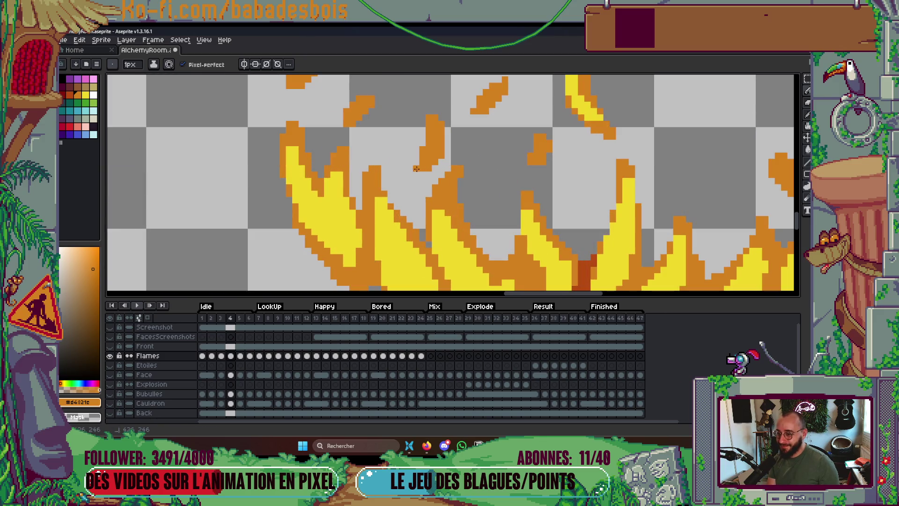
pyautogui.scroll(-5, 434, 162)
pyautogui.scroll(4, 391, 216)
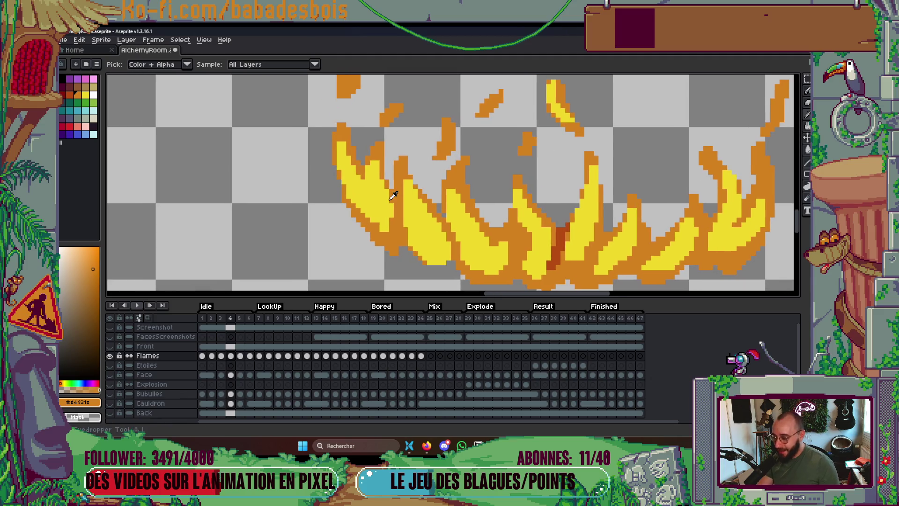
pyautogui.keyDown('alt'); pyautogui.click(391, 216); pyautogui.keyUp('alt')
pyautogui.scroll(1, 391, 215)
pyautogui.scroll(-3, 359, 230)
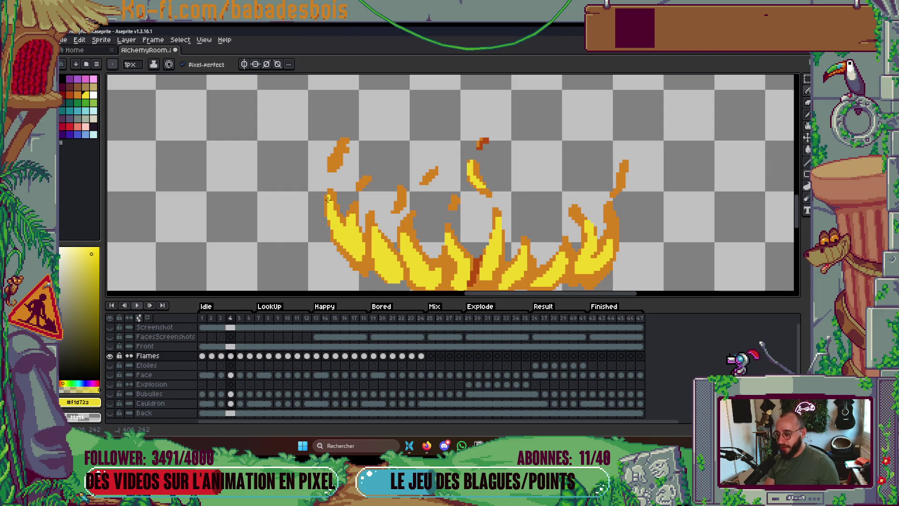
pyautogui.scroll(-2, 354, 214)
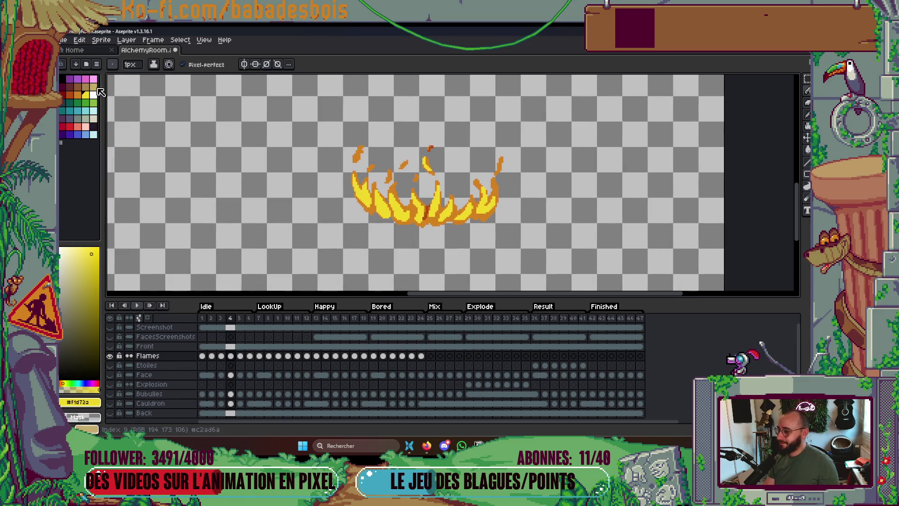
# Pick a darker orange from the palette, try a stroke on the flames, and undo it.
pyautogui.click(78, 96)
pyautogui.press('[')
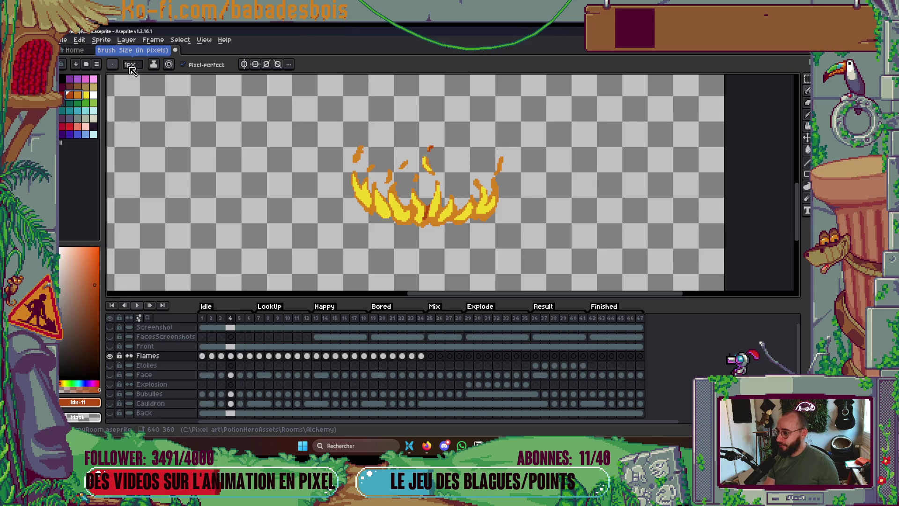
pyautogui.scroll(4, 370, 204)
pyautogui.moveTo(357, 155); pyautogui.dragTo(366, 157)
pyautogui.hotkey('ctrl', 'z')
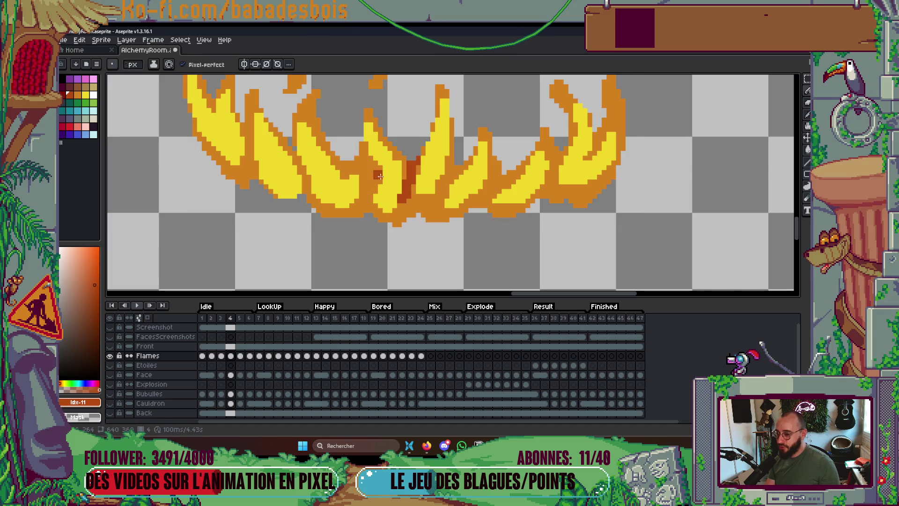
# Change the ink mode and shade the left, middle and right flames dark red-orange.
pyautogui.click(78, 96)
pyautogui.click(154, 64)
pyautogui.click(170, 108)
pyautogui.moveTo(358, 154)
pyautogui.mouseDown()
pyautogui.moveTo(363, 172)
pyautogui.moveTo(318, 122)
pyautogui.moveTo(346, 158)
pyautogui.mouseUp()
pyautogui.moveTo(267, 159)
pyautogui.mouseDown()
pyautogui.moveTo(333, 196)
pyautogui.moveTo(312, 150)
pyautogui.mouseUp()
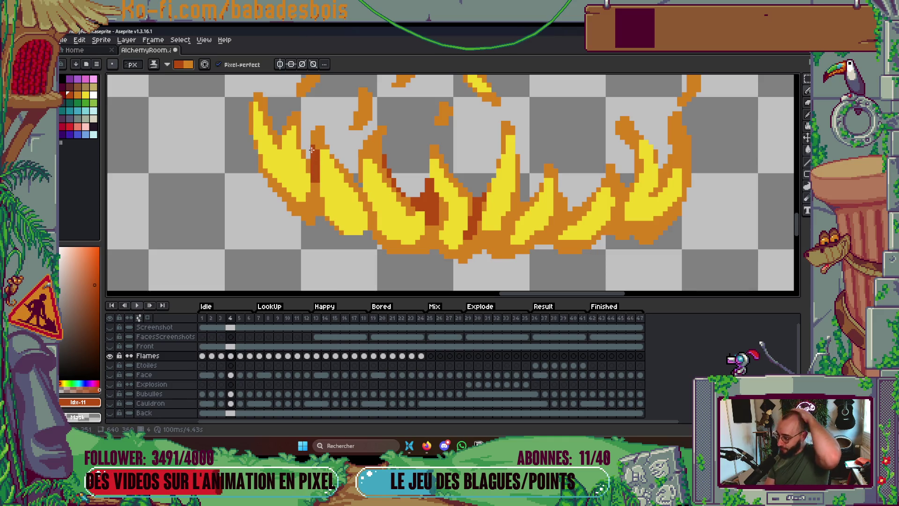
pyautogui.moveTo(621, 219)
pyautogui.mouseDown()
pyautogui.moveTo(622, 180)
pyautogui.moveTo(609, 213)
pyautogui.moveTo(533, 252)
pyautogui.mouseUp()
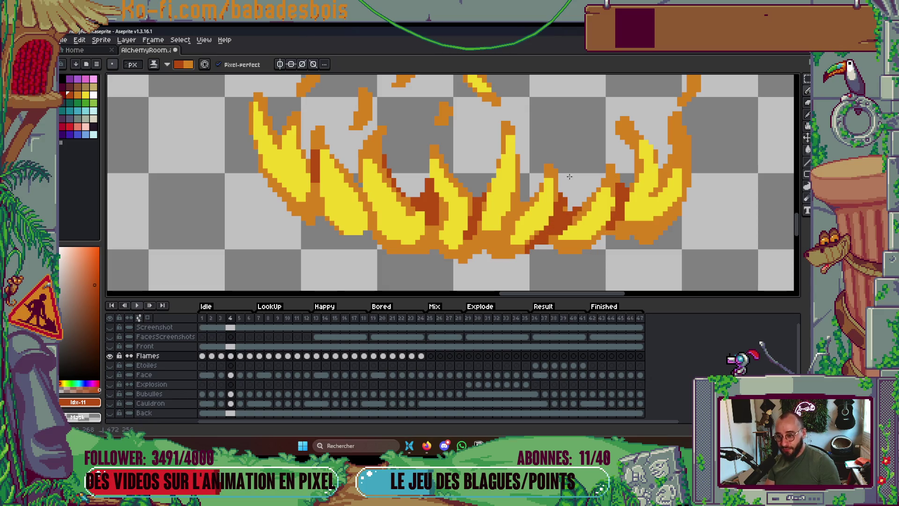
# Add dark red-orange shading near the right flame tip and on the small flame fragment.
pyautogui.scroll(-4, 540, 137)
pyautogui.scroll(-2, 539, 136)
pyautogui.scroll(5, 539, 136)
pyautogui.moveTo(560, 178)
pyautogui.mouseDown()
pyautogui.moveTo(574, 105)
pyautogui.moveTo(587, 149)
pyautogui.mouseUp()
pyautogui.scroll(2, 574, 105)
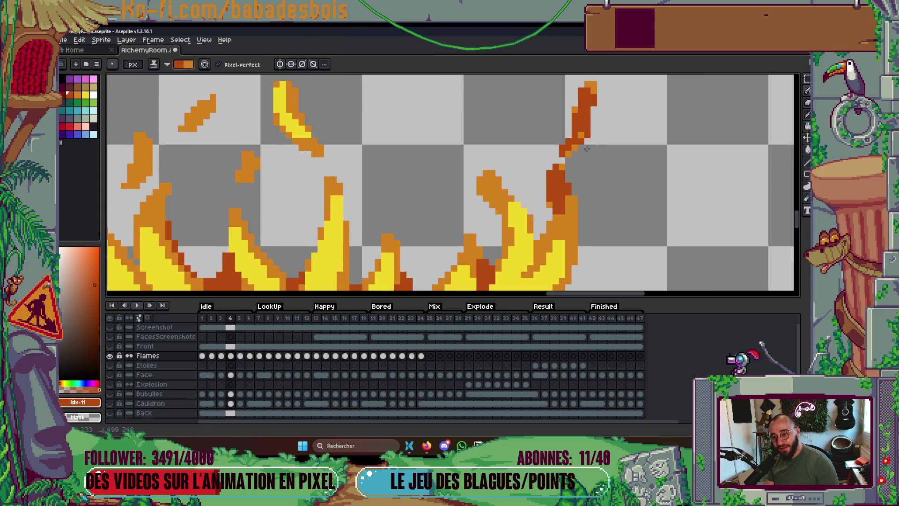
pyautogui.scroll(-3, 589, 90)
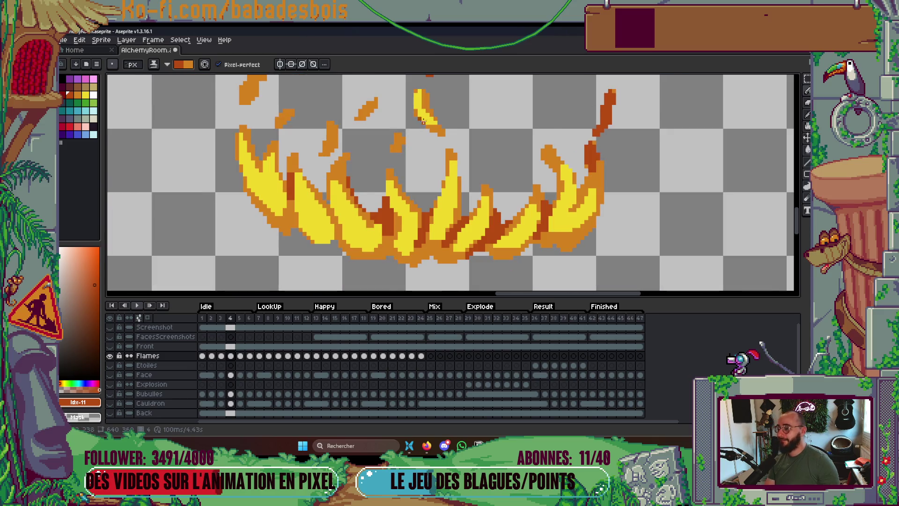
pyautogui.scroll(2, 406, 147)
pyautogui.moveTo(397, 150); pyautogui.dragTo(400, 138)
pyautogui.scroll(-2, 407, 135)
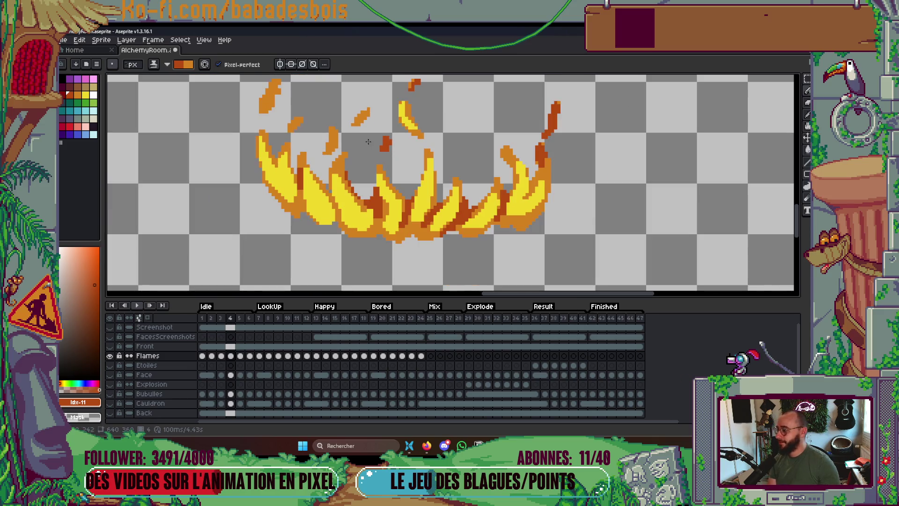
pyautogui.scroll(1, 421, 130)
# Darken the lower edges of the left, middle and right flames, then play the animation.
pyautogui.press('Left')
pyautogui.press('Right')
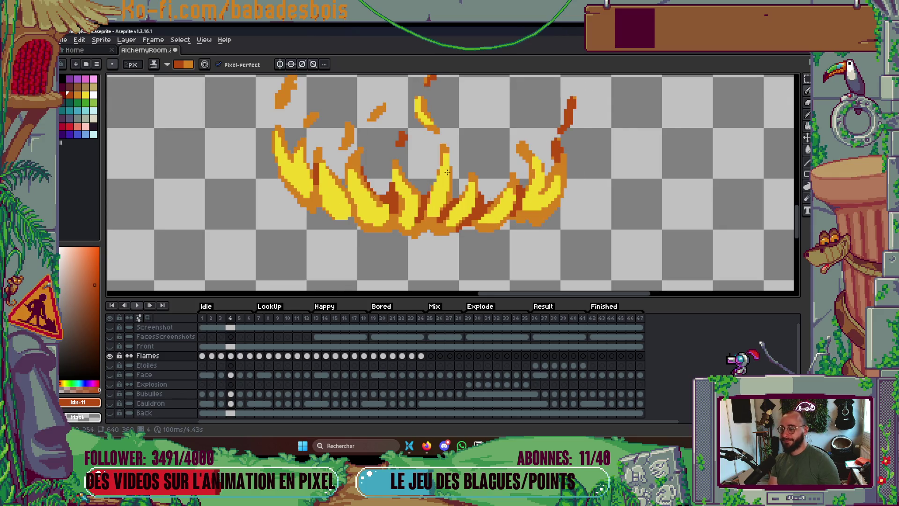
pyautogui.scroll(1, 462, 224)
pyautogui.scroll(1, 461, 230)
pyautogui.moveTo(462, 238); pyautogui.dragTo(435, 229)
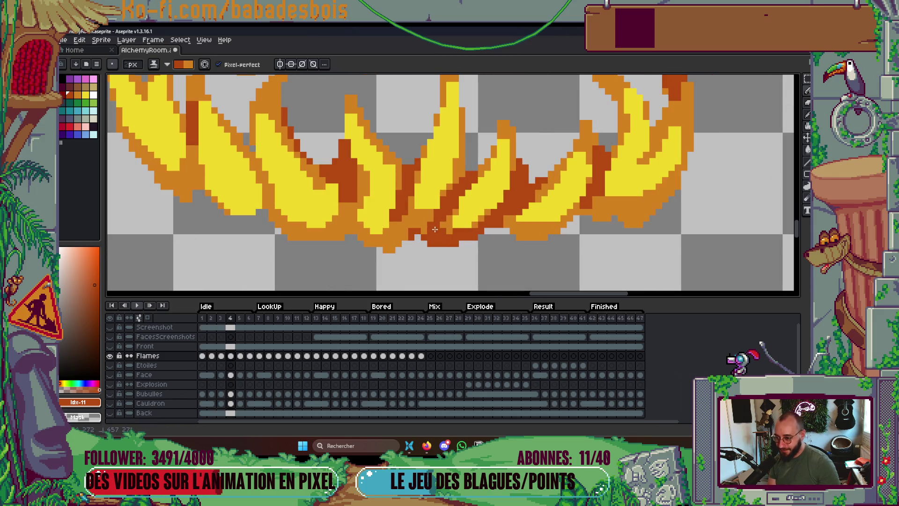
pyautogui.moveTo(345, 205)
pyautogui.mouseDown()
pyautogui.moveTo(345, 240)
pyautogui.moveTo(371, 246)
pyautogui.mouseUp()
pyautogui.moveTo(252, 158)
pyautogui.mouseDown()
pyautogui.moveTo(295, 225)
pyautogui.moveTo(334, 235)
pyautogui.mouseUp()
pyautogui.scroll(-5, 319, 229)
pyautogui.scroll(1, 389, 212)
pyautogui.press('Return')
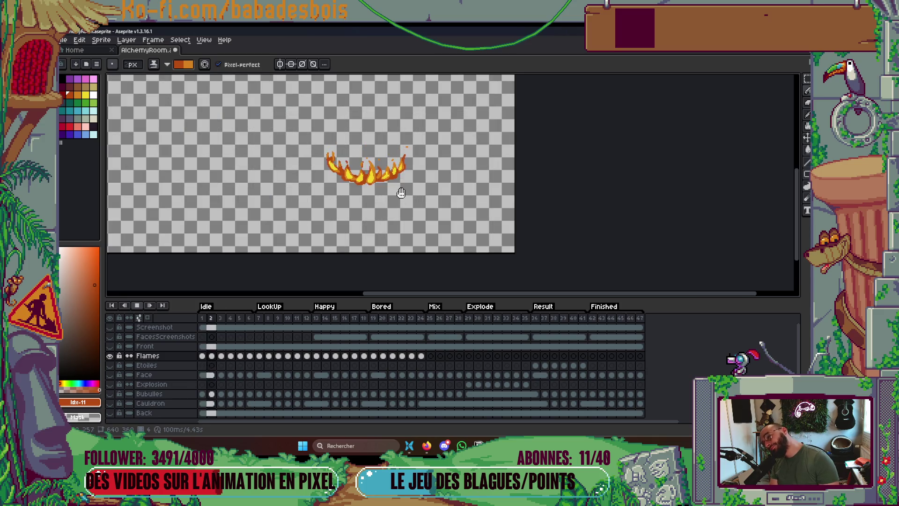
# Stop playback, go to frame 5, pick orange #d4821c and switch back to normal ink.
pyautogui.press('Return')
pyautogui.scroll(3, 355, 197)
pyautogui.press('Right')
pyautogui.scroll(3, 402, 240)
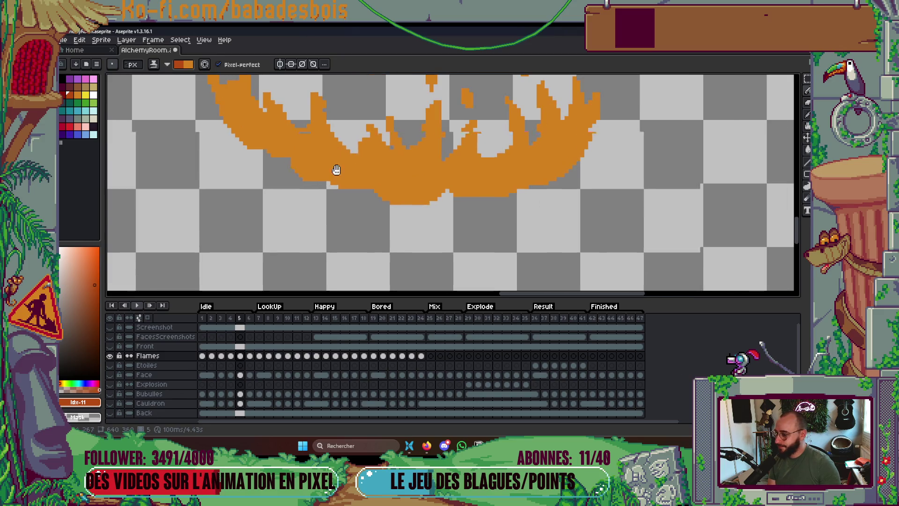
pyautogui.keyDown('alt'); pyautogui.click(378, 229); pyautogui.keyUp('alt')
pyautogui.click(167, 64)
pyautogui.click(170, 83)
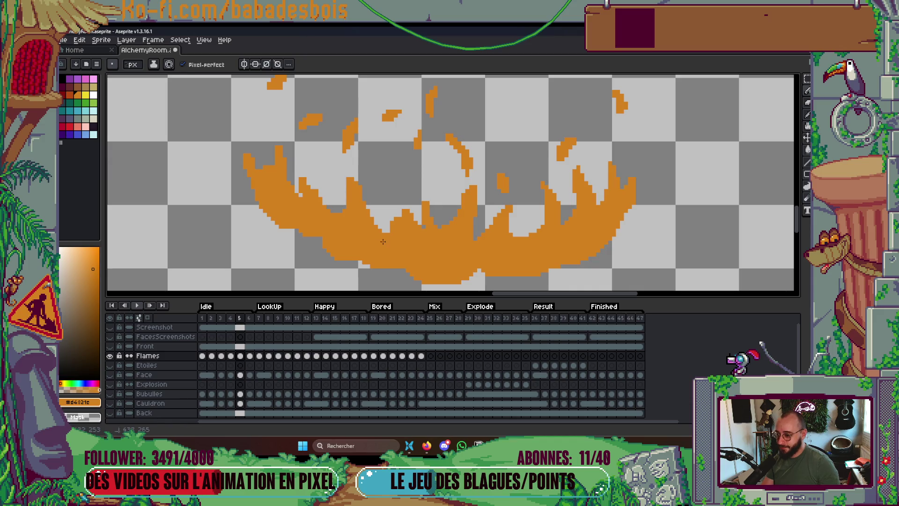
# Extend a flame tip and fill out the left and right flames' edges in orange.
pyautogui.moveTo(277, 164); pyautogui.dragTo(289, 151)
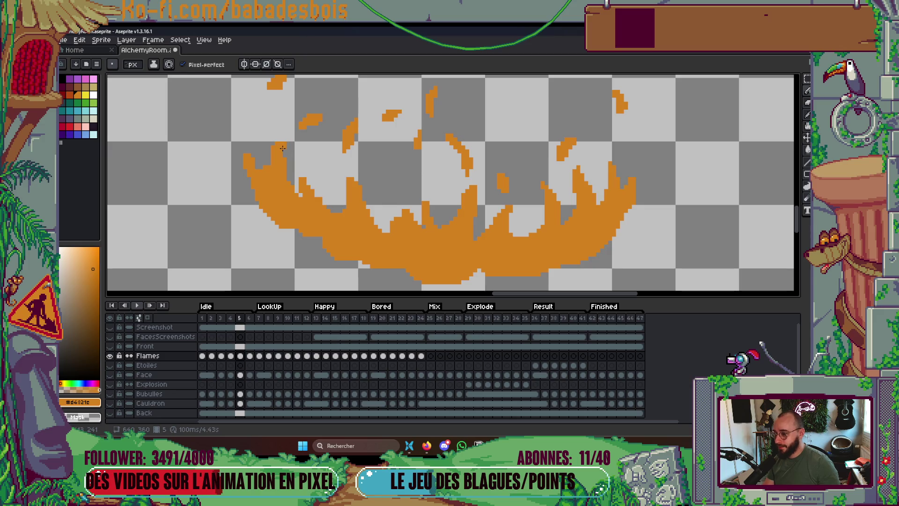
pyautogui.click(257, 159)
pyautogui.click(252, 180)
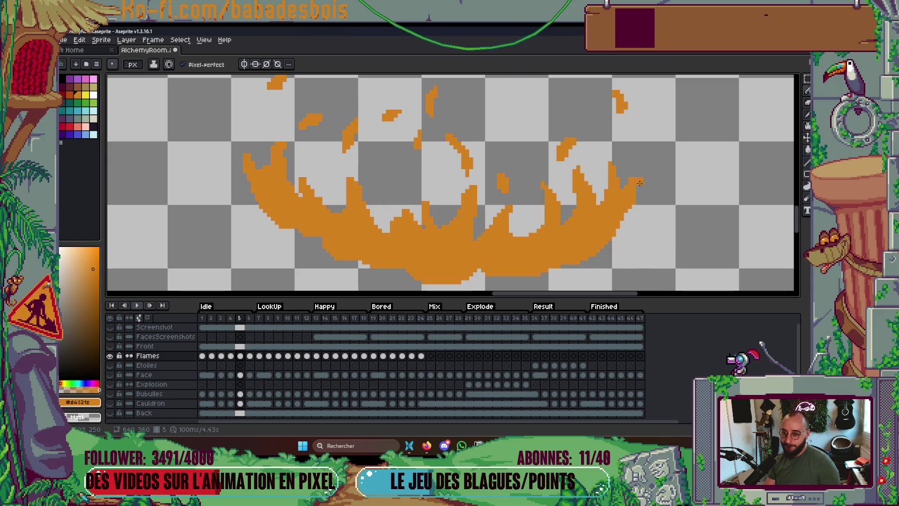
pyautogui.moveTo(611, 241); pyautogui.dragTo(625, 225)
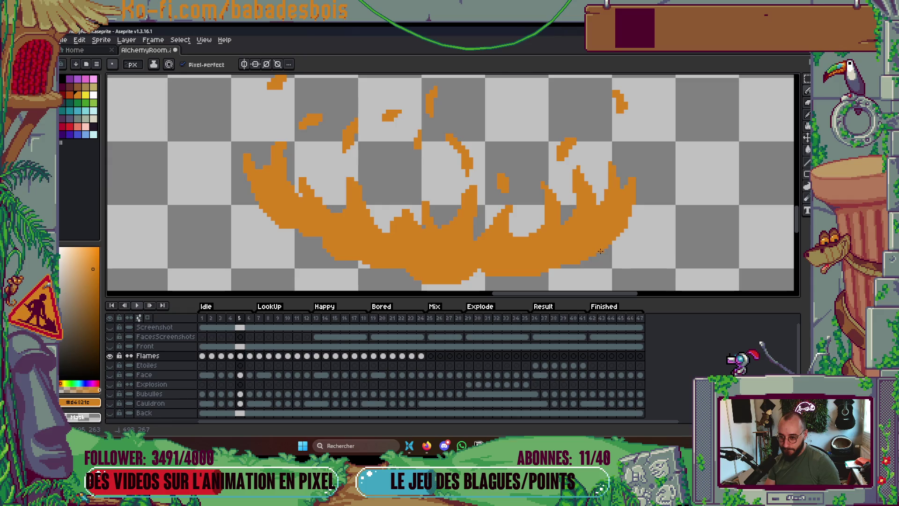
# Review frame 5 at different zoom levels and save AlchemyRoom.aseprite.
pyautogui.scroll(-4, 600, 250)
pyautogui.scroll(4, 394, 135)
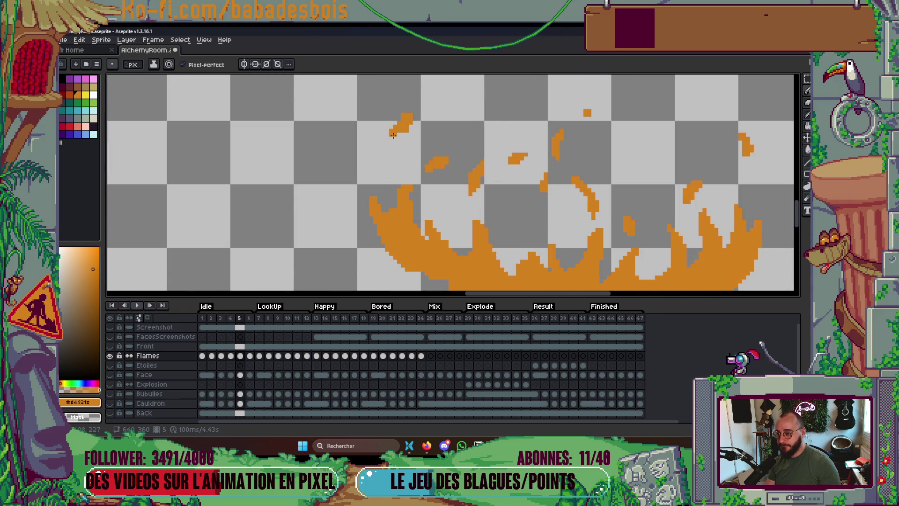
pyautogui.scroll(1, 394, 135)
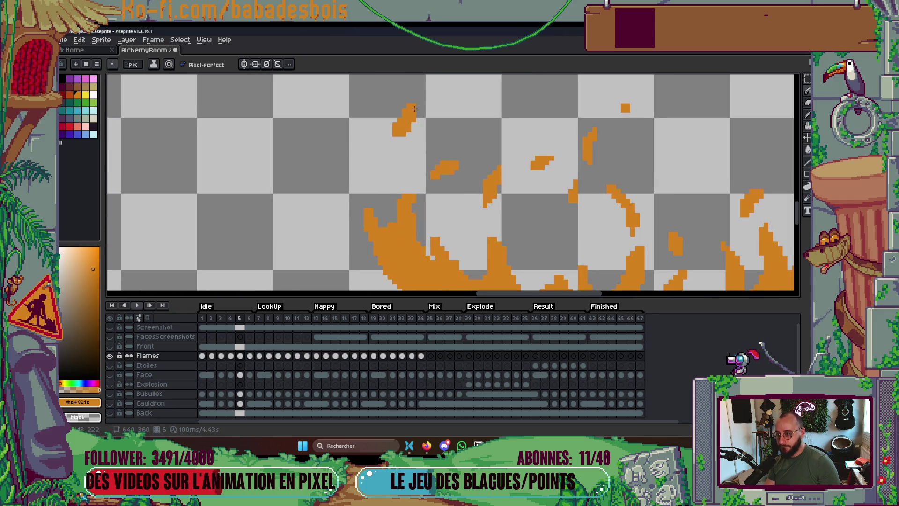
pyautogui.scroll(-2, 534, 170)
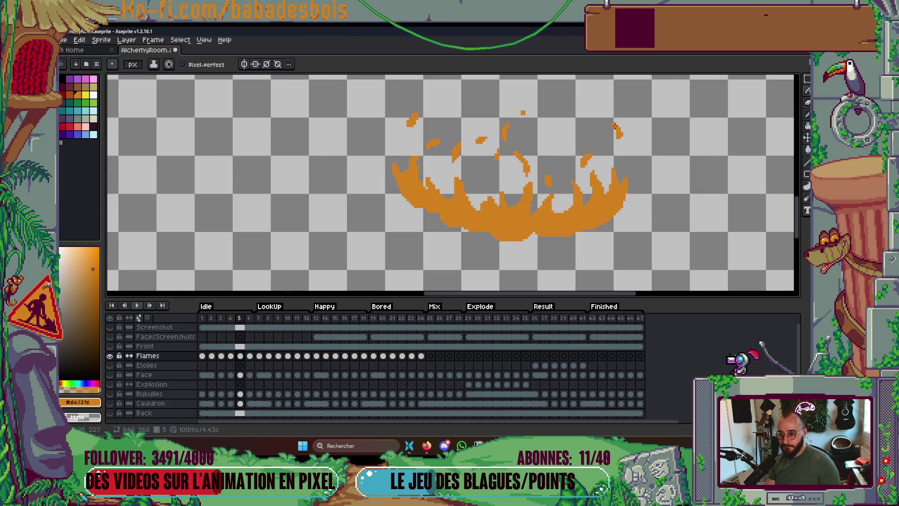
pyautogui.scroll(2, 615, 126)
pyautogui.scroll(-3, 616, 124)
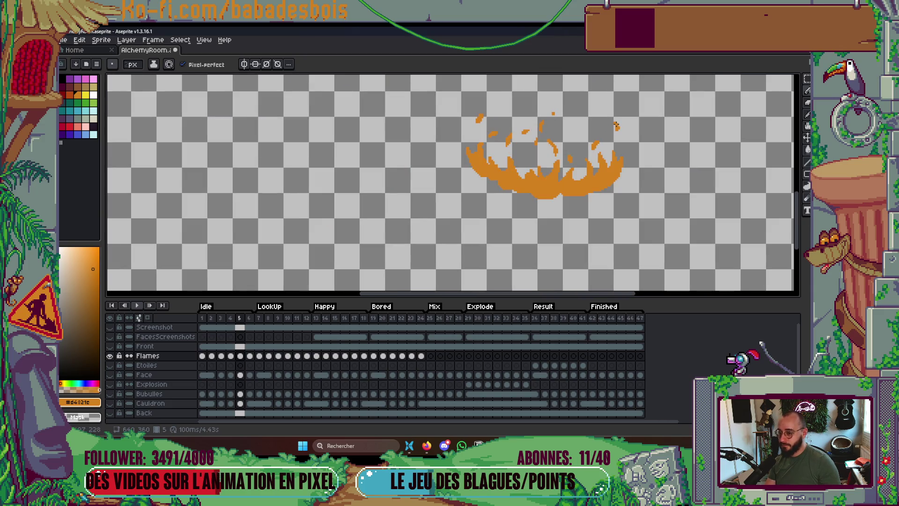
pyautogui.scroll(3, 445, 173)
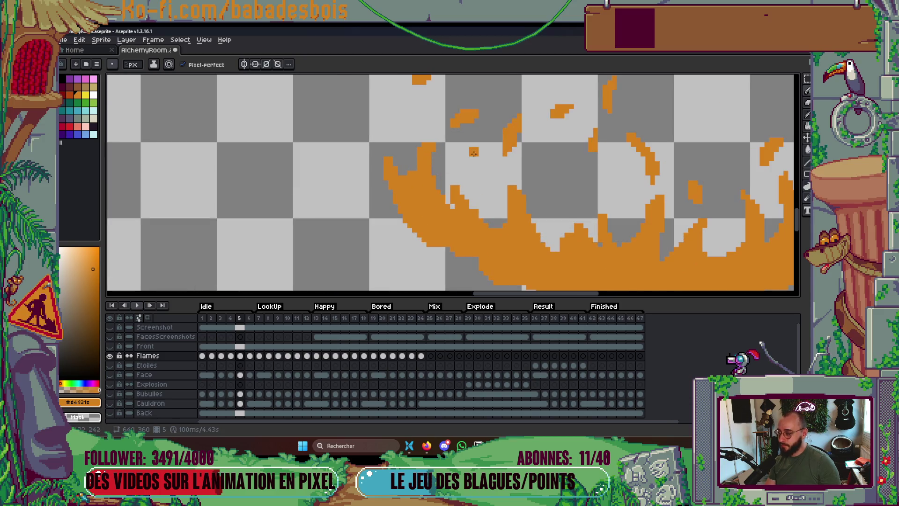
pyautogui.scroll(-2, 487, 189)
pyautogui.hotkey('ctrl', 's')
pyautogui.scroll(-3, 487, 189)
pyautogui.scroll(1, 485, 189)
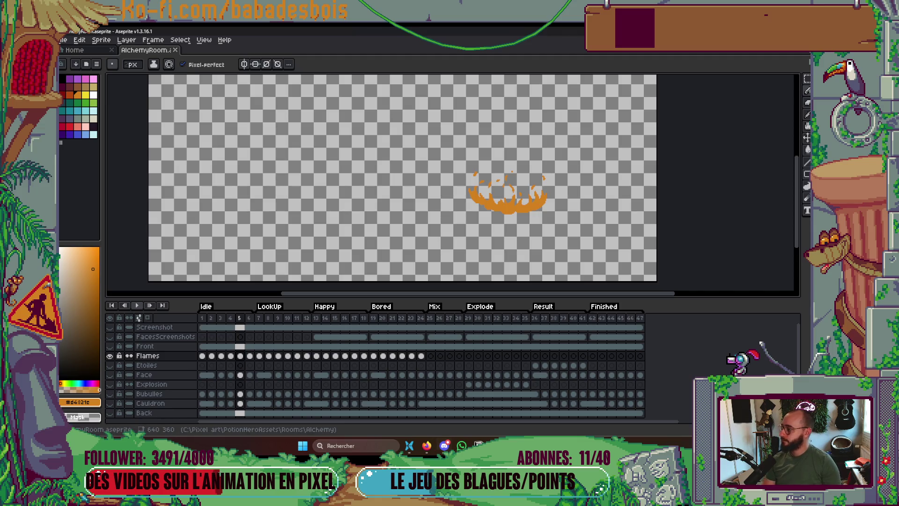
# Zoom out, play the flame animation, then zoom back in on frame 4's flames.
pyautogui.scroll(5, 480, 245)
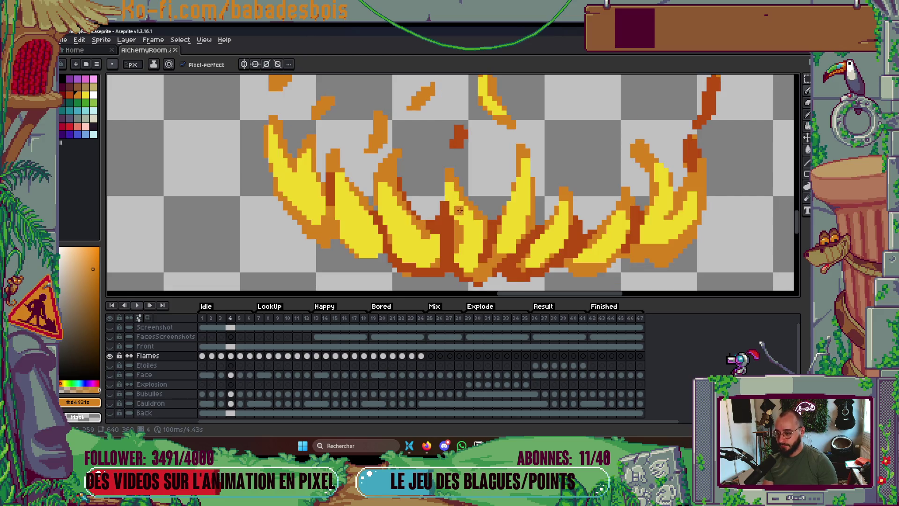
pyautogui.scroll(-1, 510, 231)
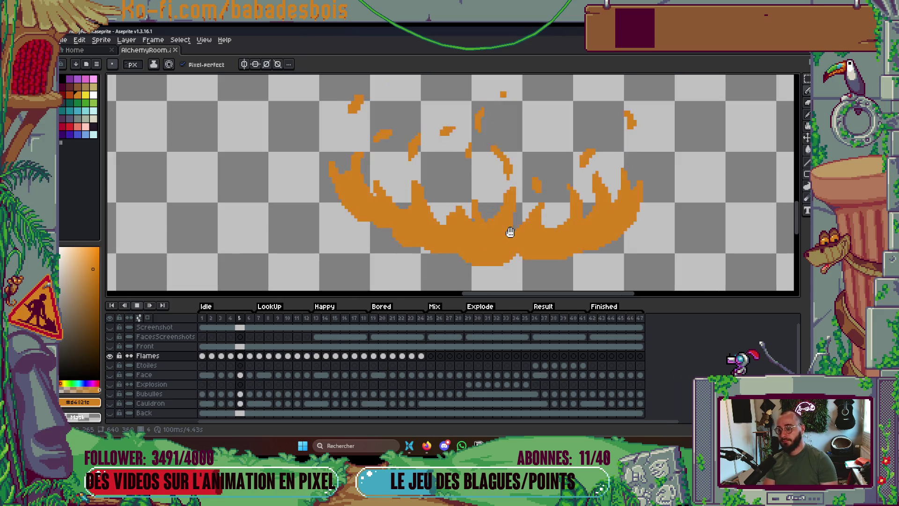
pyautogui.scroll(-2, 510, 231)
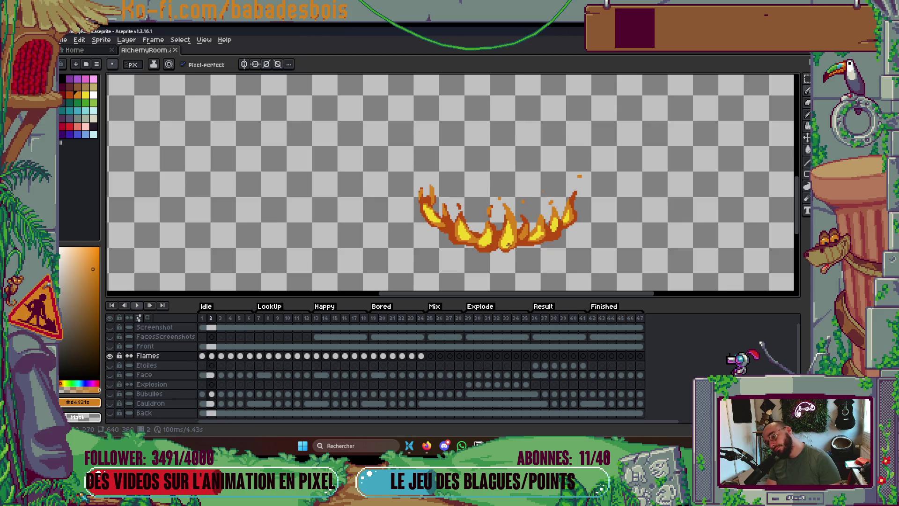
pyautogui.scroll(3, 509, 246)
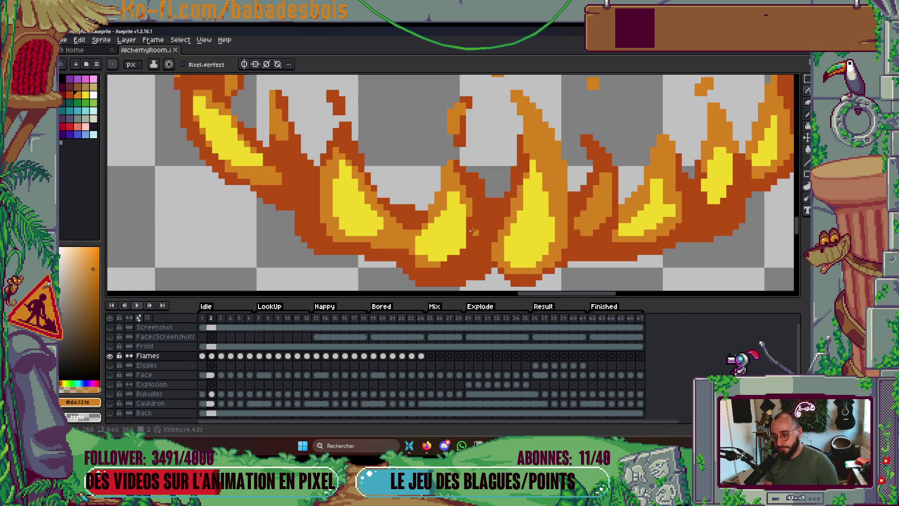
pyautogui.scroll(-4, 459, 252)
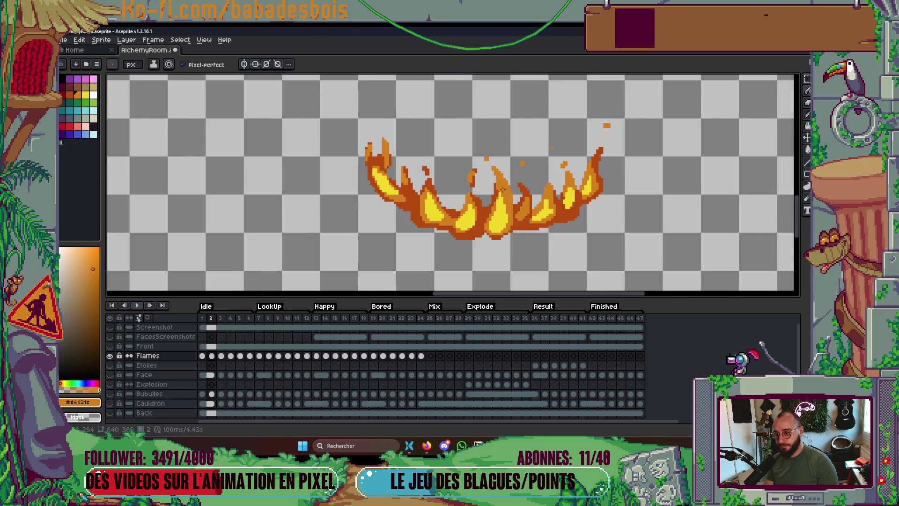
pyautogui.scroll(2, 505, 190)
pyautogui.scroll(3, 506, 191)
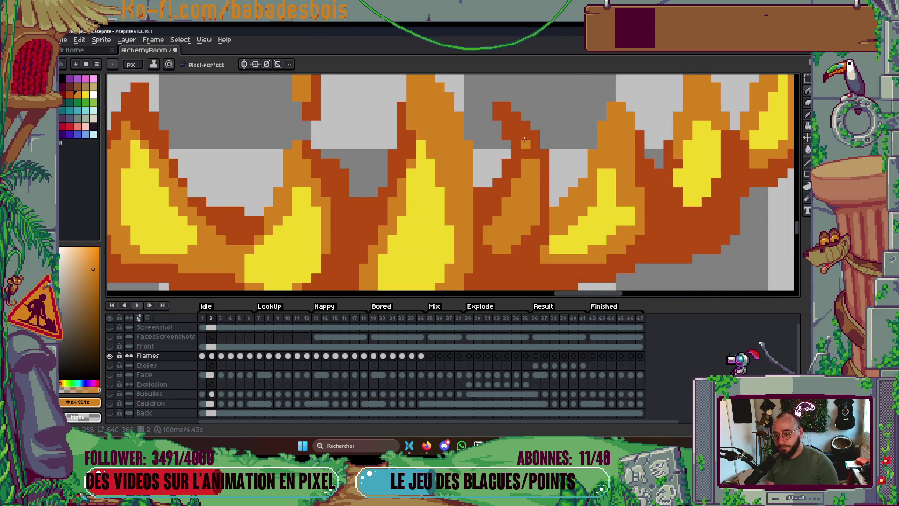
pyautogui.scroll(-3, 540, 171)
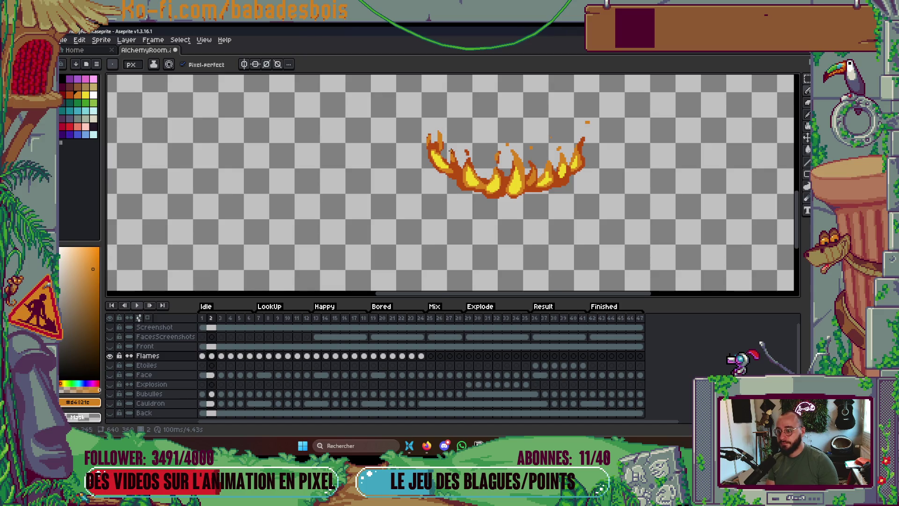
pyautogui.scroll(-2, 441, 141)
pyautogui.press('Return')
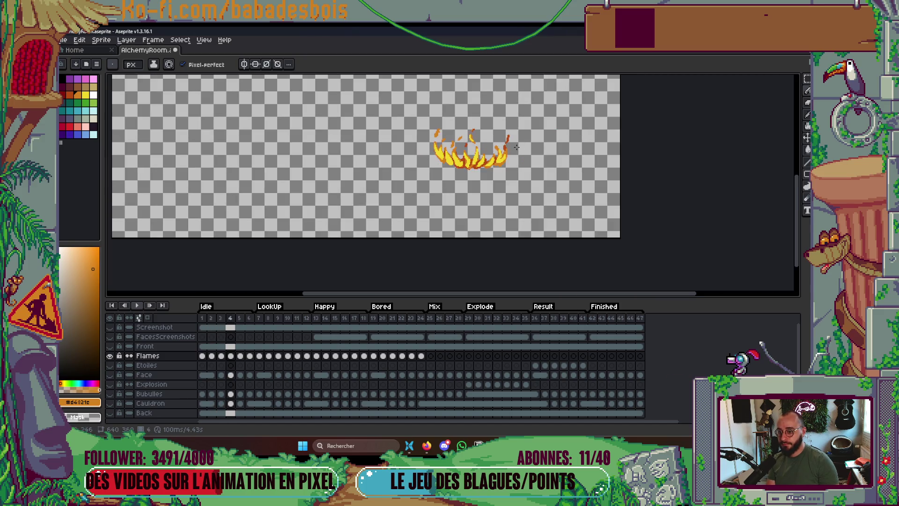
pyautogui.scroll(4, 503, 159)
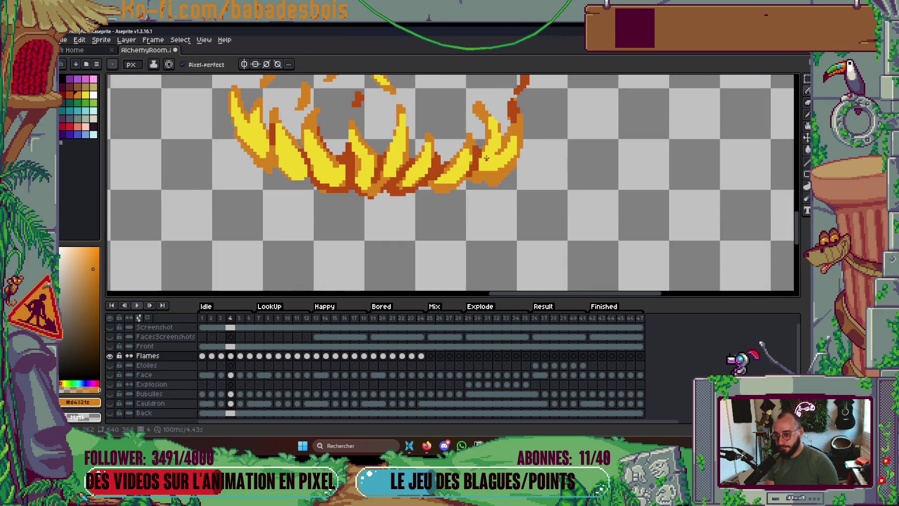
# Pick the flames' yellow and paint a single yellow pixel above a frame 4 flame tip.
pyautogui.press('i')
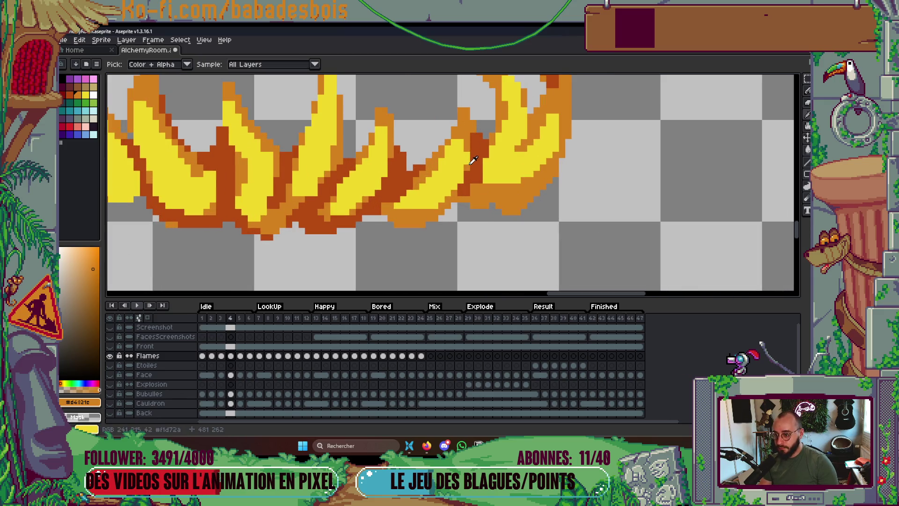
pyautogui.press('b')
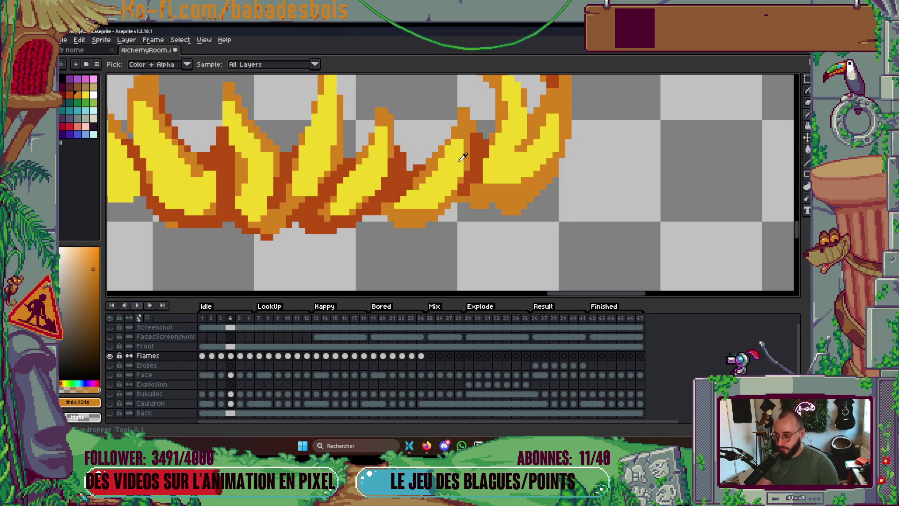
pyautogui.keyDown('alt'); pyautogui.click(460, 161); pyautogui.keyUp('alt')
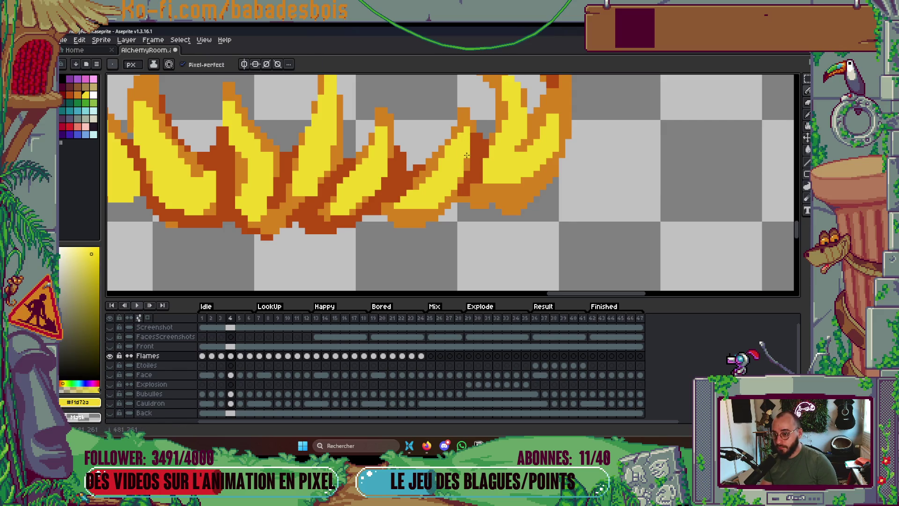
pyautogui.moveTo(481, 165); pyautogui.dragTo(476, 222)
pyautogui.click(495, 133)
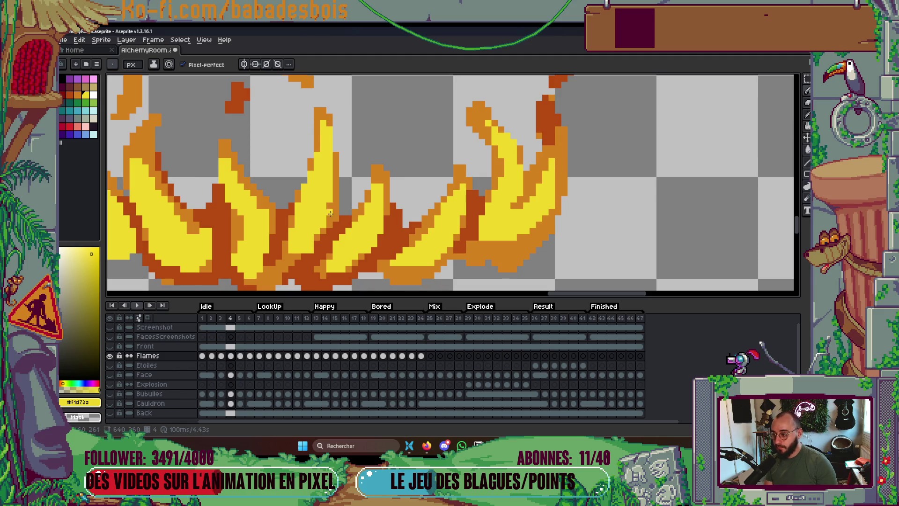
# Pan across the flames, zoom out, replay the animation and step back a frame.
pyautogui.moveTo(330, 213); pyautogui.dragTo(548, 187)
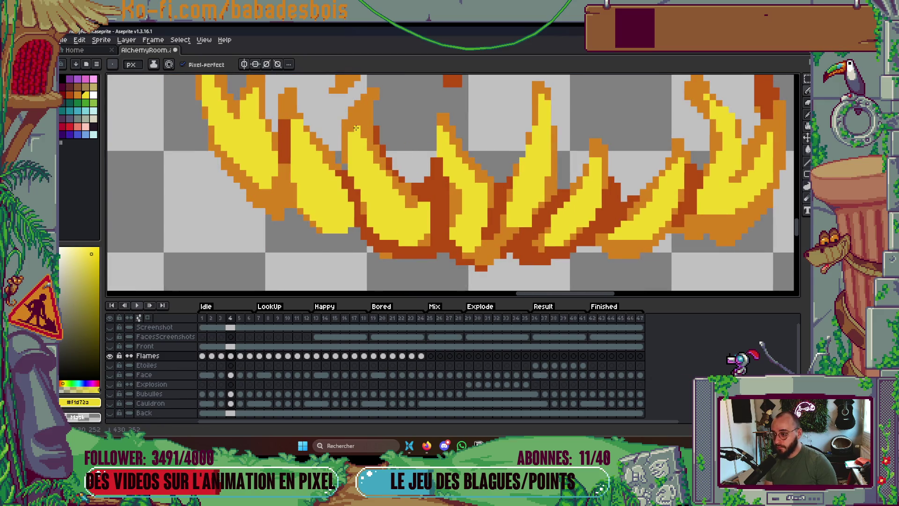
pyautogui.moveTo(294, 116); pyautogui.dragTo(314, 158)
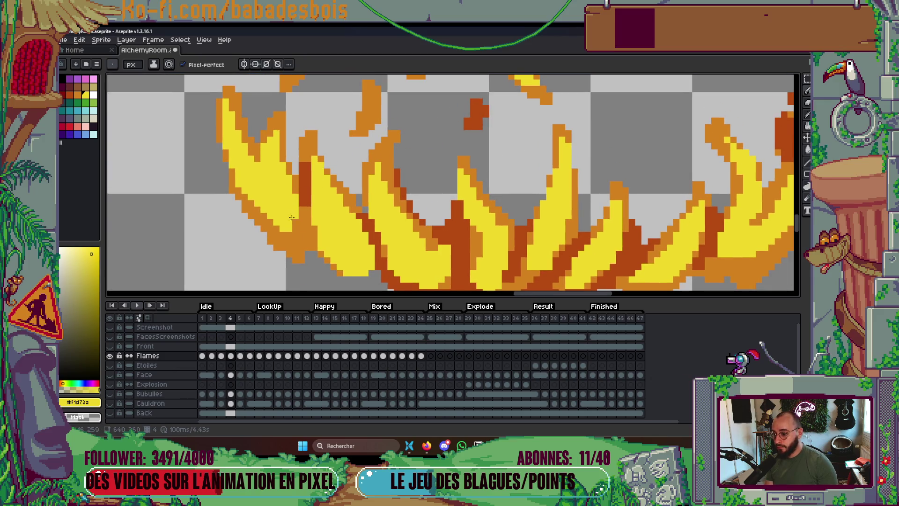
pyautogui.scroll(-2, 305, 210)
pyautogui.press('Return')
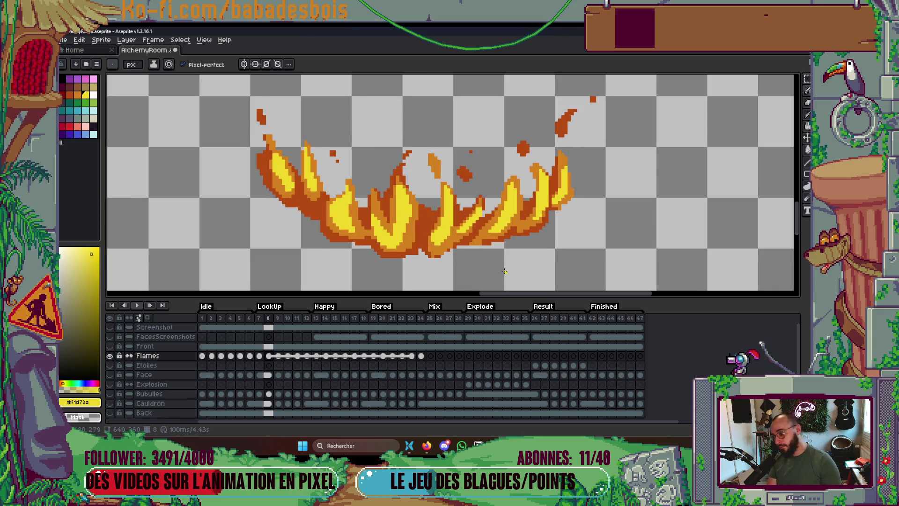
pyautogui.scroll(-4, 495, 234)
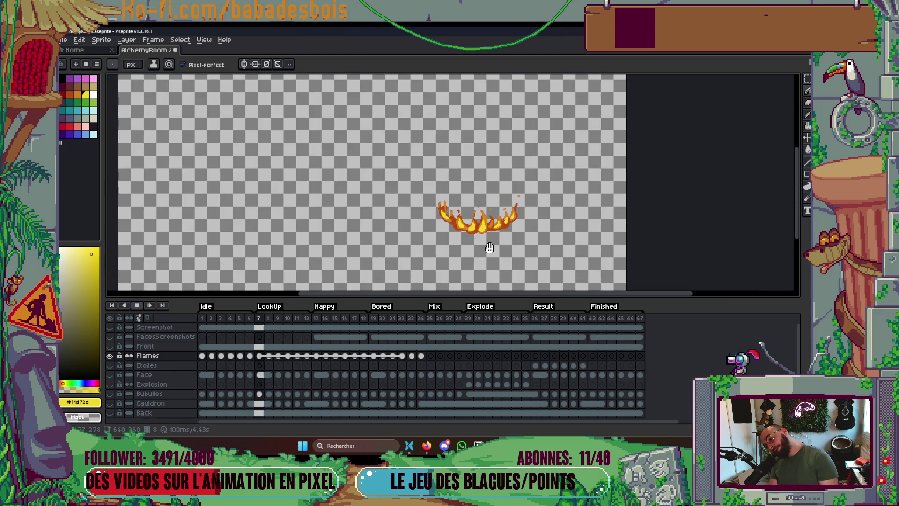
pyautogui.press('Left')
pyautogui.press('Left')
pyautogui.press('Left')
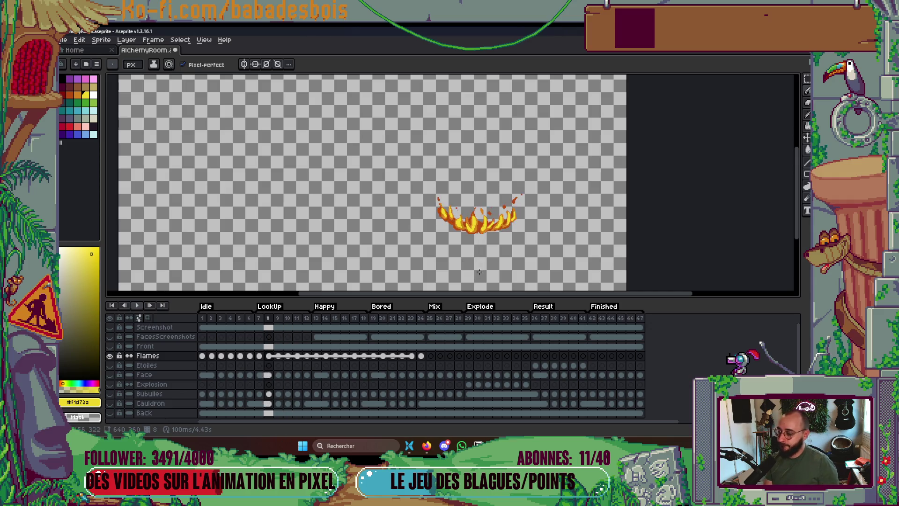
pyautogui.press('Left')
pyautogui.press('Left')
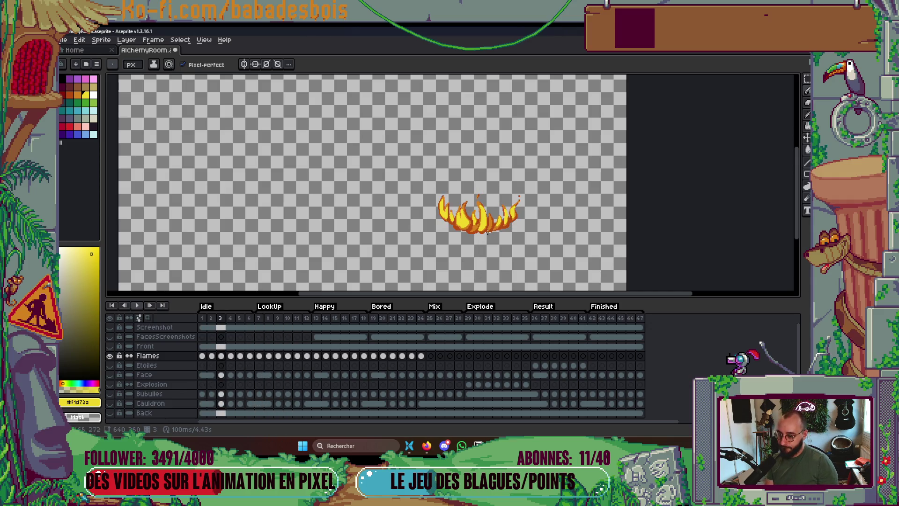
pyautogui.scroll(5, 443, 139)
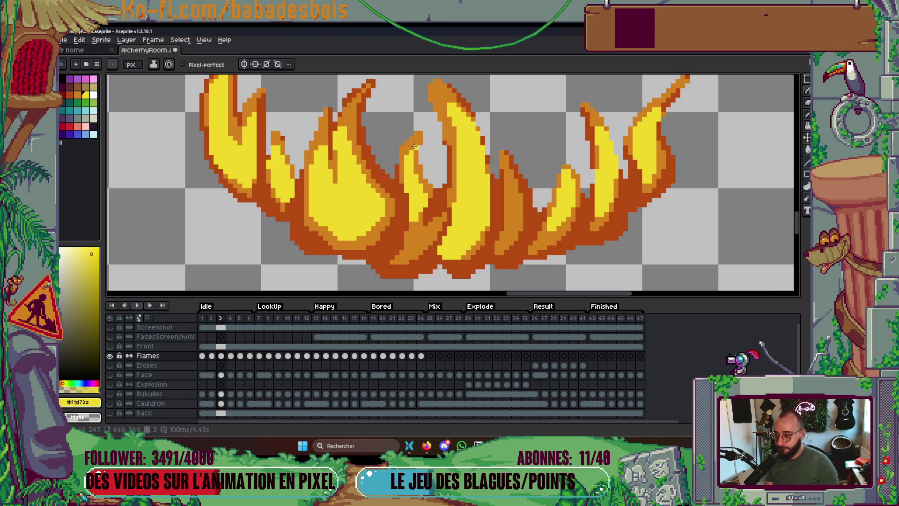
pyautogui.scroll(1, 414, 130)
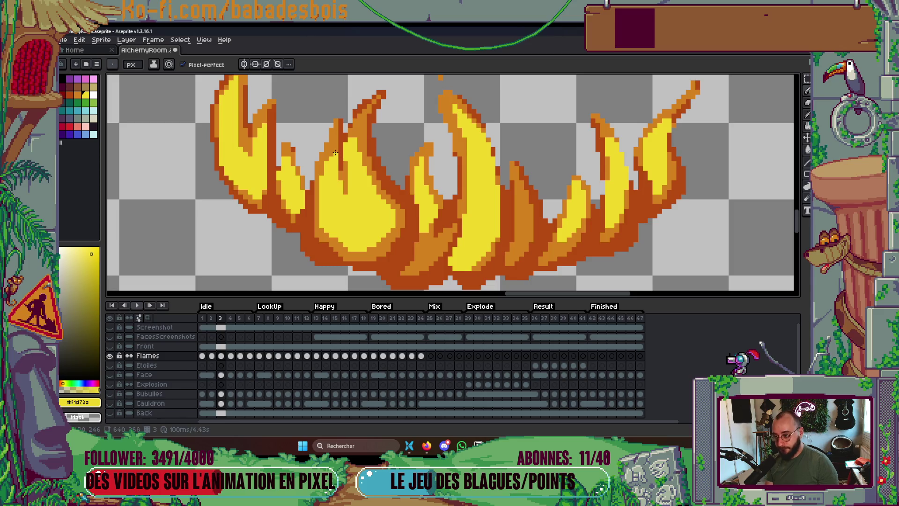
pyautogui.hscroll(-3, 372, 174)
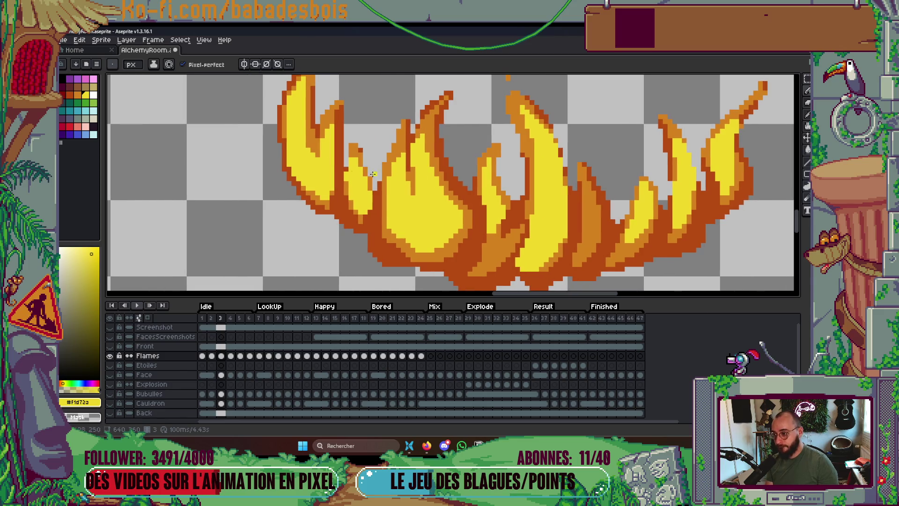
pyautogui.scroll(1, 351, 154)
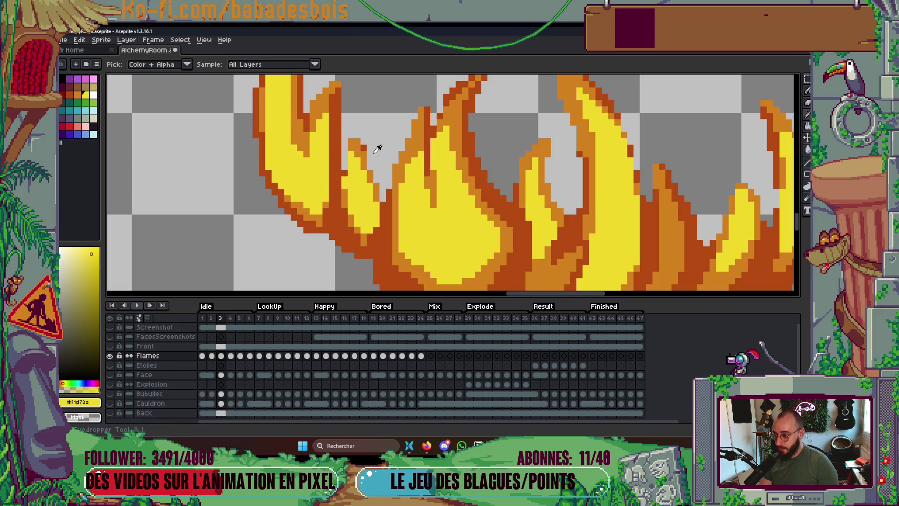
pyautogui.keyDown('alt'); pyautogui.click(347, 182); pyautogui.keyUp('alt')
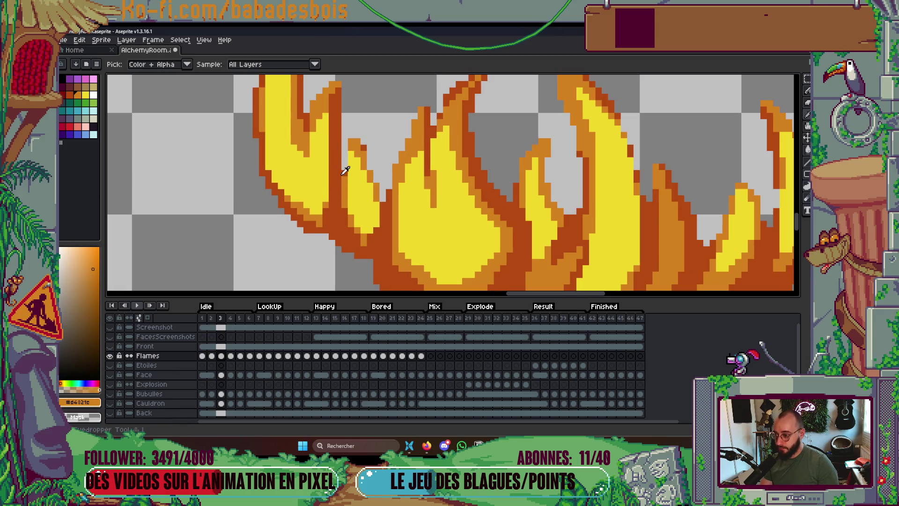
pyautogui.keyDown('alt'); pyautogui.click(345, 175); pyautogui.keyUp('alt')
pyautogui.scroll(-4, 342, 198)
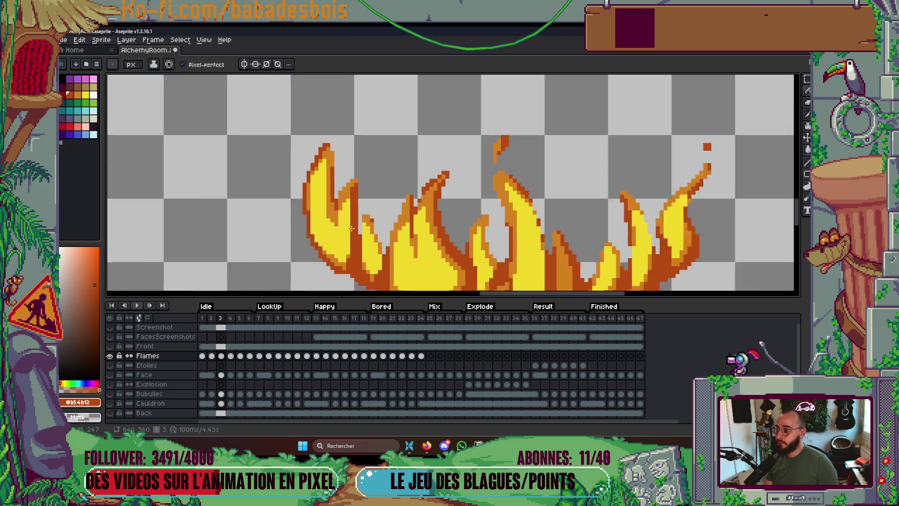
pyautogui.scroll(3, 497, 220)
pyautogui.scroll(1, 497, 220)
pyautogui.keyDown('alt'); pyautogui.click(519, 226); pyautogui.keyUp('alt')
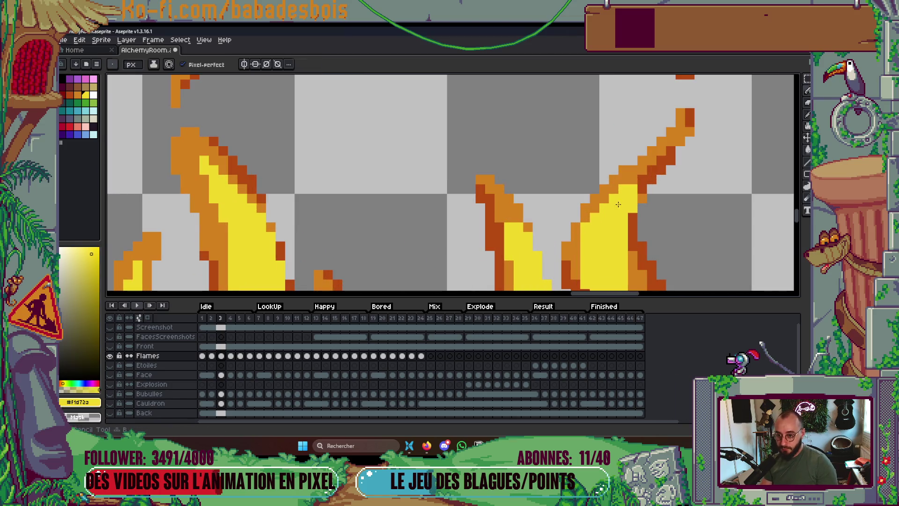
pyautogui.scroll(-5, 504, 219)
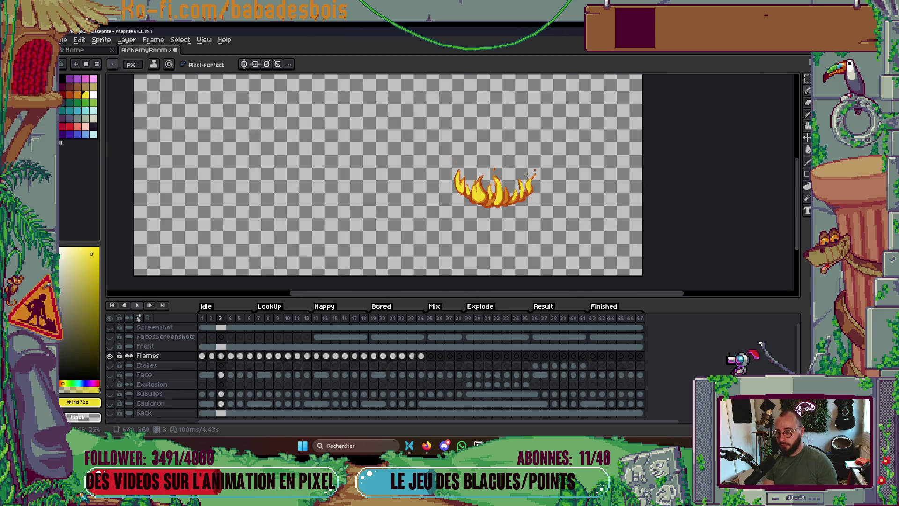
pyautogui.press('Return')
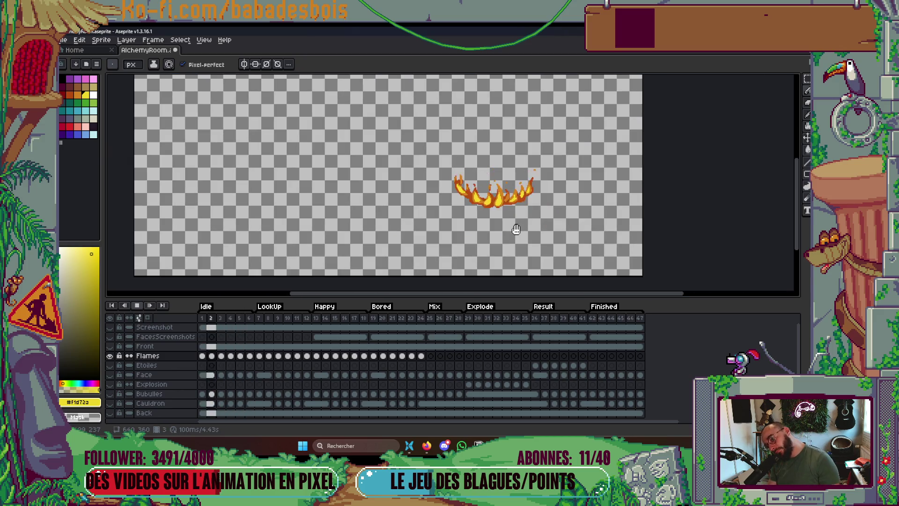
pyautogui.press('Return')
# On frame 5, eyedrop the flames' orange and paint a new orange flame spike.
pyautogui.press('Right')
pyautogui.press('Right')
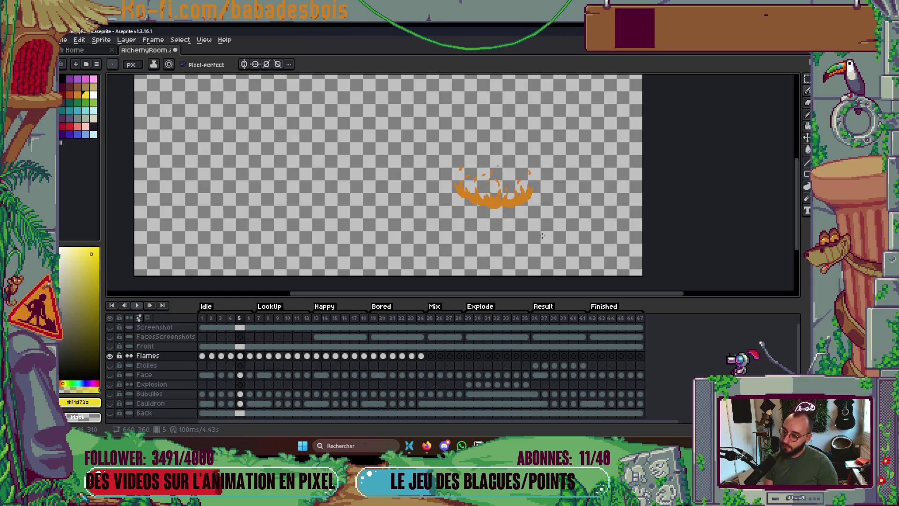
pyautogui.scroll(3, 524, 220)
pyautogui.press('Right')
pyautogui.scroll(2, 424, 193)
pyautogui.press('Left')
pyautogui.press('Right')
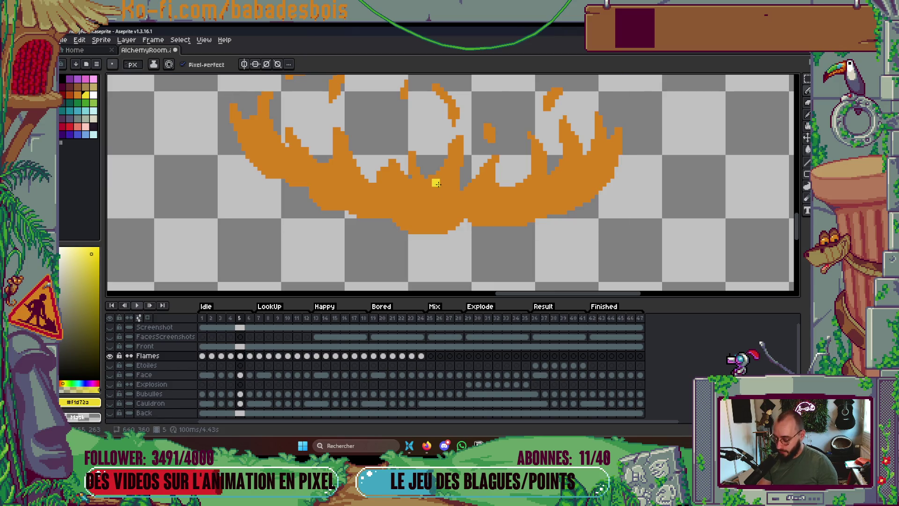
pyautogui.keyDown('alt'); pyautogui.click(435, 184); pyautogui.keyUp('alt')
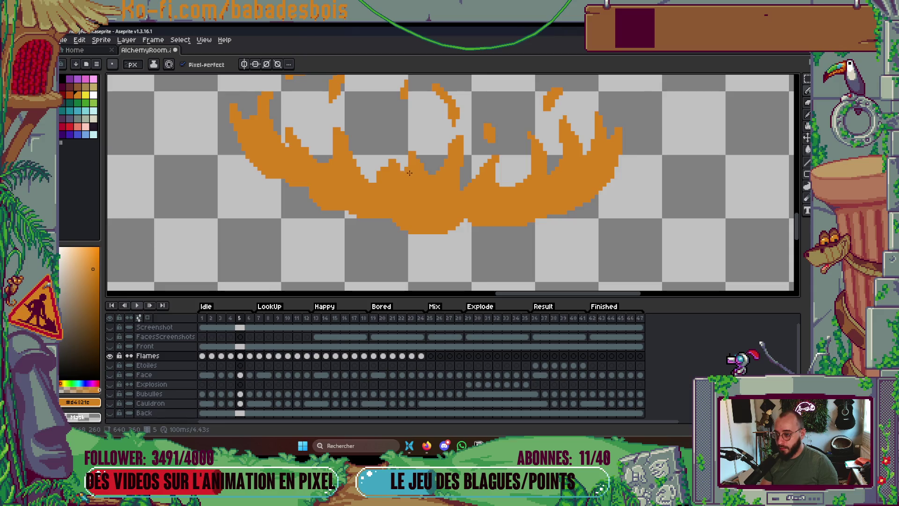
pyautogui.moveTo(391, 166); pyautogui.dragTo(394, 154)
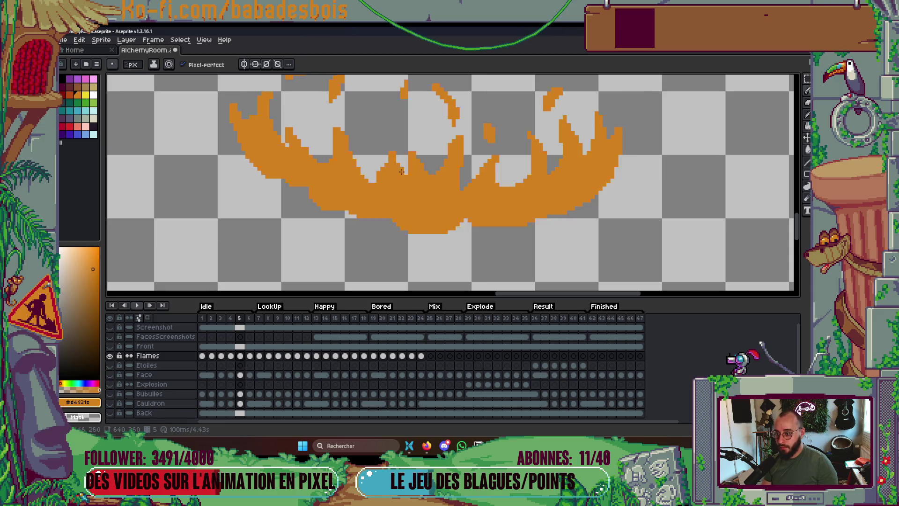
# Swap to yellow, draw a yellow streak inside the flames, and play the animation.
pyautogui.press('x')
pyautogui.moveTo(448, 185); pyautogui.dragTo(455, 166)
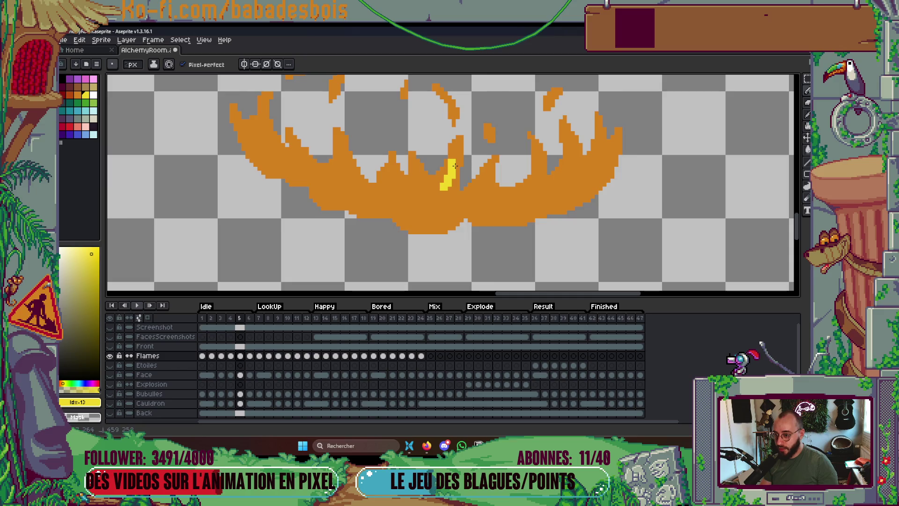
pyautogui.scroll(-4, 444, 197)
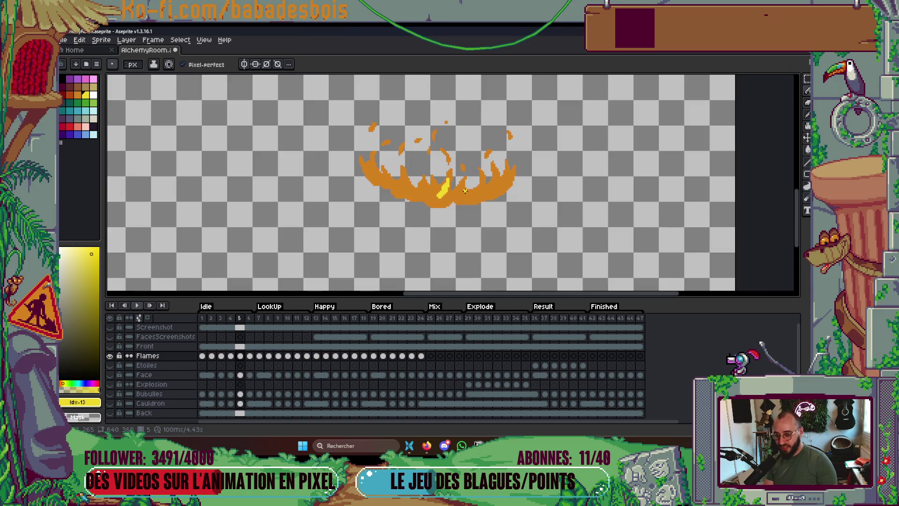
pyautogui.press('Return')
pyautogui.scroll(2, 468, 187)
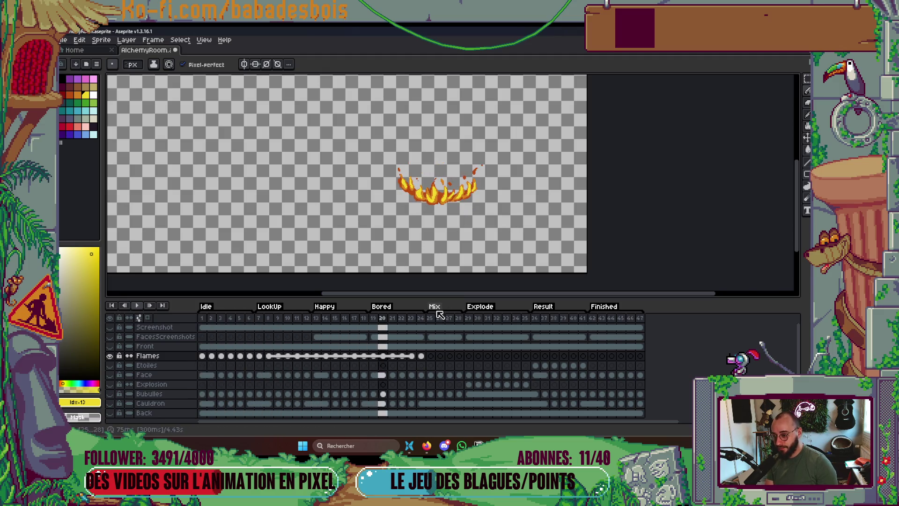
# Jump between timeline frames, replay the animation, then stop and step to frame 3.
pyautogui.click(430, 318)
pyautogui.click(468, 318)
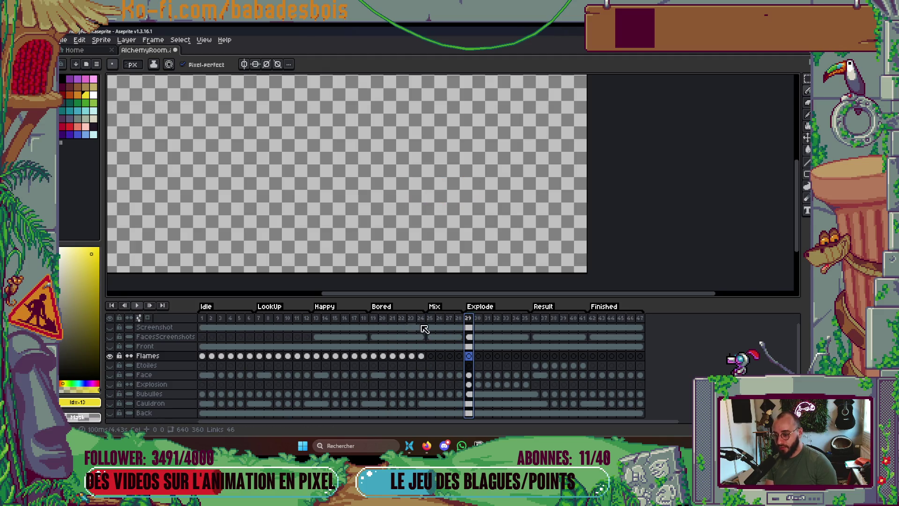
pyautogui.click(316, 323)
pyautogui.press('Return')
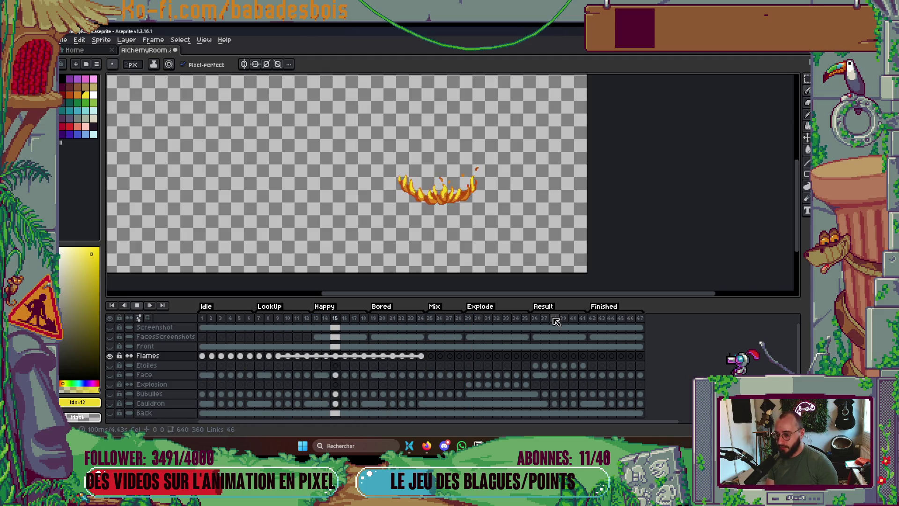
pyautogui.click(206, 320)
pyautogui.press('Right')
pyautogui.press('Right')
# Zoom in on frame 3 and sample the dark orange #b54b12 from a flame.
pyautogui.scroll(4, 440, 185)
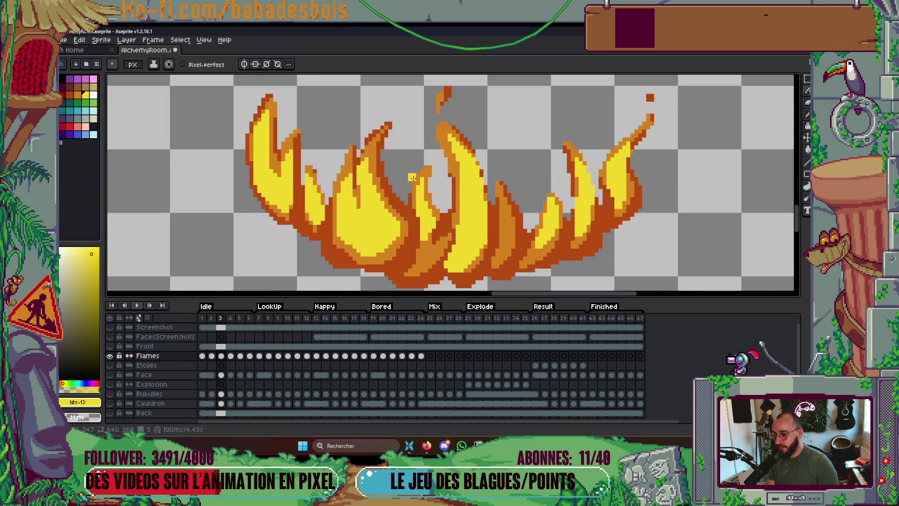
pyautogui.scroll(1, 598, 168)
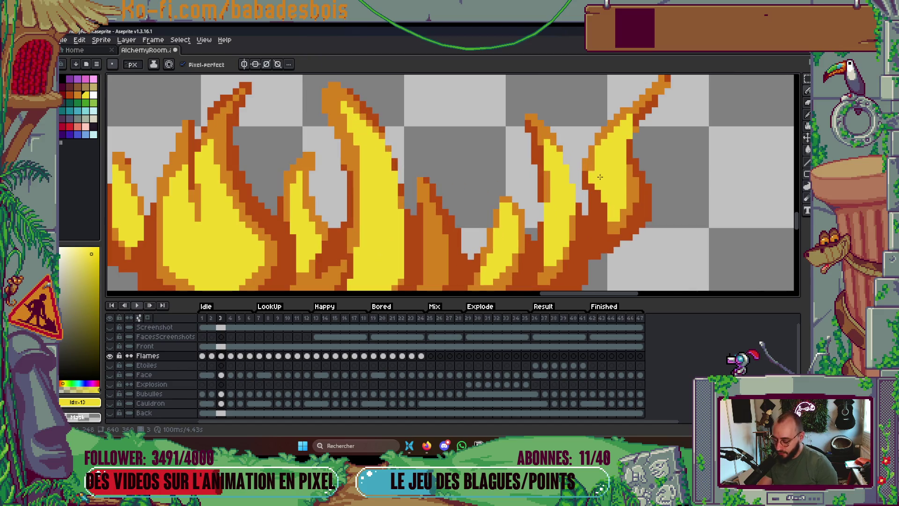
pyautogui.keyDown('alt'); pyautogui.click(588, 175); pyautogui.keyUp('alt')
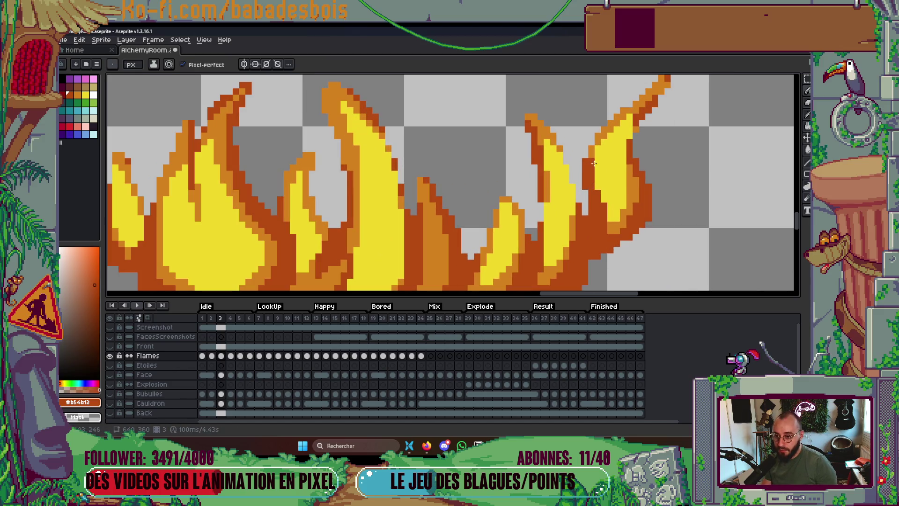
pyautogui.scroll(-2, 592, 148)
pyautogui.scroll(1, 590, 154)
pyautogui.scroll(-1, 562, 161)
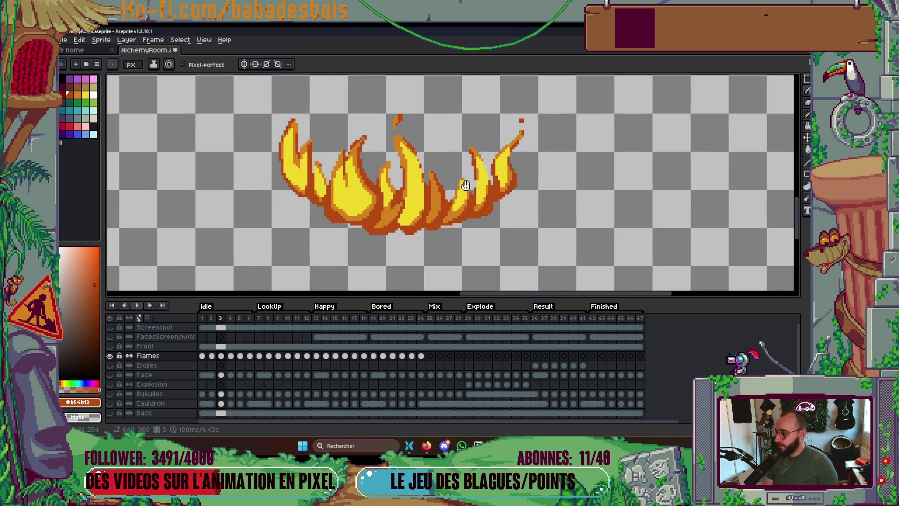
pyautogui.scroll(-1, 525, 169)
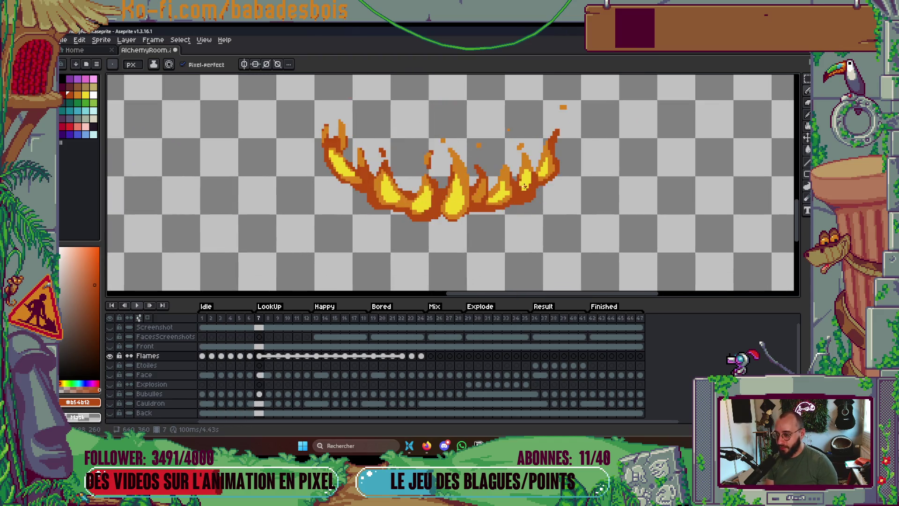
pyautogui.scroll(1, 389, 155)
pyautogui.scroll(2, 389, 156)
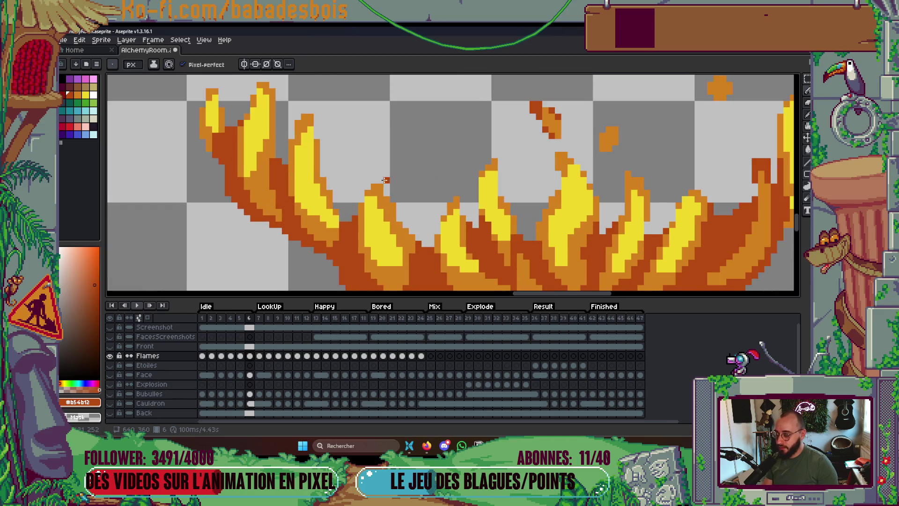
# Sample orange #d4821c from the flames, then bring up the window switcher with Alt+Tab.
pyautogui.keyDown('alt'); pyautogui.click(382, 175); pyautogui.keyUp('alt')
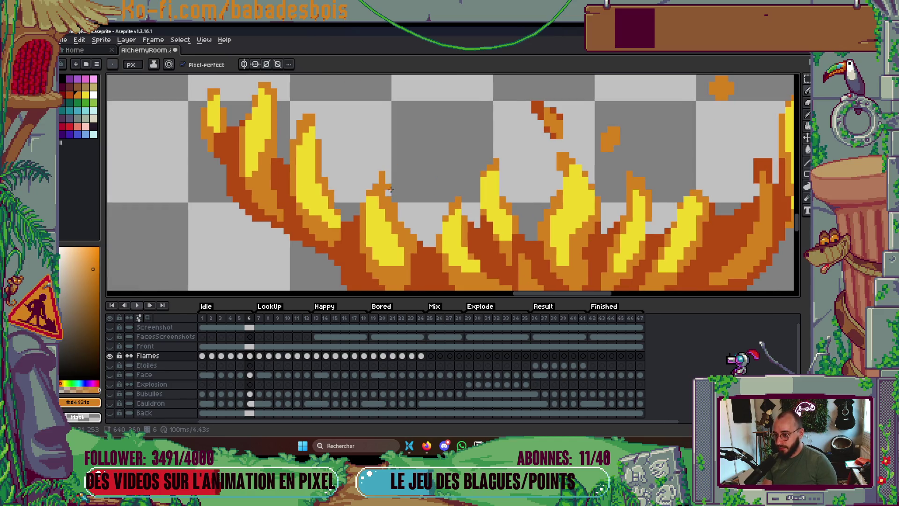
pyautogui.scroll(-3, 389, 193)
pyautogui.scroll(4, 426, 205)
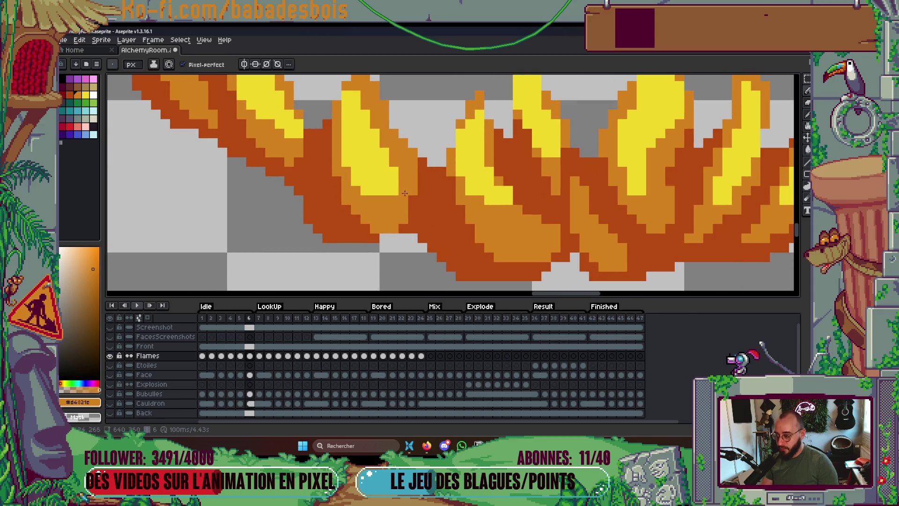
pyautogui.hotkey('alt', 'Tab')
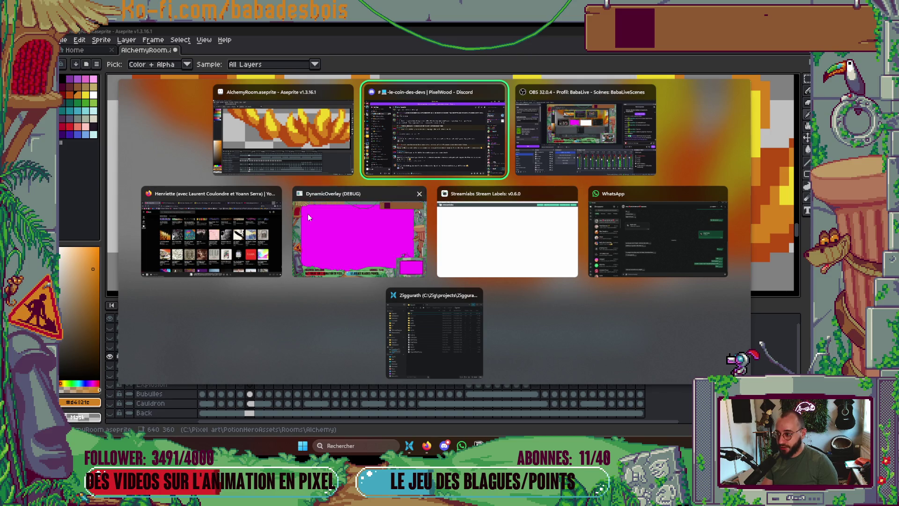
# Switch to Firefox and browse the sticky notes on the Potion Hero - Illustrations Miro board.
pyautogui.click(197, 213)
pyautogui.click(281, 35)
pyautogui.scroll(-2, 423, 235)
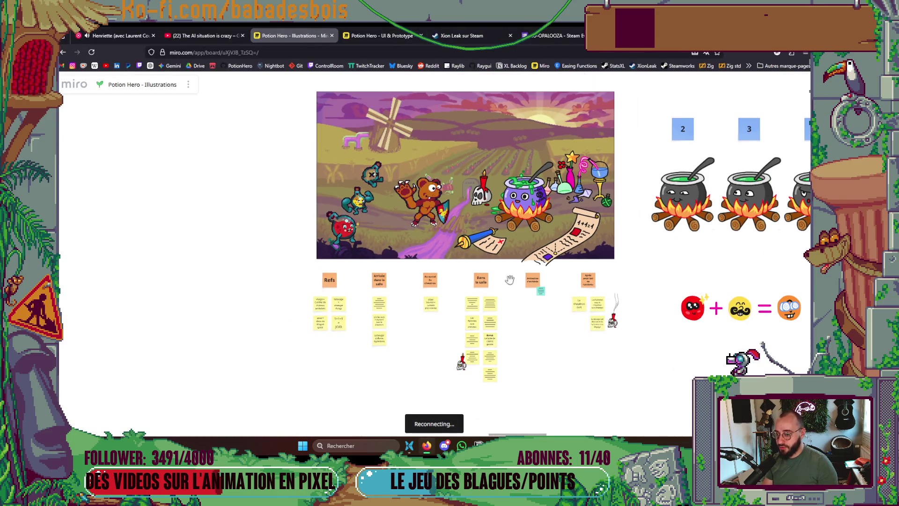
pyautogui.moveTo(547, 352); pyautogui.dragTo(505, 331)
pyautogui.scroll(2, 445, 325)
pyautogui.scroll(2, 445, 325)
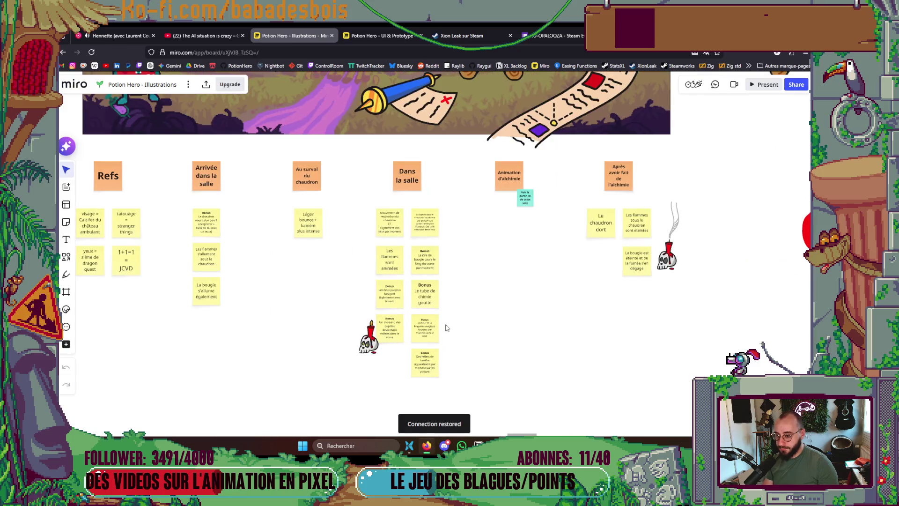
pyautogui.scroll(1, 418, 295)
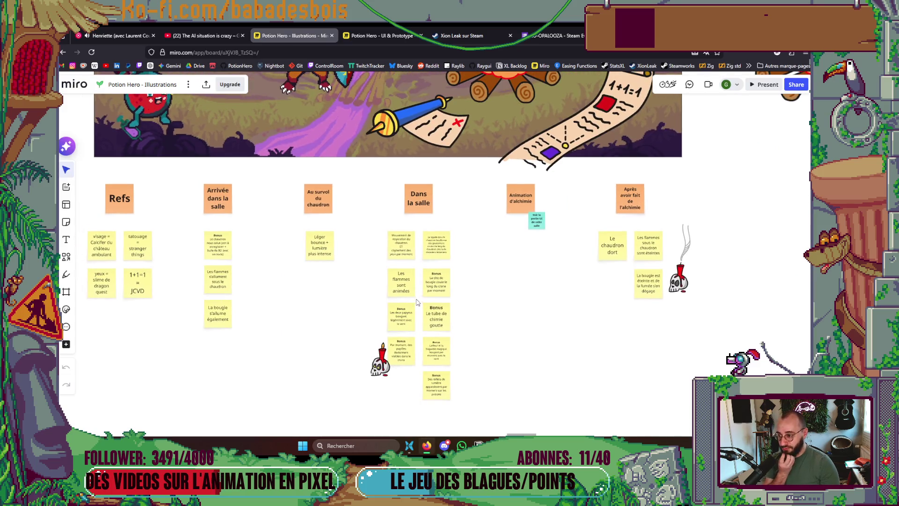
pyautogui.scroll(2, 431, 296)
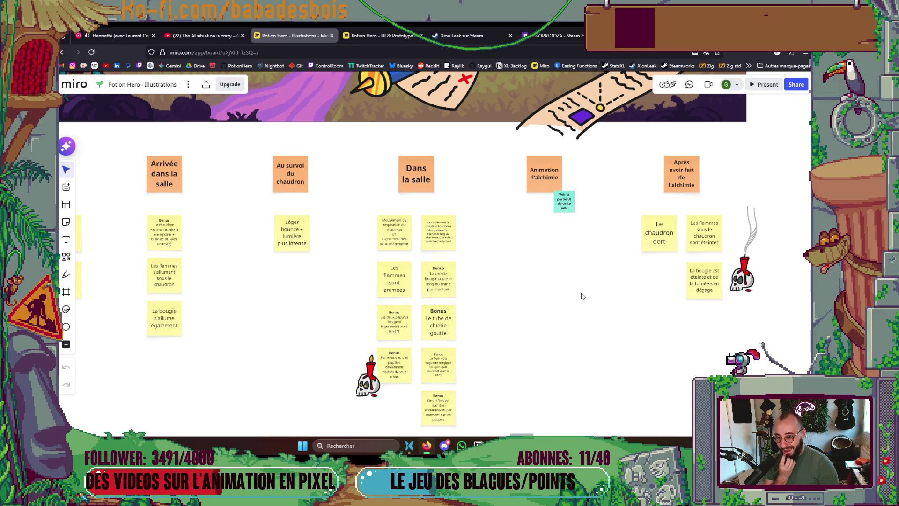
# Open the Potion Hero - UI & Prototype board and pan along the cauldron animation notes.
pyautogui.click(380, 36)
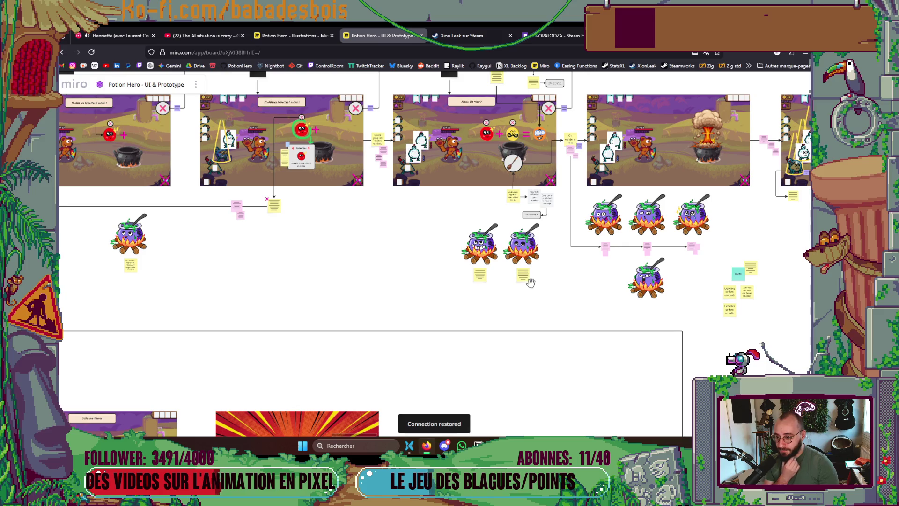
pyautogui.scroll(8, 481, 276)
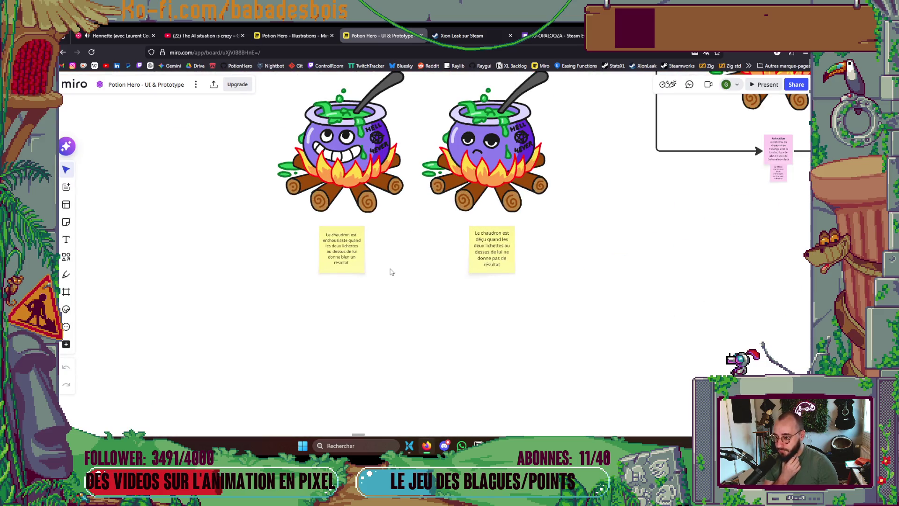
pyautogui.scroll(-6, 464, 276)
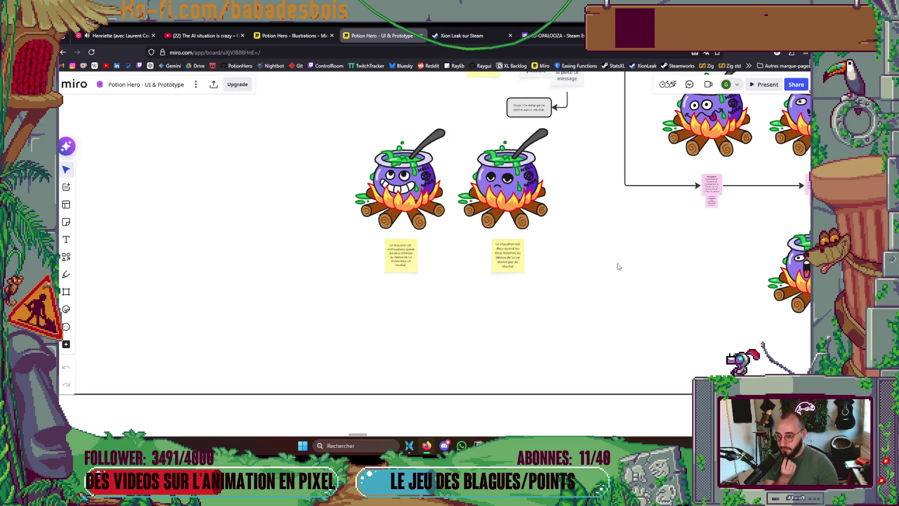
pyautogui.scroll(5, 315, 255)
pyautogui.scroll(2, 378, 260)
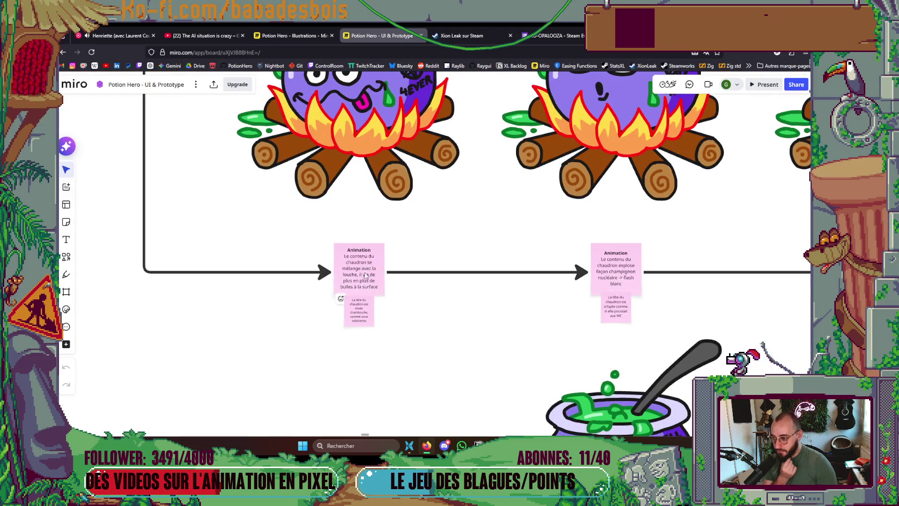
pyautogui.hscroll(2, 472, 309)
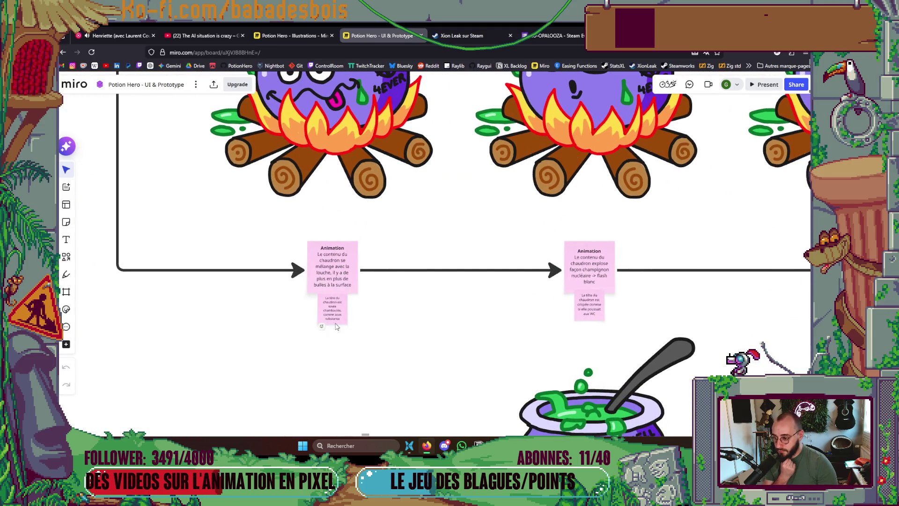
pyautogui.hscroll(5, 430, 301)
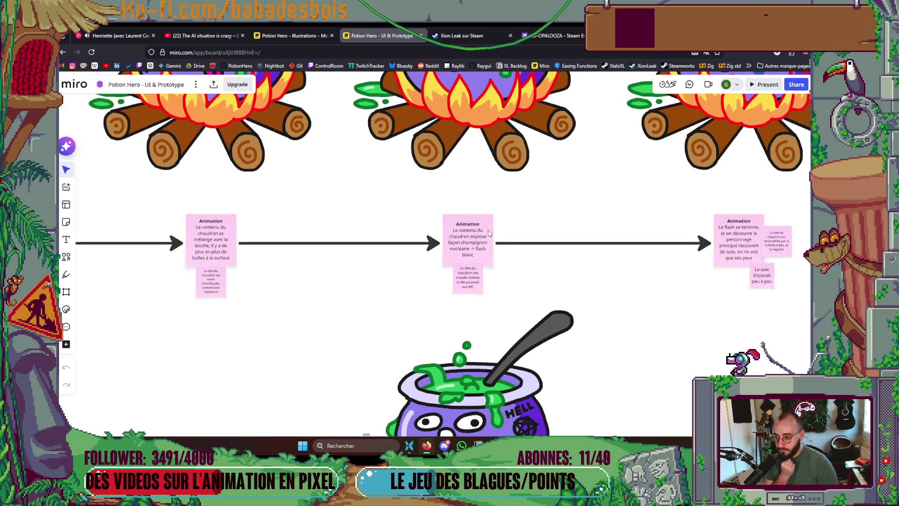
pyautogui.moveTo(590, 261); pyautogui.dragTo(461, 259)
# Bring the sleeping cauldron's notes and the game screenshots row into view.
pyautogui.scroll(2, 618, 261)
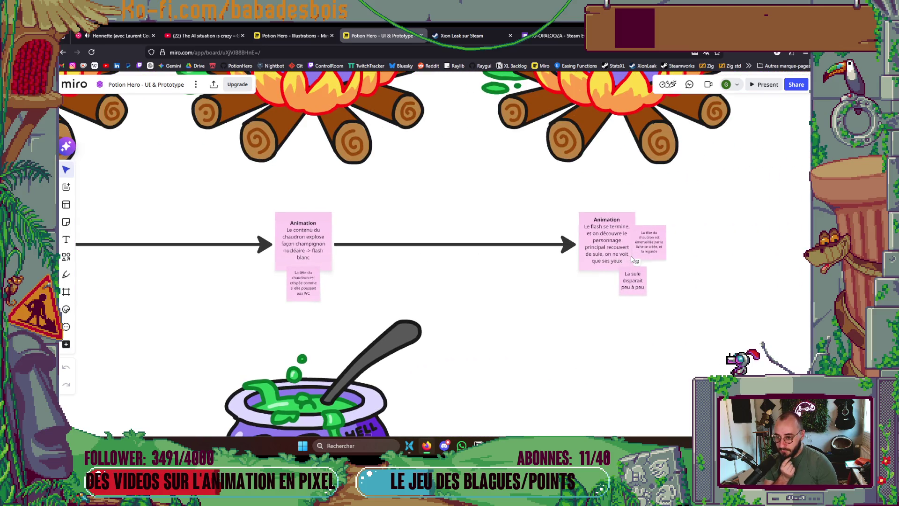
pyautogui.scroll(-7, 531, 216)
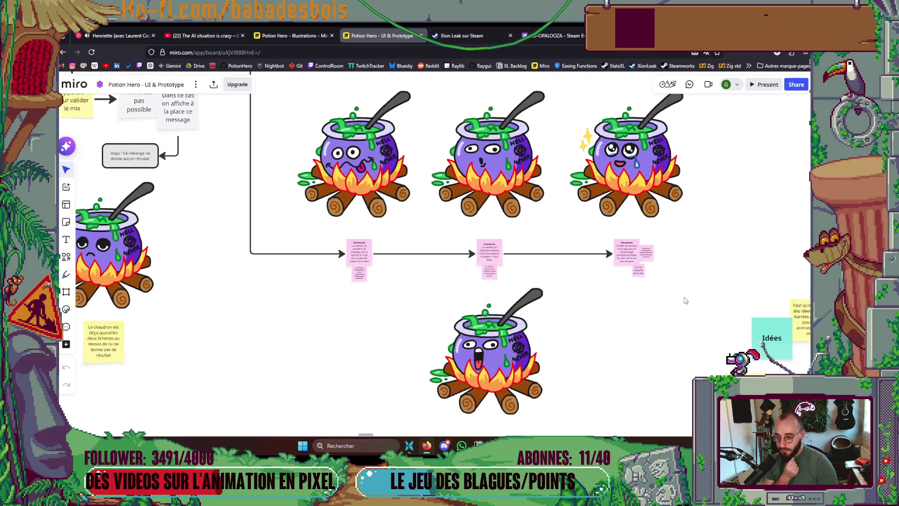
pyautogui.hscroll(1, 619, 277)
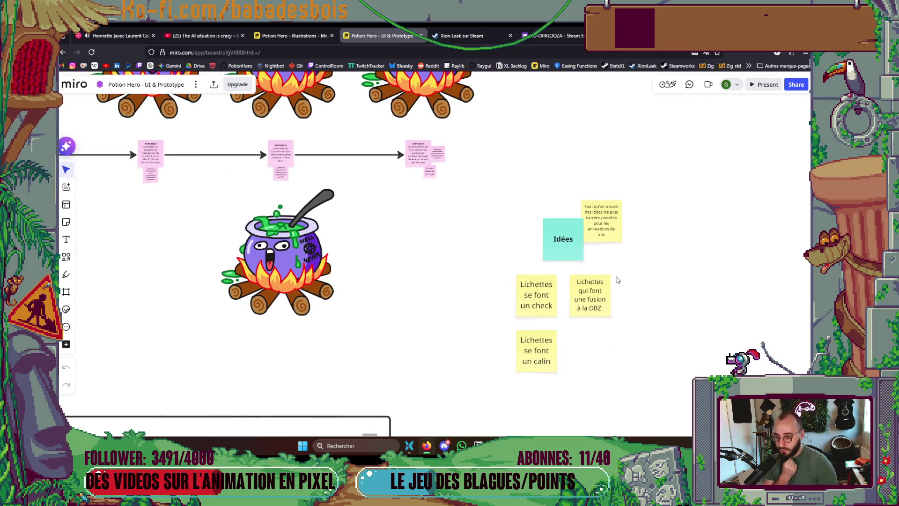
pyautogui.scroll(-10, 617, 280)
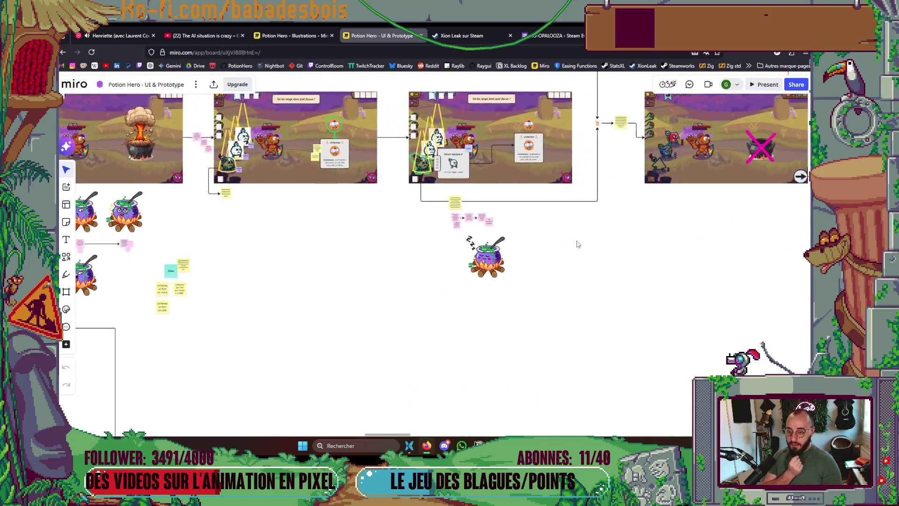
pyautogui.scroll(10, 488, 230)
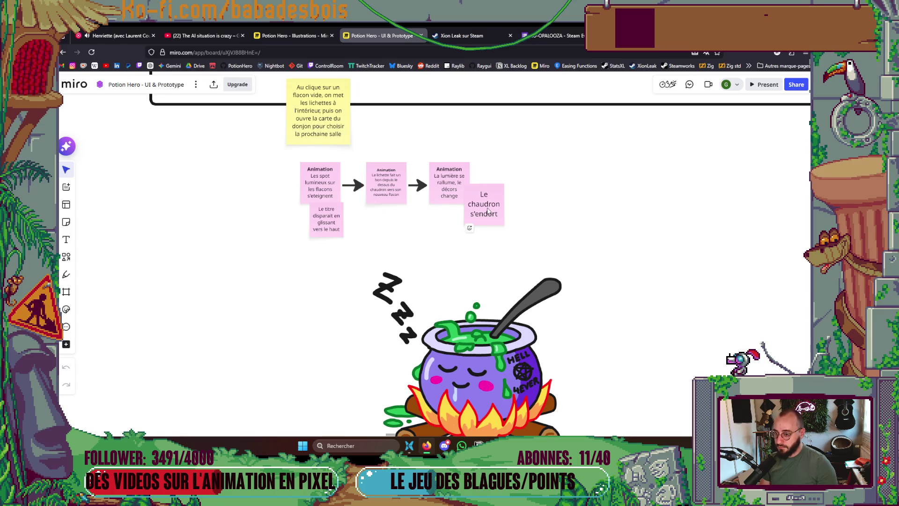
pyautogui.moveTo(378, 249)
pyautogui.mouseDown()
pyautogui.moveTo(371, 128)
pyautogui.moveTo(466, 366)
pyautogui.mouseUp()
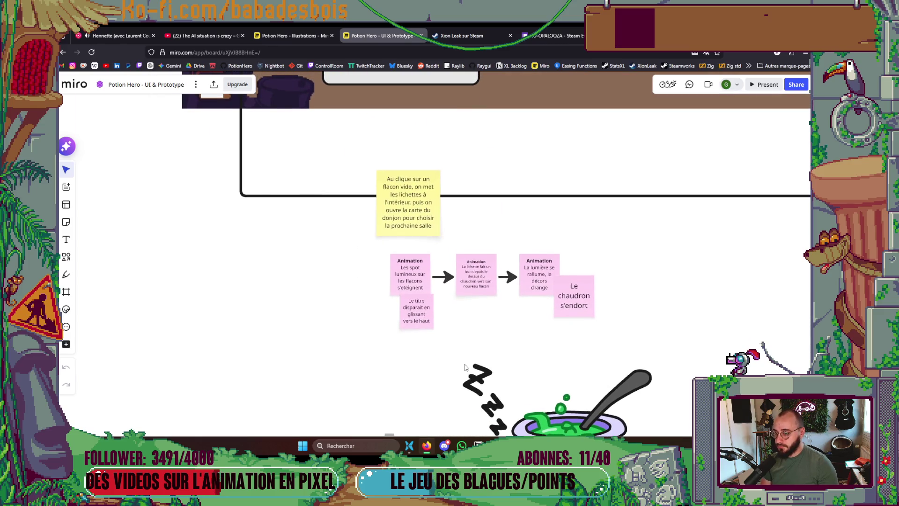
pyautogui.scroll(-10, 465, 368)
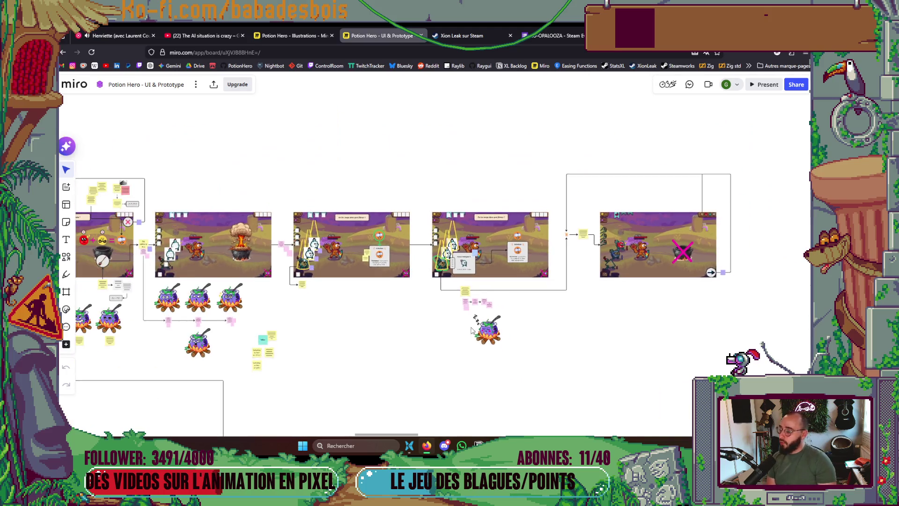
pyautogui.moveTo(471, 327); pyautogui.dragTo(576, 268)
# Return to Aseprite, fit the whole flame sprite on screen and play the animation.
pyautogui.hotkey('alt', 'Tab')
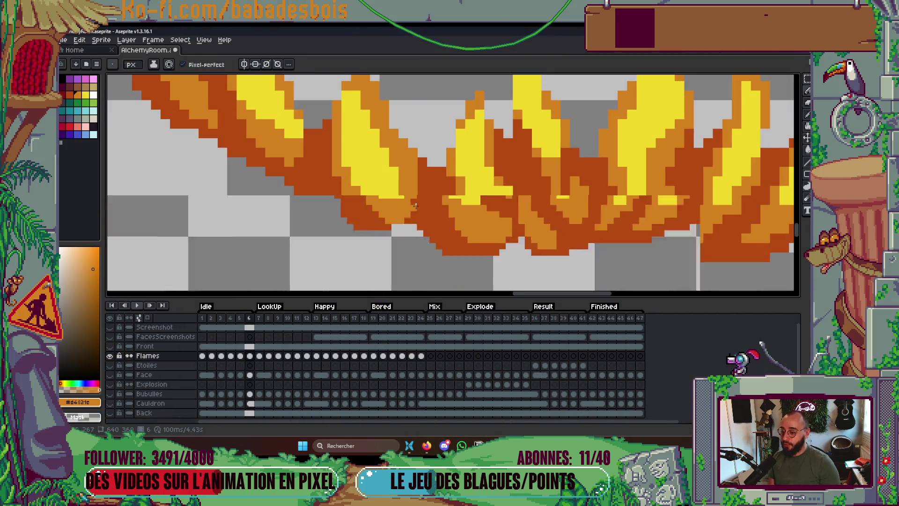
pyautogui.hotkey('ctrl', '0')
pyautogui.press('Return')
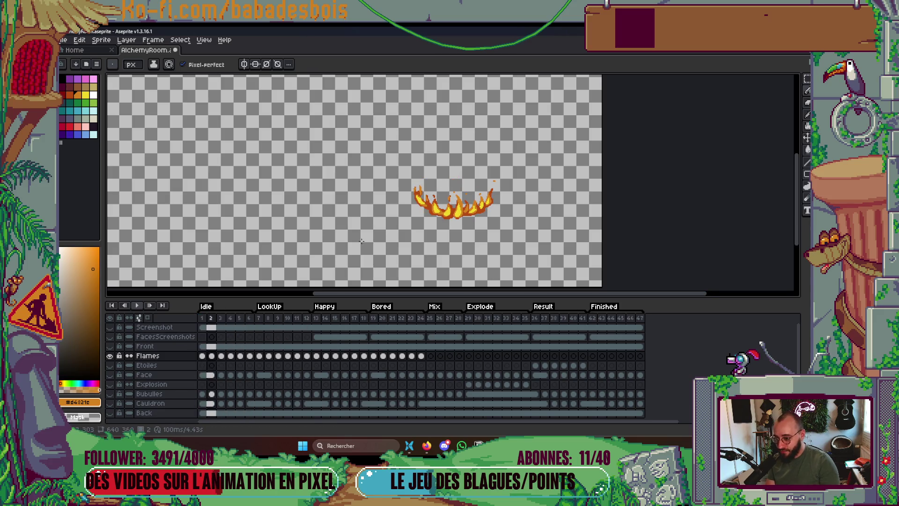
pyautogui.scroll(5, 419, 210)
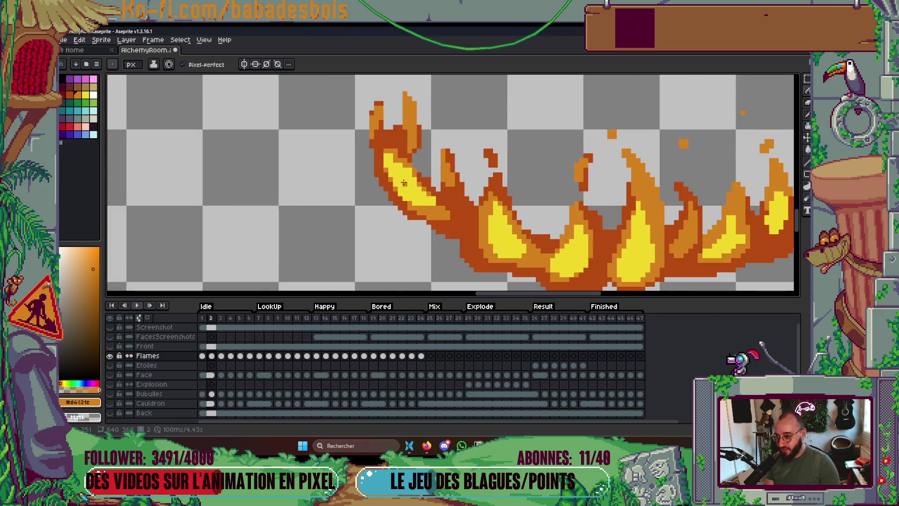
pyautogui.press('i')
pyautogui.press('b')
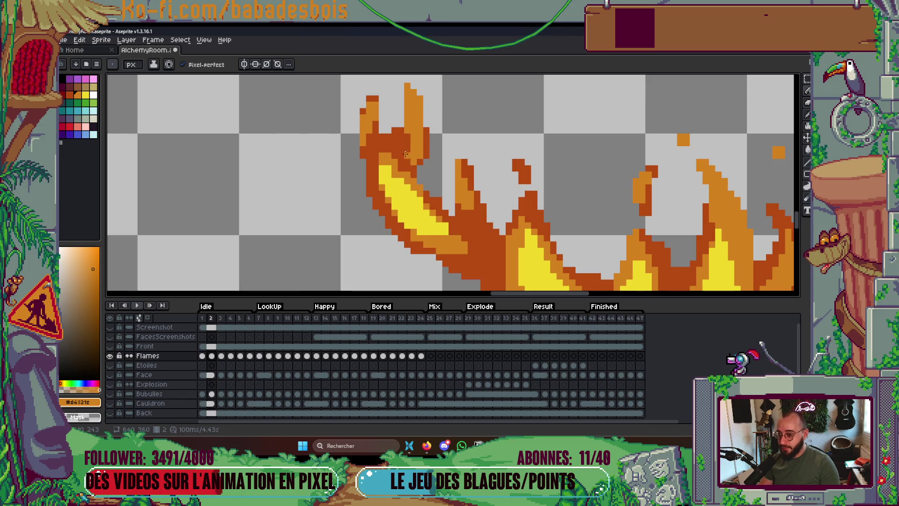
pyautogui.scroll(-5, 406, 154)
pyautogui.scroll(6, 515, 180)
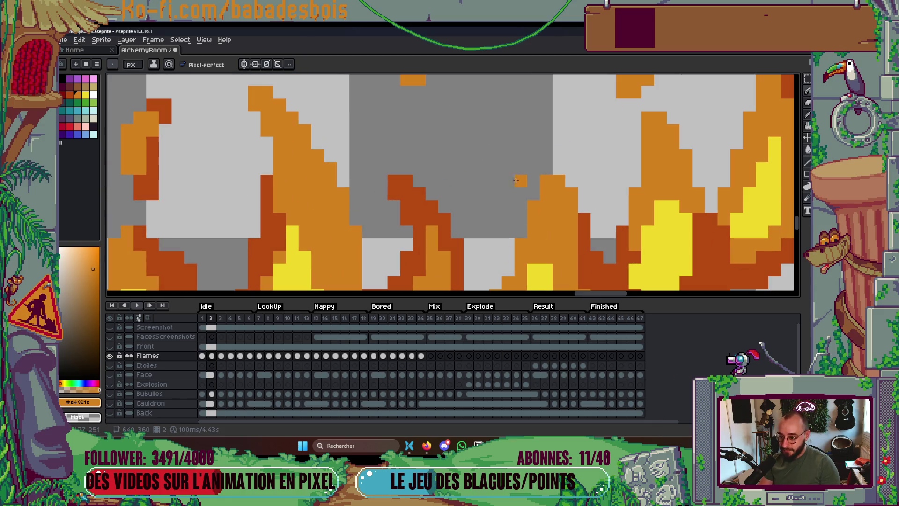
# Starting on frame 1, paint dark-red shading along the lower edges of the flames.
pyautogui.press('Left')
pyautogui.scroll(-1, 533, 205)
pyautogui.moveTo(531, 202)
pyautogui.mouseDown()
pyautogui.moveTo(531, 188)
pyautogui.moveTo(510, 200)
pyautogui.mouseUp()
pyautogui.hscroll(2, 645, 198)
pyautogui.moveTo(562, 190); pyautogui.dragTo(567, 218)
pyautogui.moveTo(557, 187)
pyautogui.mouseDown()
pyautogui.moveTo(580, 203)
pyautogui.moveTo(612, 182)
pyautogui.moveTo(638, 208)
pyautogui.moveTo(691, 192)
pyautogui.moveTo(720, 161)
pyautogui.mouseUp()
pyautogui.moveTo(682, 186); pyautogui.dragTo(721, 157)
pyautogui.hscroll(2, 702, 187)
pyautogui.moveTo(680, 187)
pyautogui.mouseDown()
pyautogui.moveTo(702, 162)
pyautogui.moveTo(704, 133)
pyautogui.mouseUp()
pyautogui.hscroll(2, 720, 163)
pyautogui.scroll(-3, 656, 173)
# Play the flame animation to check the shading, stepping through frames and stopping on frame 4.
pyautogui.press('Return')
pyautogui.scroll(-3, 627, 206)
pyautogui.scroll(3, 642, 225)
pyautogui.scroll(-3, 617, 202)
pyautogui.scroll(3, 617, 205)
pyautogui.press('Return')
pyautogui.press('Right')
pyautogui.press('Left')
pyautogui.press('Left')
pyautogui.scroll(1, 610, 186)
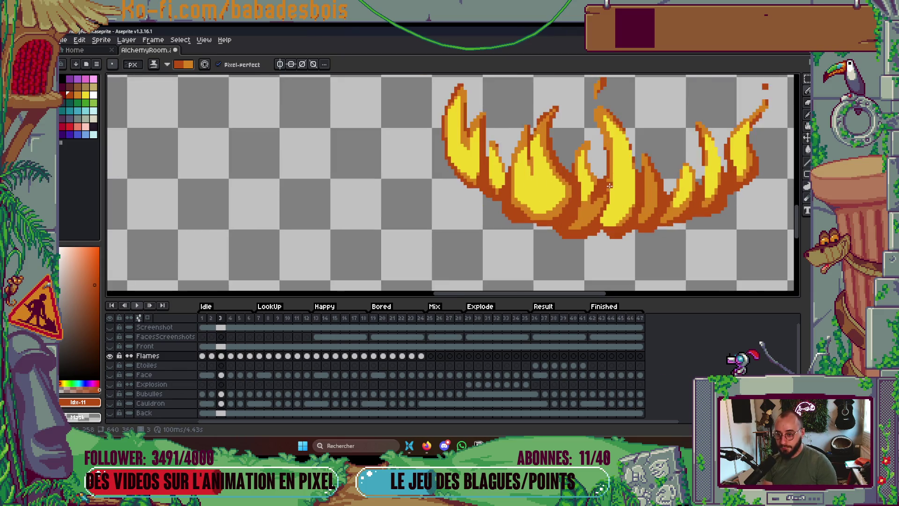
pyautogui.scroll(1, 609, 186)
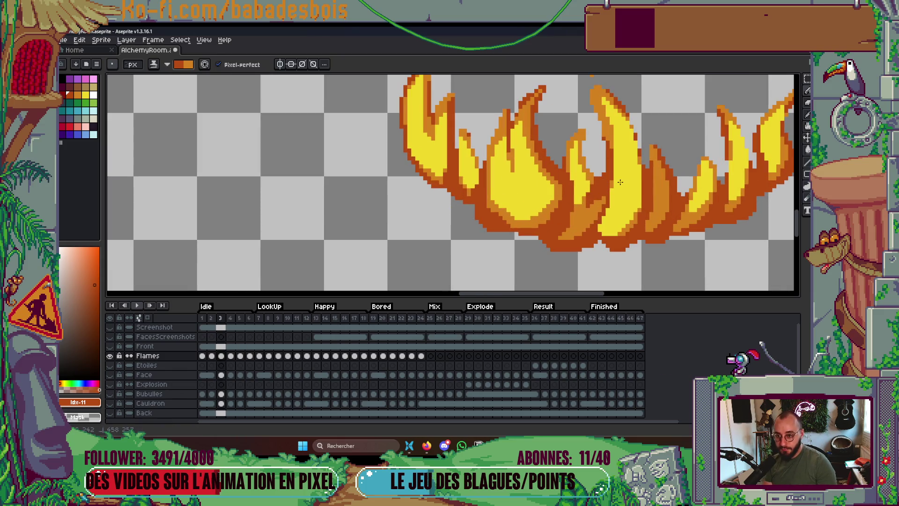
pyautogui.scroll(-2, 609, 136)
pyautogui.press('Return')
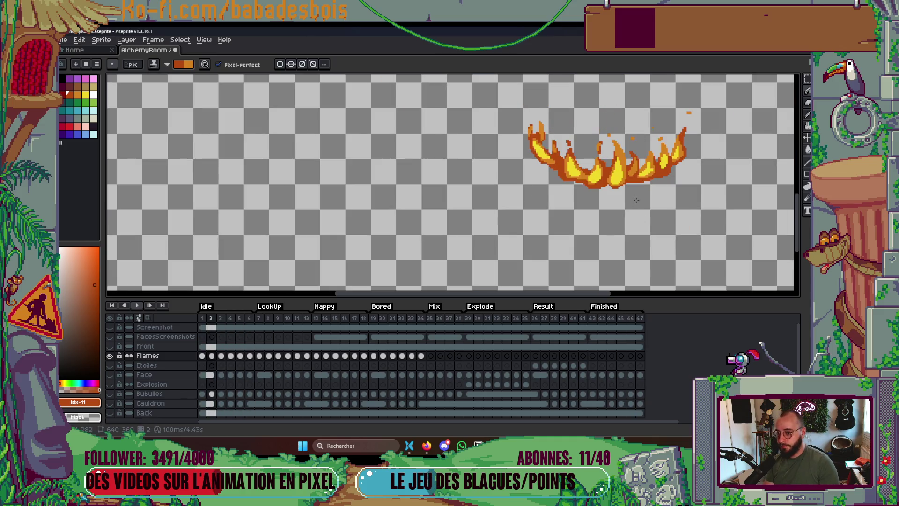
pyautogui.press('Return')
# Darken the lower-right flame edge on frame 4, then move to frame 5.
pyautogui.scroll(3, 519, 165)
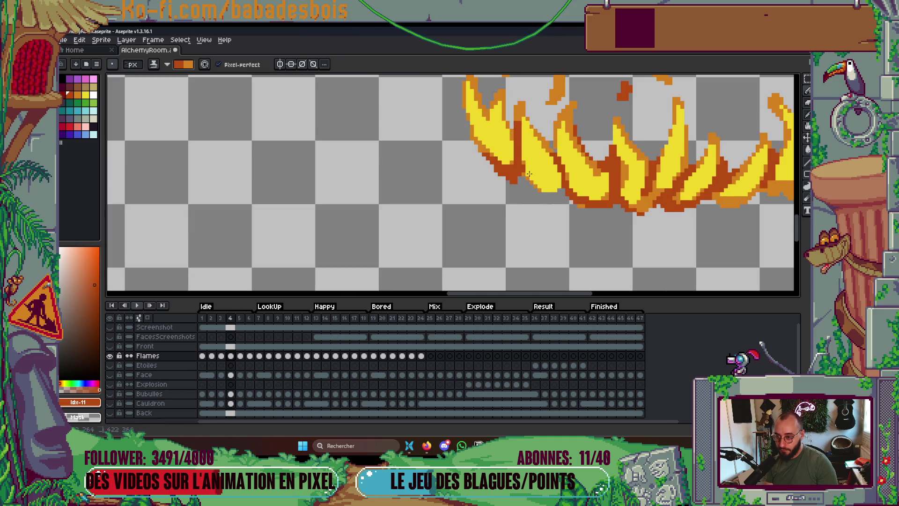
pyautogui.scroll(-3, 530, 173)
pyautogui.scroll(3, 594, 162)
pyautogui.moveTo(594, 162); pyautogui.dragTo(616, 159)
pyautogui.scroll(-5, 642, 114)
pyautogui.scroll(2, 656, 197)
pyautogui.press('Right')
pyautogui.scroll(2, 549, 196)
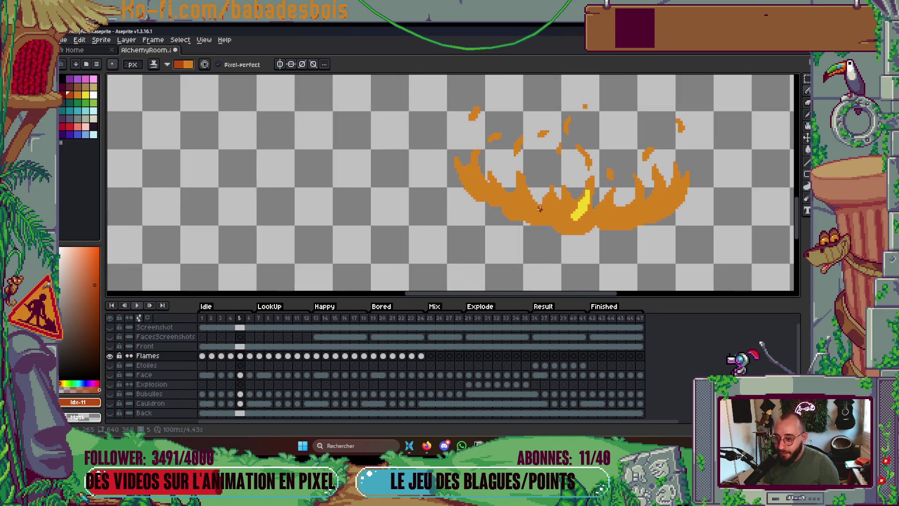
# Pick the existing flame yellow and draw highlight strokes down the middle flame tongues on frame 5.
pyautogui.scroll(2, 571, 218)
pyautogui.keyDown('alt'); pyautogui.click(617, 169); pyautogui.keyUp('alt')
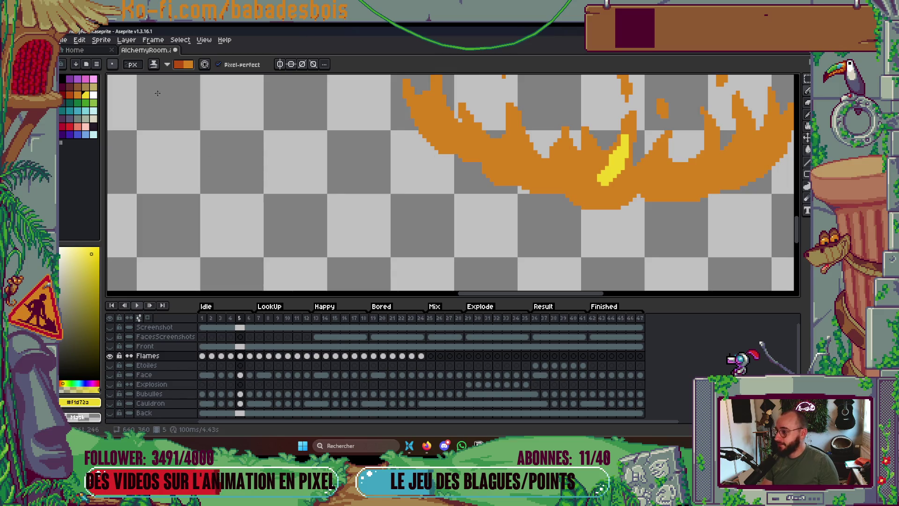
pyautogui.moveTo(560, 144); pyautogui.dragTo(574, 172)
pyautogui.moveTo(514, 131); pyautogui.dragTo(525, 161)
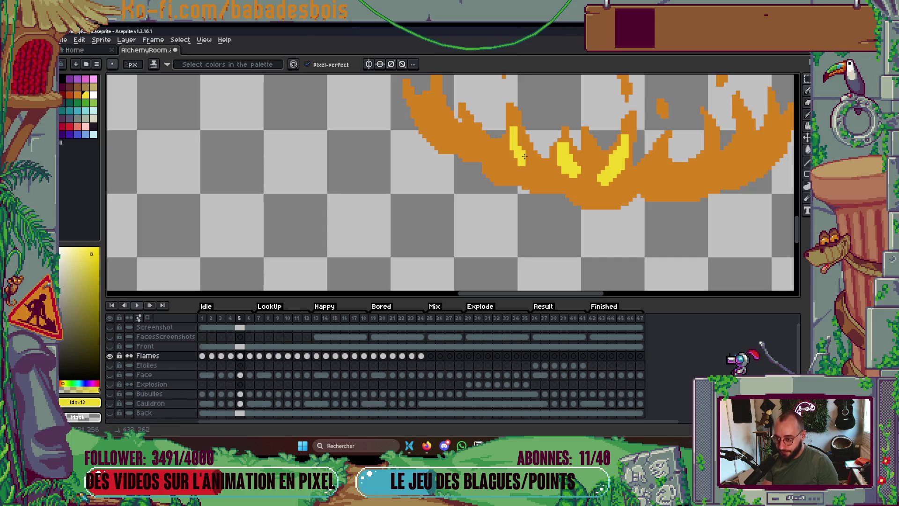
pyautogui.scroll(-3, 525, 154)
pyautogui.scroll(4, 515, 136)
pyautogui.click(515, 130)
pyautogui.hotkey('ctrl', 'z')
pyautogui.moveTo(503, 136)
pyautogui.mouseDown()
pyautogui.moveTo(478, 89)
pyautogui.moveTo(492, 126)
pyautogui.moveTo(485, 95)
pyautogui.mouseUp()
pyautogui.hotkey('ctrl', 'z')
# Add a diagonal yellow highlight and an upward yellow stroke on the right flames.
pyautogui.scroll(-5, 495, 133)
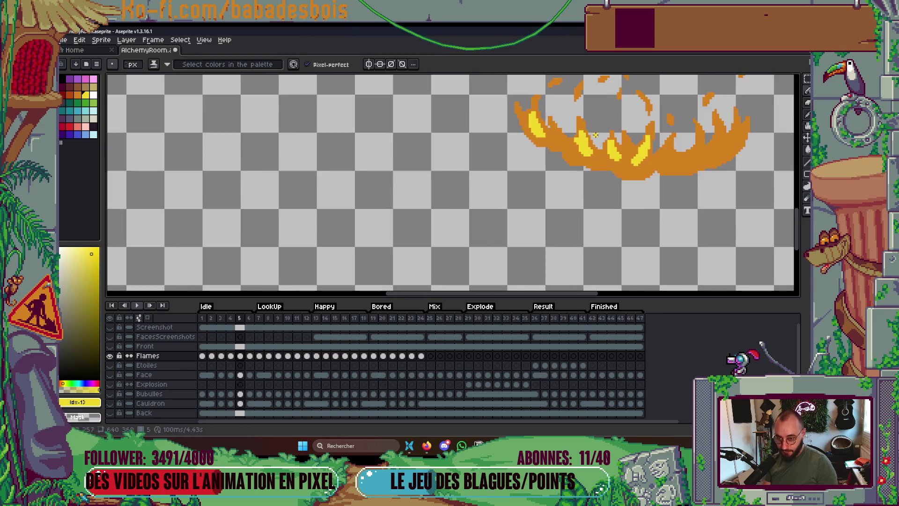
pyautogui.scroll(5, 603, 154)
pyautogui.scroll(1, 604, 153)
pyautogui.moveTo(597, 126)
pyautogui.mouseDown()
pyautogui.moveTo(587, 159)
pyautogui.moveTo(569, 173)
pyautogui.moveTo(613, 150)
pyautogui.moveTo(604, 134)
pyautogui.moveTo(609, 185)
pyautogui.moveTo(620, 179)
pyautogui.moveTo(585, 220)
pyautogui.moveTo(552, 239)
pyautogui.mouseUp()
pyautogui.scroll(-1, 598, 166)
pyautogui.scroll(1, 618, 136)
pyautogui.click(651, 176)
pyautogui.moveTo(652, 189); pyautogui.dragTo(666, 148)
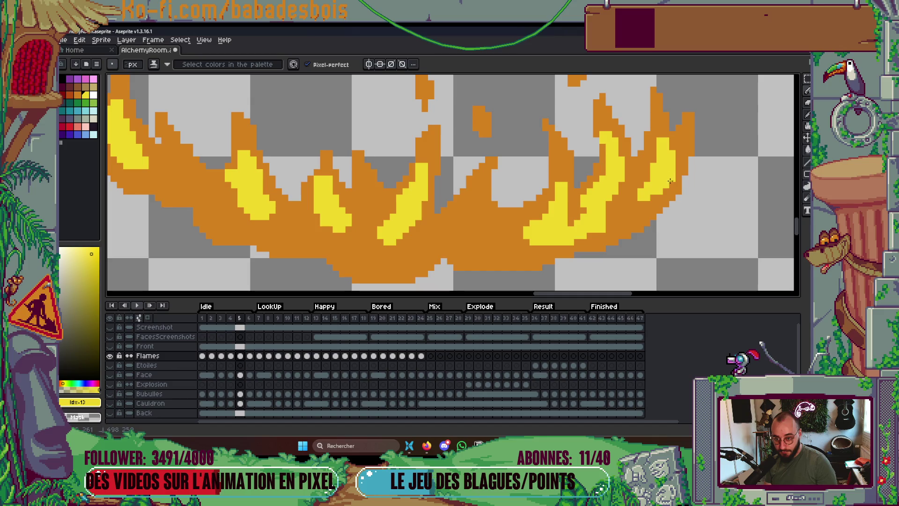
# Play the animation to review the new yellow highlights.
pyautogui.scroll(-6, 646, 196)
pyautogui.press('Return')
pyautogui.scroll(2, 637, 169)
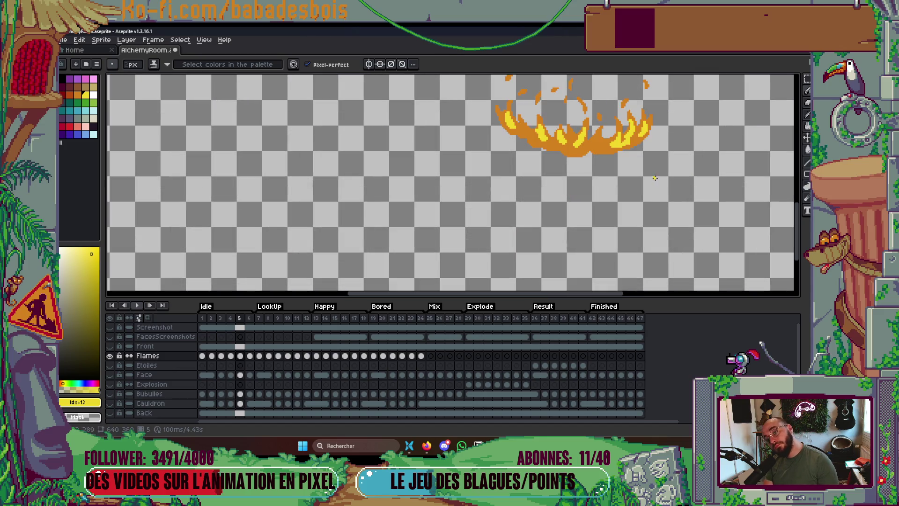
pyautogui.scroll(-3, 637, 165)
# Stop playback, go to frame 4 and set the ink to Simple Ink.
pyautogui.scroll(2, 632, 195)
pyautogui.press('Return')
pyautogui.press('Right')
pyautogui.scroll(4, 604, 174)
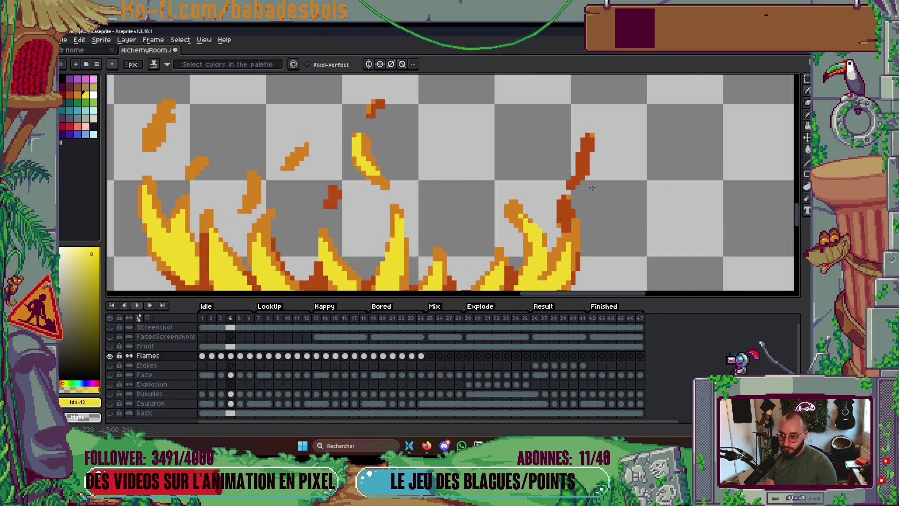
pyautogui.click(166, 64)
pyautogui.click(169, 72)
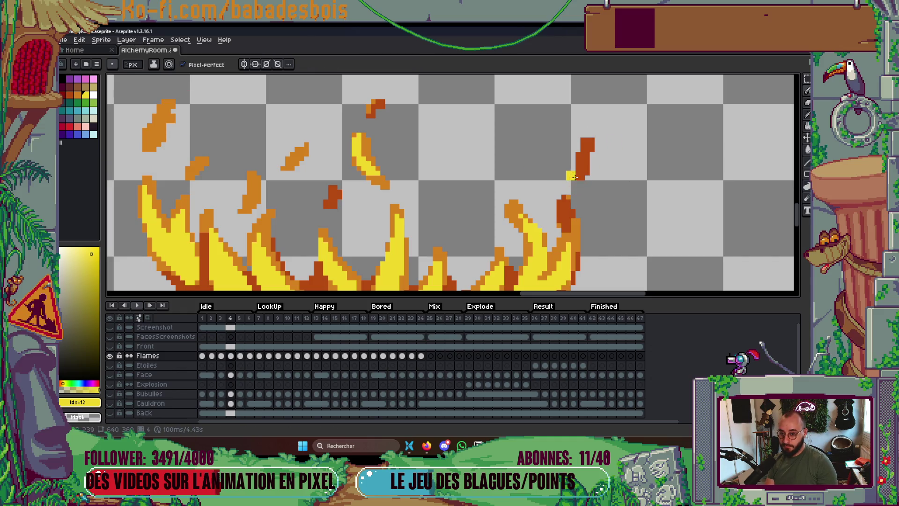
# Eyedrop the ember orange, add one orange pixel to an ember, and replay the animation.
pyautogui.scroll(-4, 600, 149)
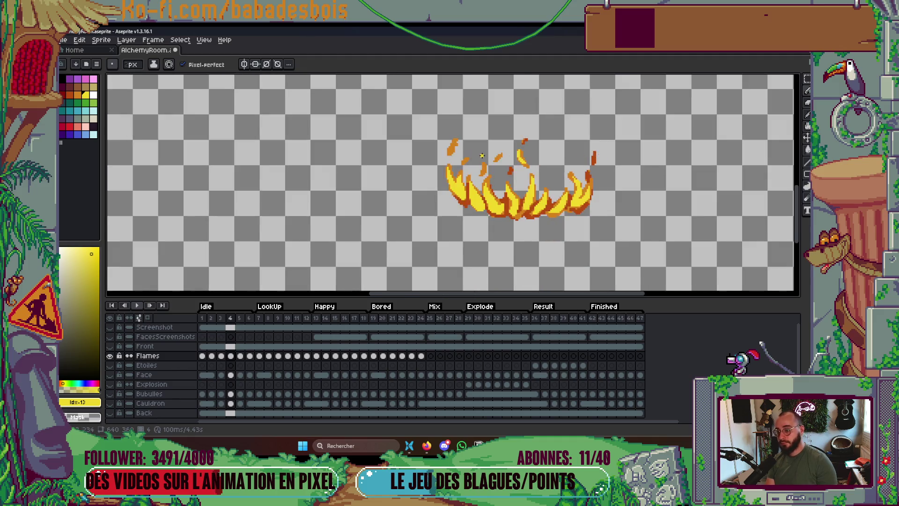
pyautogui.scroll(5, 450, 131)
pyautogui.press('i')
pyautogui.click(479, 130)
pyautogui.press('b')
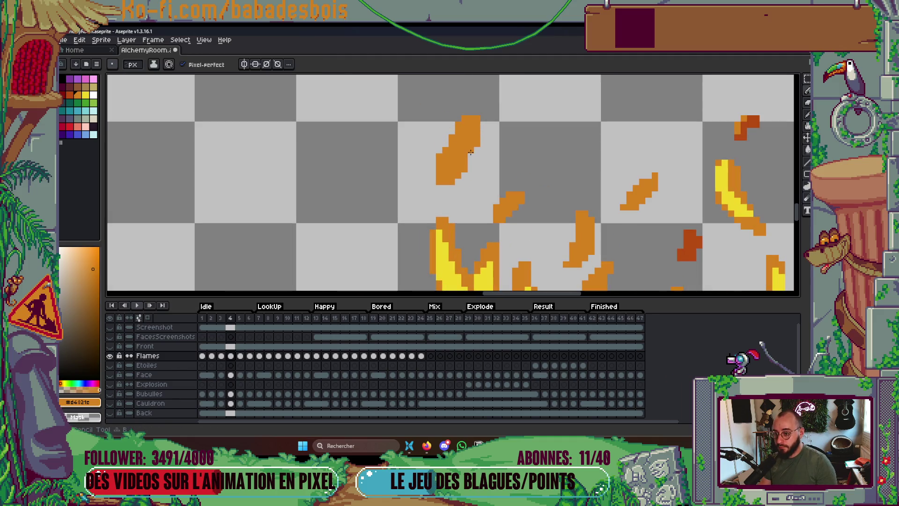
pyautogui.scroll(-4, 470, 158)
pyautogui.scroll(4, 509, 125)
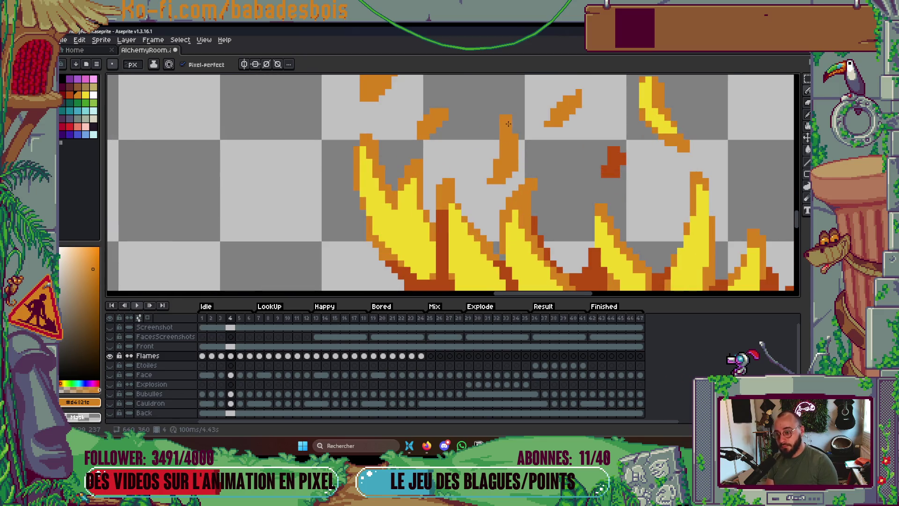
pyautogui.scroll(-2, 507, 131)
pyautogui.scroll(2, 469, 175)
pyautogui.click(469, 175)
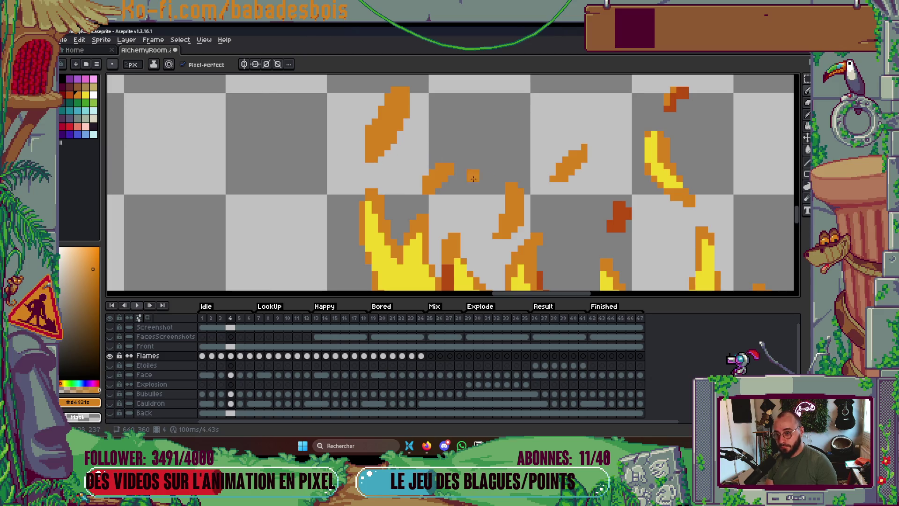
pyautogui.scroll(-3, 468, 177)
pyautogui.press('Return')
pyautogui.scroll(-2, 572, 205)
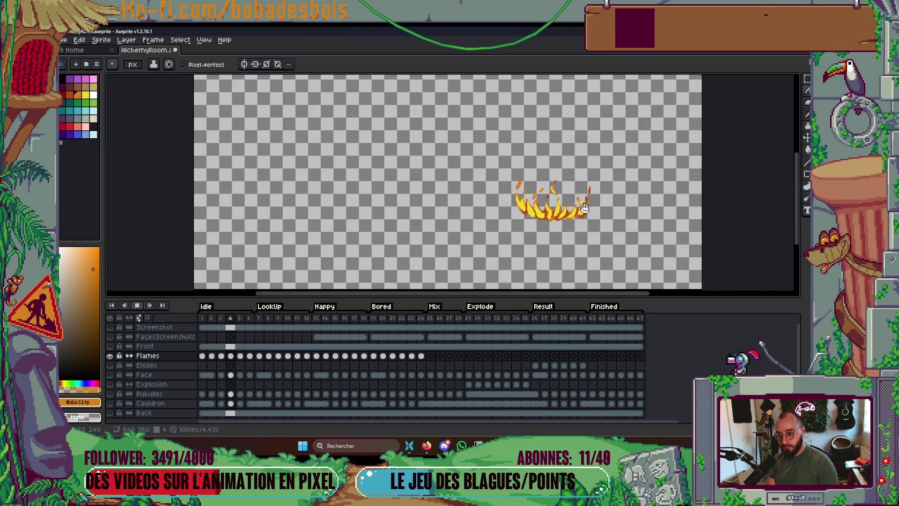
# Jump to the last frame and play the flame animation from the start.
pyautogui.scroll(3, 554, 205)
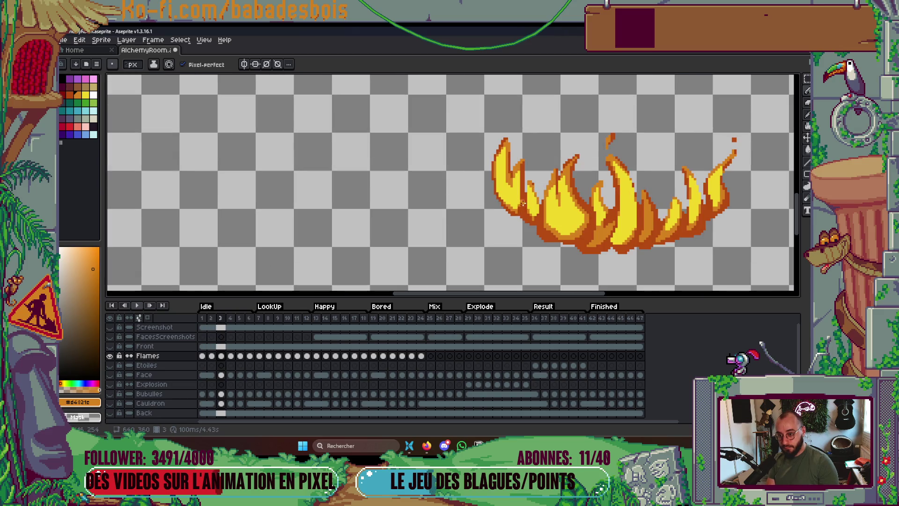
pyautogui.scroll(2, 510, 190)
pyautogui.scroll(-3, 508, 181)
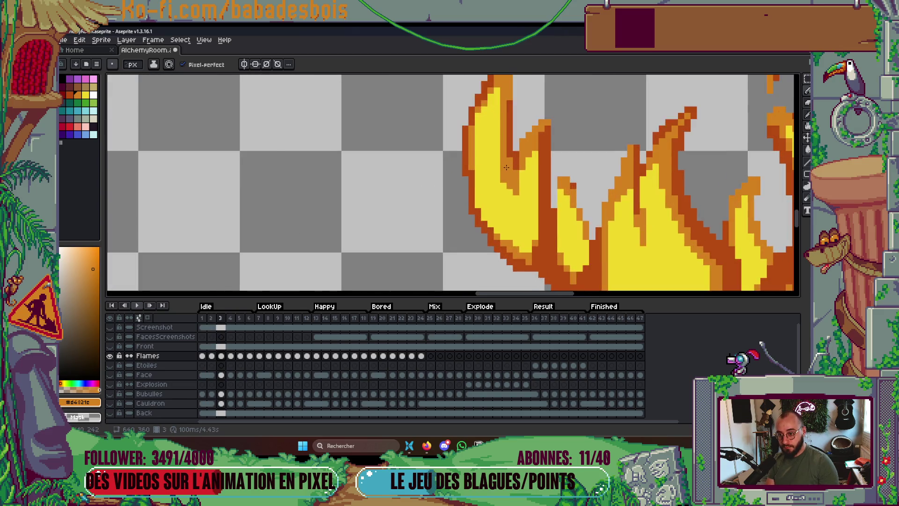
pyautogui.scroll(2, 503, 164)
pyautogui.scroll(-3, 502, 164)
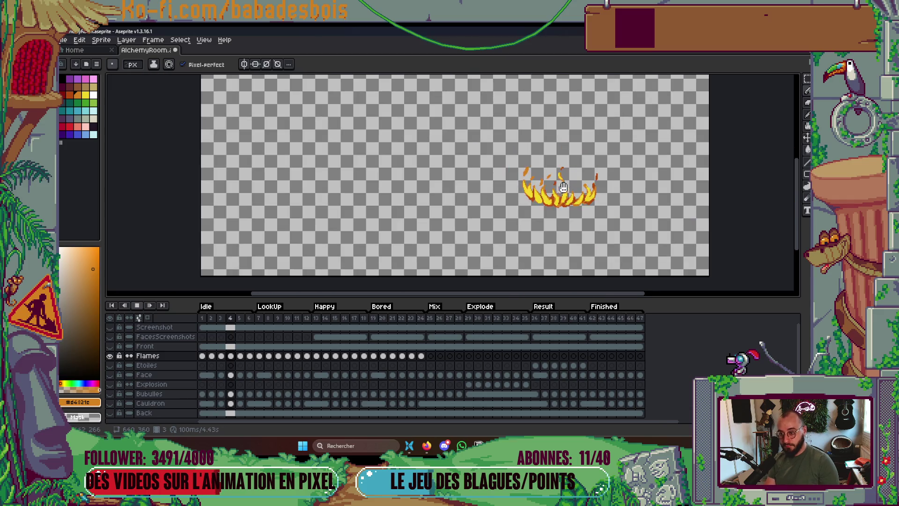
pyautogui.press('End')
pyautogui.scroll(3, 568, 208)
pyautogui.press('Return')
pyautogui.press('Return')
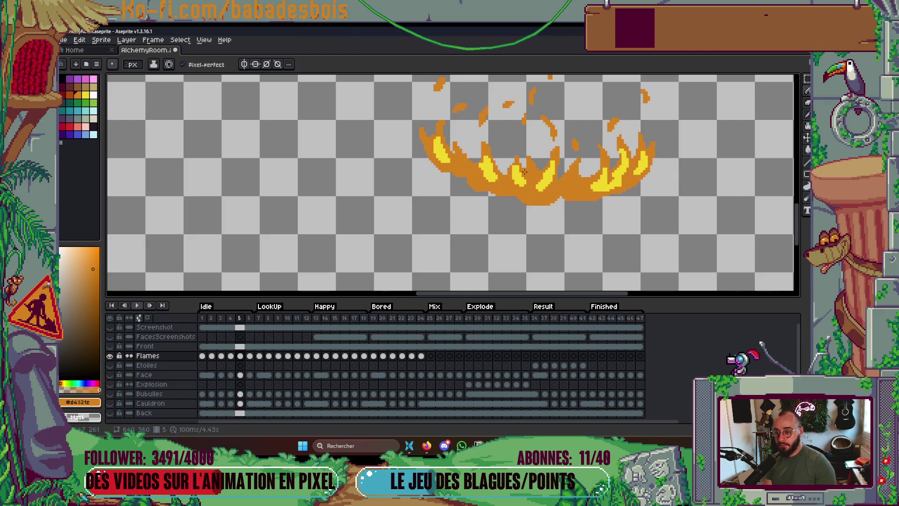
# Try dark red-brown on the left flame, undo it, and switch to Shading ink with the two oranges.
pyautogui.scroll(1, 415, 164)
pyautogui.click(71, 95)
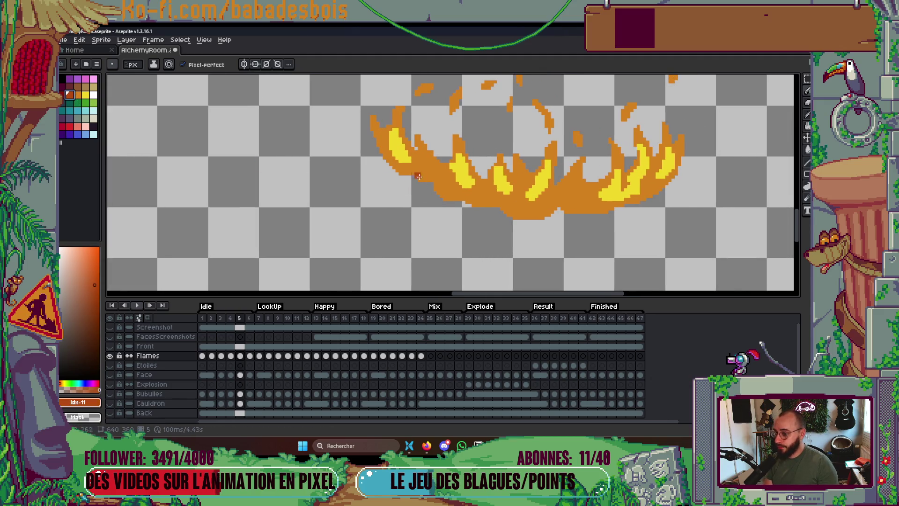
pyautogui.moveTo(414, 147)
pyautogui.mouseDown()
pyautogui.moveTo(423, 160)
pyautogui.moveTo(411, 138)
pyautogui.moveTo(383, 151)
pyautogui.moveTo(372, 105)
pyautogui.mouseUp()
pyautogui.hotkey('ctrl', 'z')
pyautogui.hotkey('ctrl', 'z')
pyautogui.hotkey('ctrl', 'z')
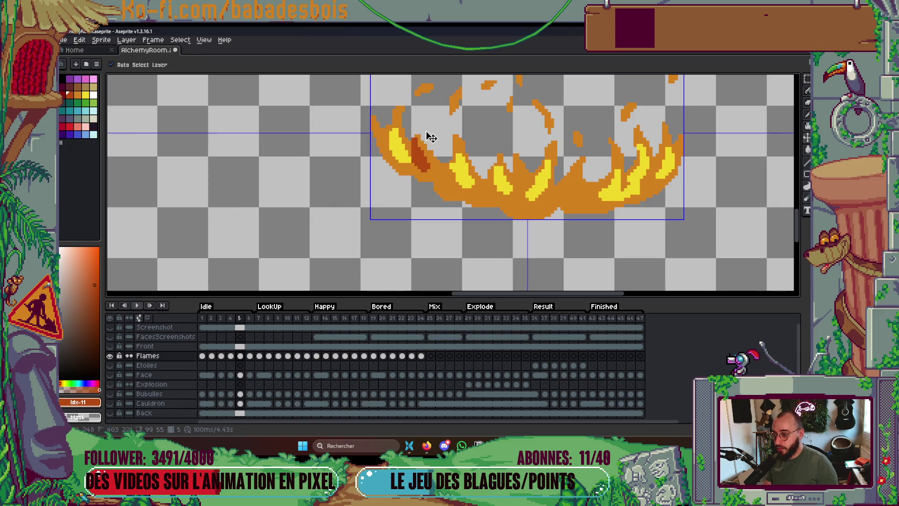
pyautogui.press('b')
pyautogui.click(153, 64)
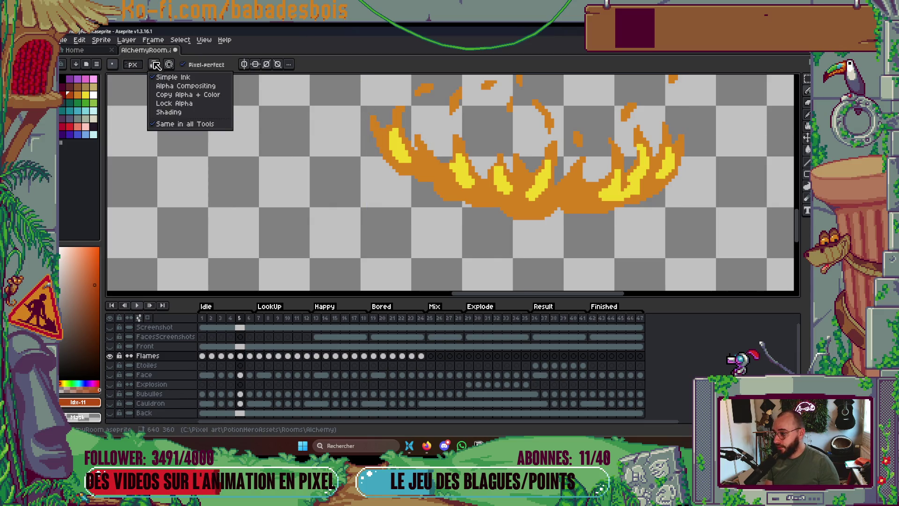
pyautogui.click(169, 112)
pyautogui.moveTo(70, 94); pyautogui.dragTo(77, 94)
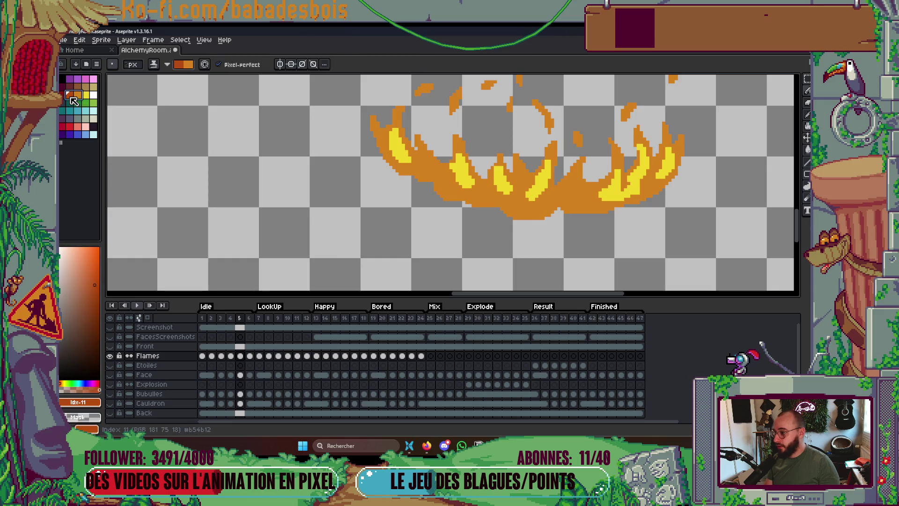
# Flip between frames 2 and 3 to compare, then step forward to frame 5.
pyautogui.click(230, 318)
pyautogui.scroll(-1, 318, 225)
pyautogui.press('Left')
pyautogui.press('Left')
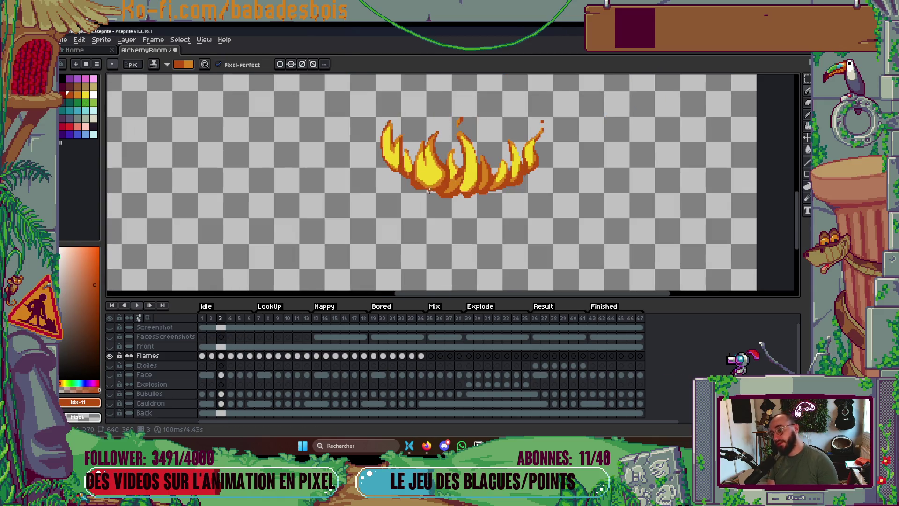
pyautogui.press('Right')
pyautogui.press('Left')
pyautogui.press('Right')
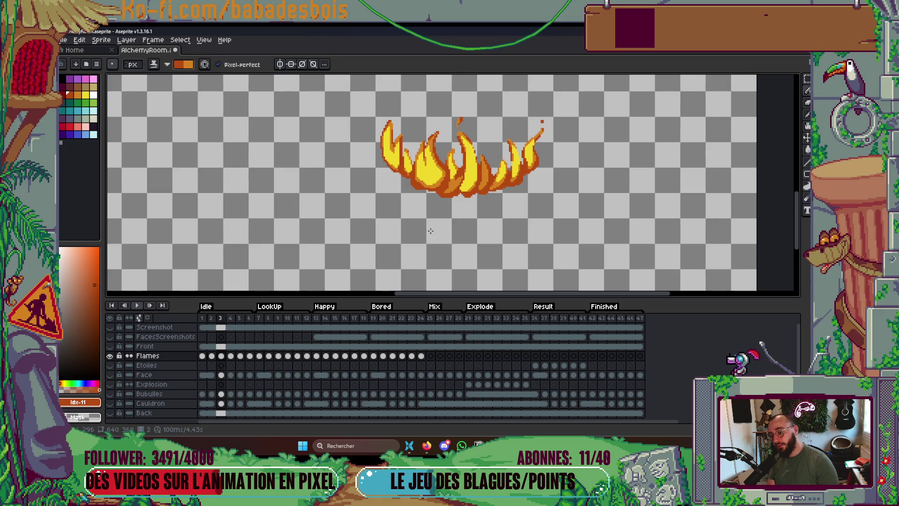
pyautogui.press('Right')
pyautogui.press('Right')
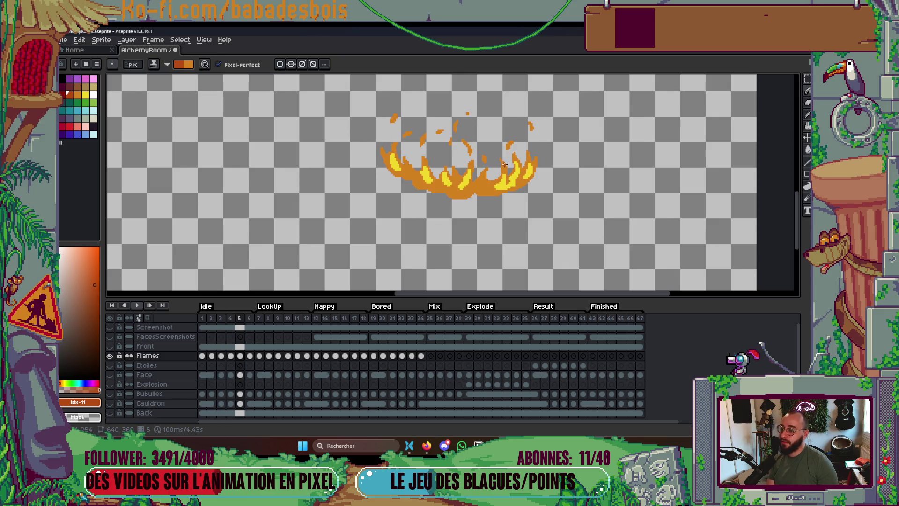
pyautogui.press('Right')
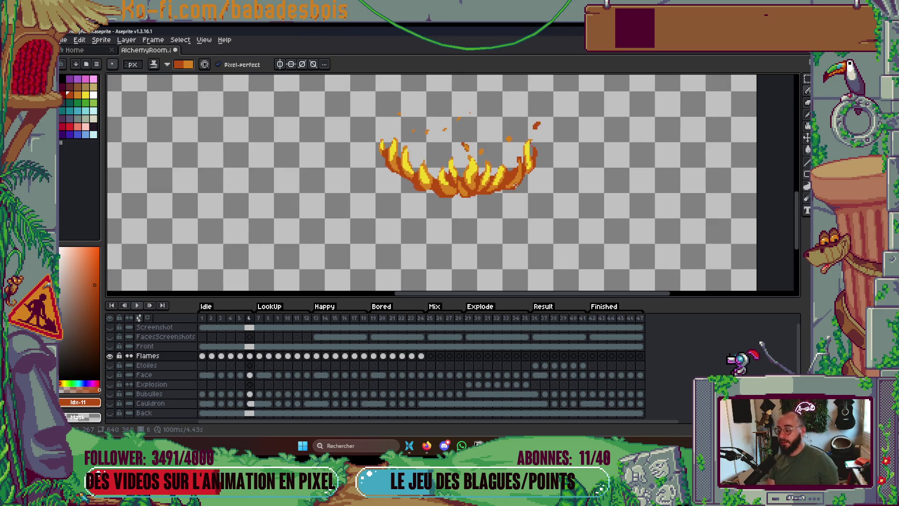
pyautogui.press('Left')
pyautogui.press('Left')
pyautogui.press('Left')
pyautogui.press('Right')
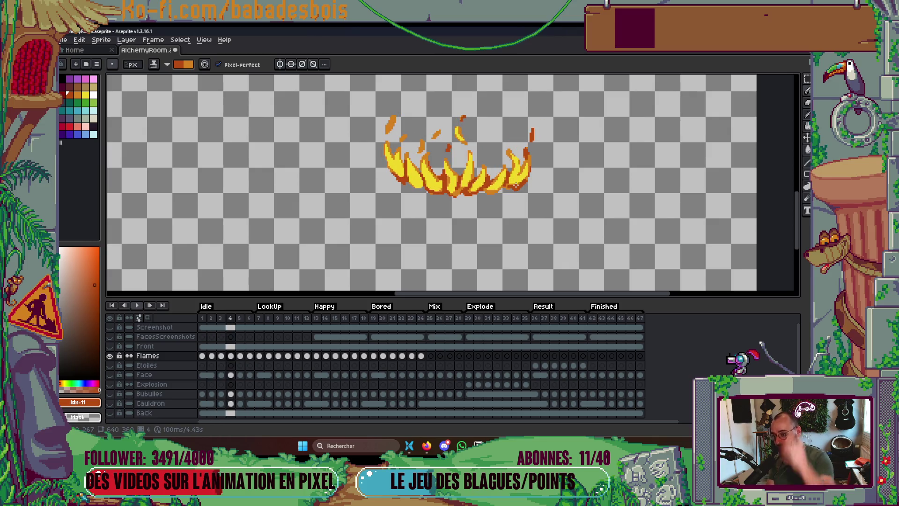
pyautogui.press('Right')
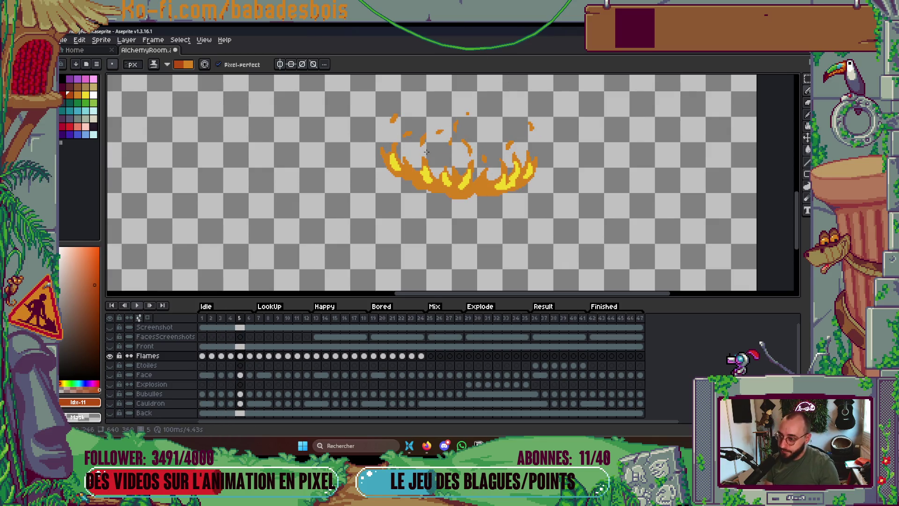
# Shade the left flame's outer edge and the small sparks above the flames darker orange.
pyautogui.scroll(2, 421, 186)
pyautogui.moveTo(406, 159)
pyautogui.mouseDown()
pyautogui.moveTo(415, 186)
pyautogui.moveTo(418, 166)
pyautogui.mouseUp()
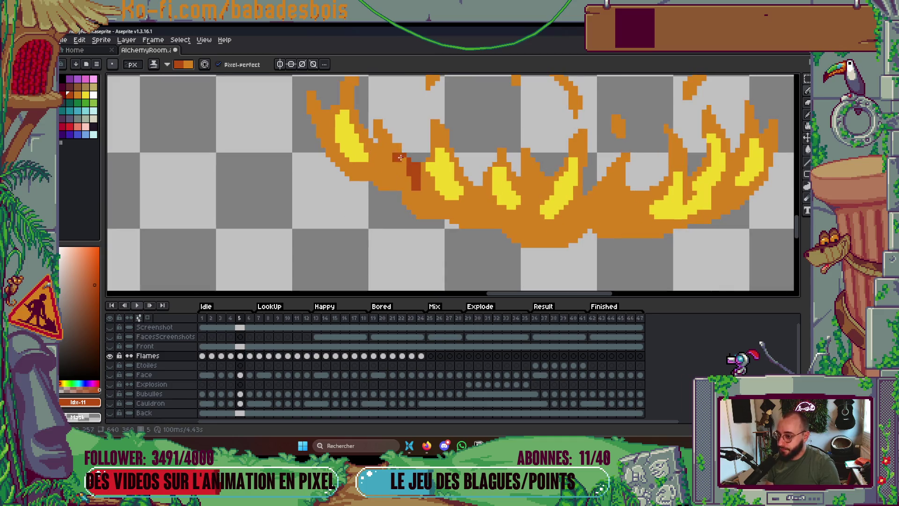
pyautogui.moveTo(382, 141)
pyautogui.mouseDown()
pyautogui.moveTo(376, 161)
pyautogui.moveTo(397, 214)
pyautogui.mouseUp()
pyautogui.moveTo(347, 199); pyautogui.dragTo(343, 166)
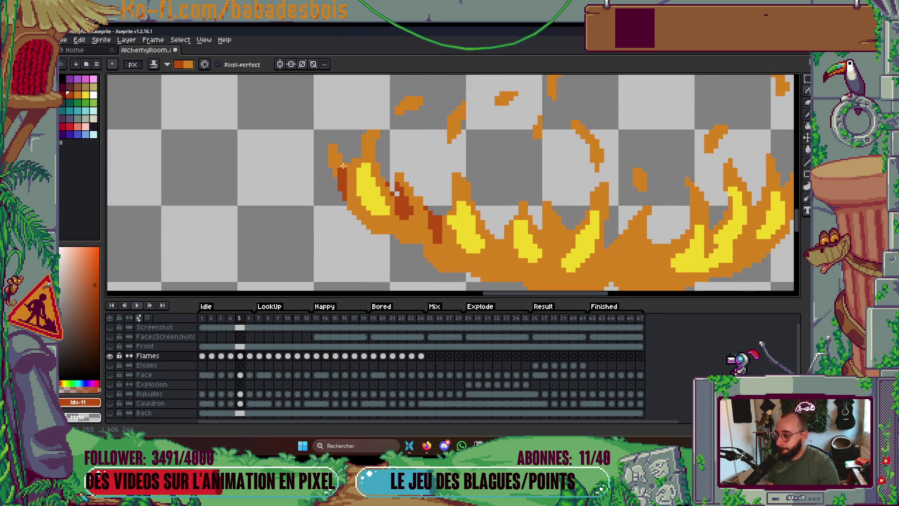
pyautogui.moveTo(410, 123); pyautogui.dragTo(420, 90)
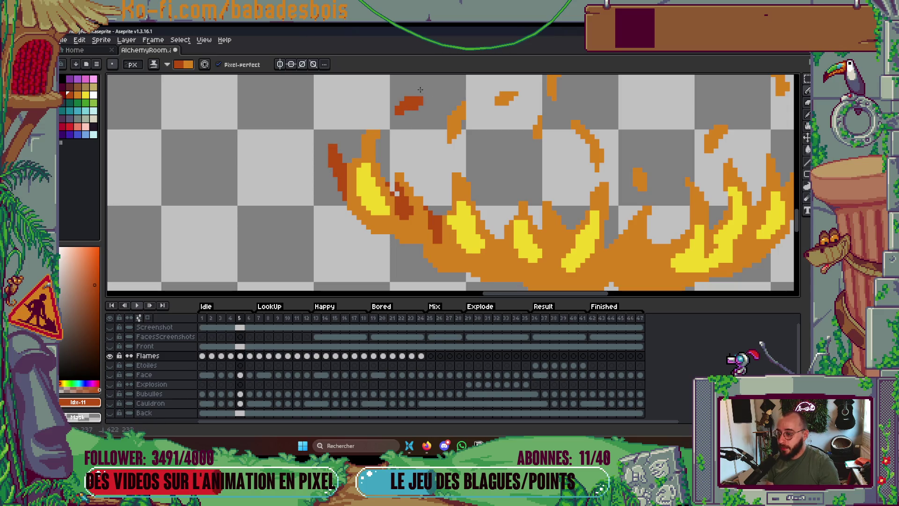
pyautogui.moveTo(516, 103)
pyautogui.mouseDown()
pyautogui.moveTo(497, 100)
pyautogui.moveTo(506, 102)
pyautogui.mouseUp()
pyautogui.moveTo(539, 117); pyautogui.dragTo(536, 136)
pyautogui.hscroll(2, 514, 181)
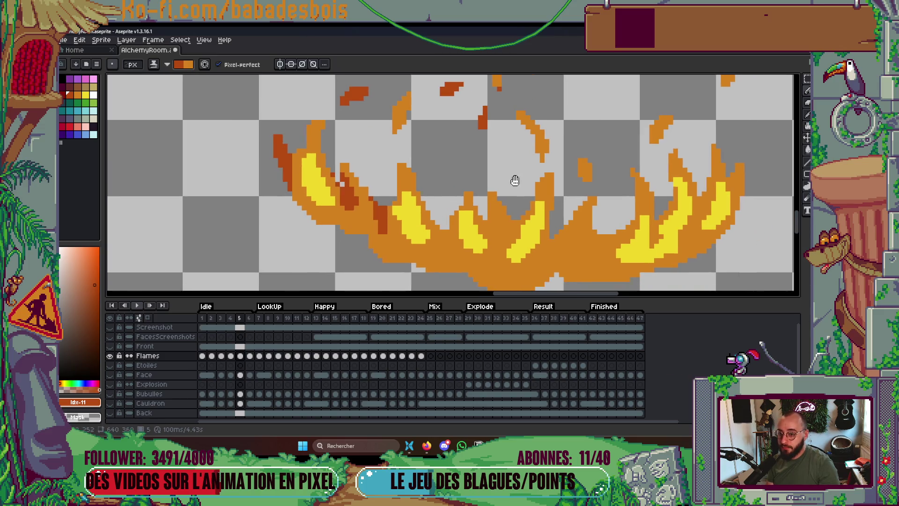
pyautogui.moveTo(581, 161); pyautogui.dragTo(585, 178)
# Shade the right flame with darker orange and give its lower edge dark red.
pyautogui.scroll(-5, 608, 197)
pyautogui.scroll(4, 636, 228)
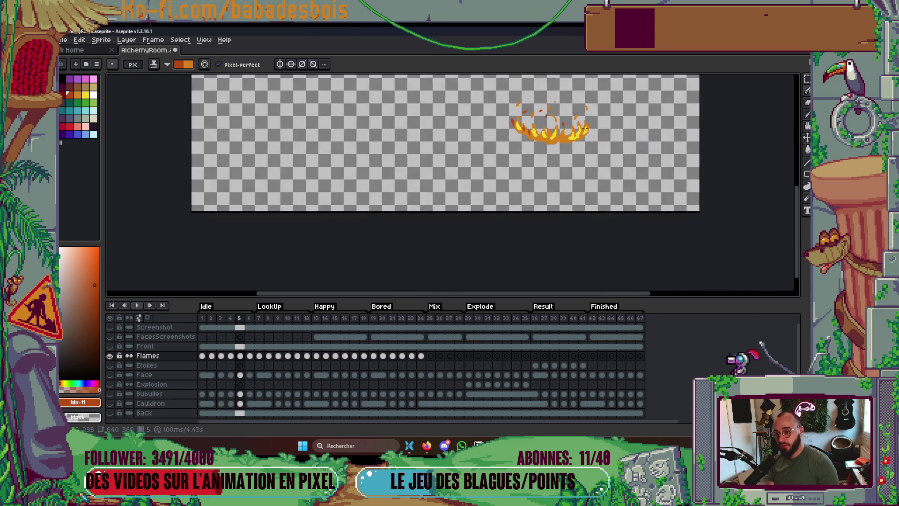
pyautogui.scroll(2, 635, 228)
pyautogui.moveTo(638, 165); pyautogui.dragTo(640, 209)
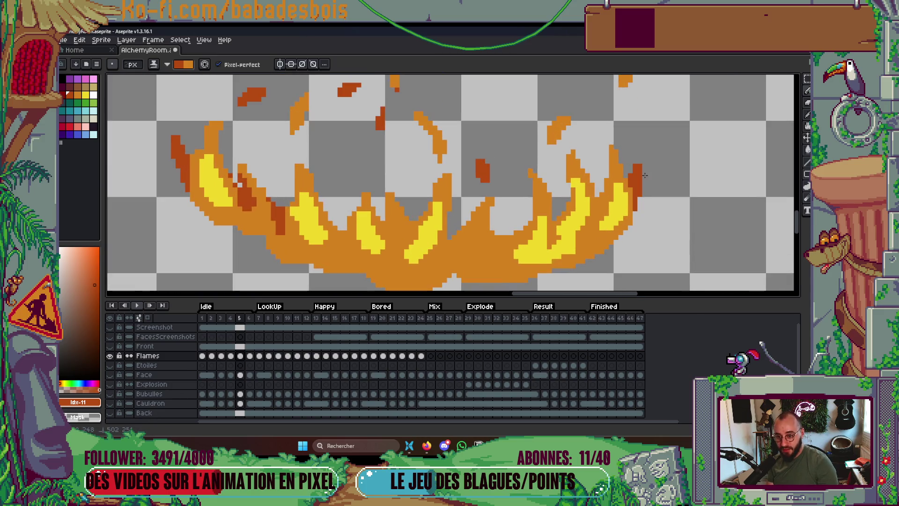
pyautogui.scroll(-3, 645, 175)
pyautogui.scroll(4, 613, 206)
pyautogui.moveTo(631, 155)
pyautogui.mouseDown()
pyautogui.moveTo(613, 204)
pyautogui.moveTo(671, 178)
pyautogui.mouseUp()
pyautogui.moveTo(637, 220)
pyautogui.mouseDown()
pyautogui.moveTo(584, 240)
pyautogui.moveTo(609, 203)
pyautogui.mouseUp()
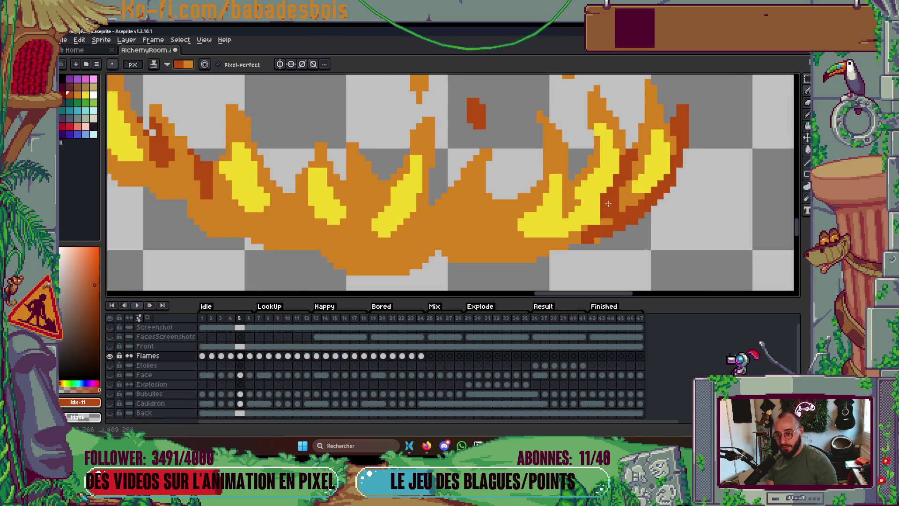
pyautogui.scroll(-4, 604, 240)
pyautogui.scroll(3, 534, 178)
# Add dark red along the middle flame's centre seam and the left flame, and darken the bottom edge.
pyautogui.click(530, 215)
pyautogui.moveTo(530, 214); pyautogui.dragTo(573, 153)
pyautogui.moveTo(510, 189)
pyautogui.mouseDown()
pyautogui.moveTo(506, 214)
pyautogui.moveTo(533, 153)
pyautogui.mouseUp()
pyautogui.moveTo(452, 160); pyautogui.dragTo(451, 189)
pyautogui.moveTo(406, 167)
pyautogui.mouseDown()
pyautogui.moveTo(424, 211)
pyautogui.moveTo(391, 145)
pyautogui.mouseUp()
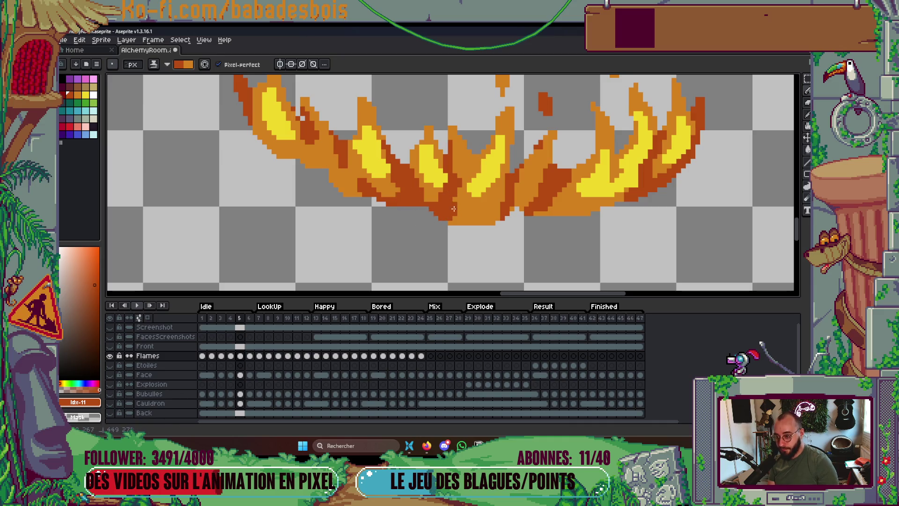
pyautogui.moveTo(454, 224); pyautogui.dragTo(465, 225)
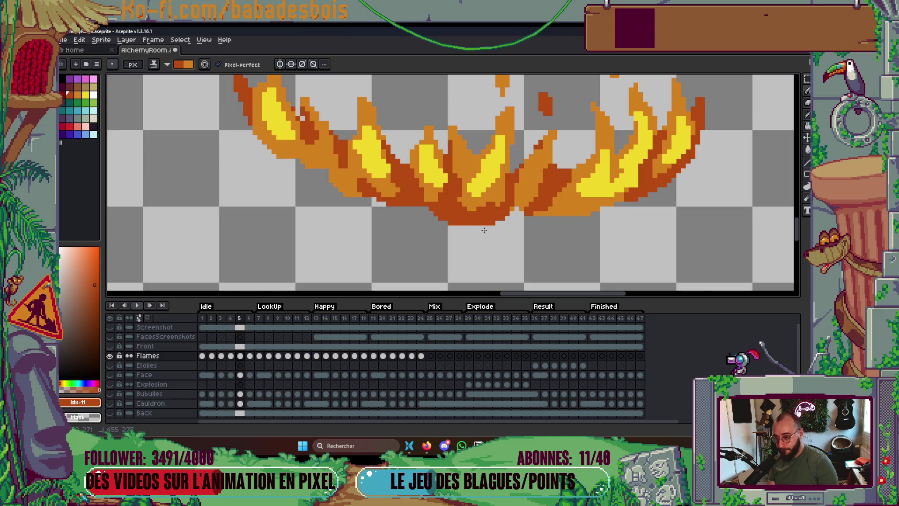
pyautogui.scroll(-5, 458, 198)
pyautogui.scroll(4, 419, 146)
# Darken the left flame's lower edge, its light orange interior, its spark and the bottom strip.
pyautogui.moveTo(406, 137)
pyautogui.mouseDown()
pyautogui.moveTo(368, 149)
pyautogui.moveTo(348, 113)
pyautogui.moveTo(396, 143)
pyautogui.moveTo(401, 161)
pyautogui.moveTo(416, 123)
pyautogui.moveTo(427, 130)
pyautogui.mouseUp()
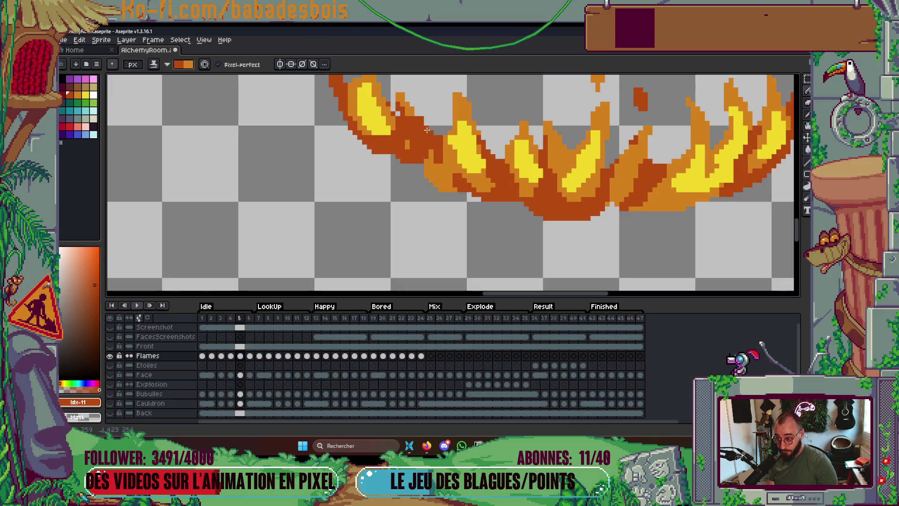
pyautogui.moveTo(442, 187); pyautogui.dragTo(417, 152)
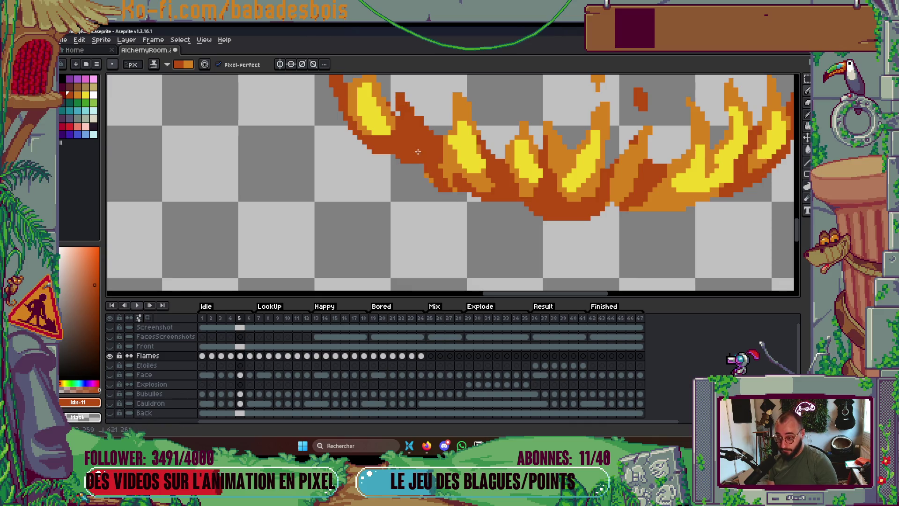
pyautogui.scroll(-4, 450, 179)
pyautogui.scroll(3, 520, 111)
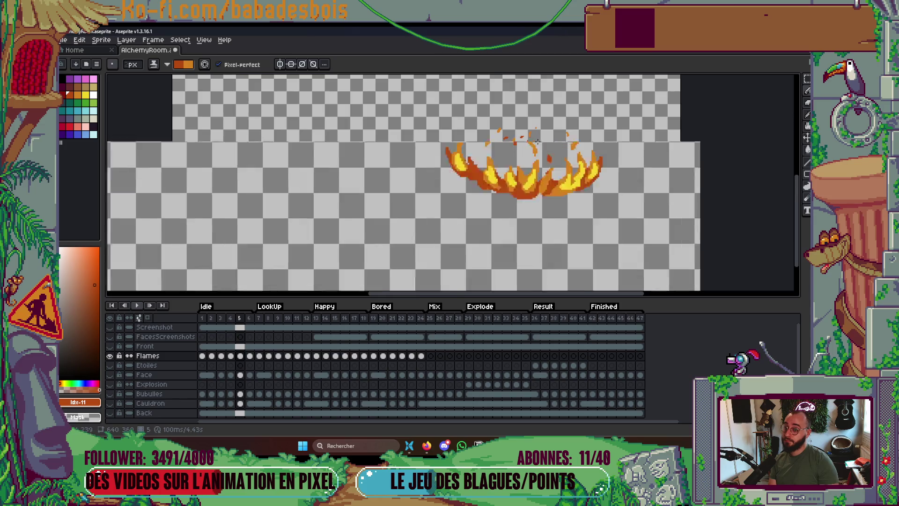
pyautogui.moveTo(379, 106); pyautogui.dragTo(389, 93)
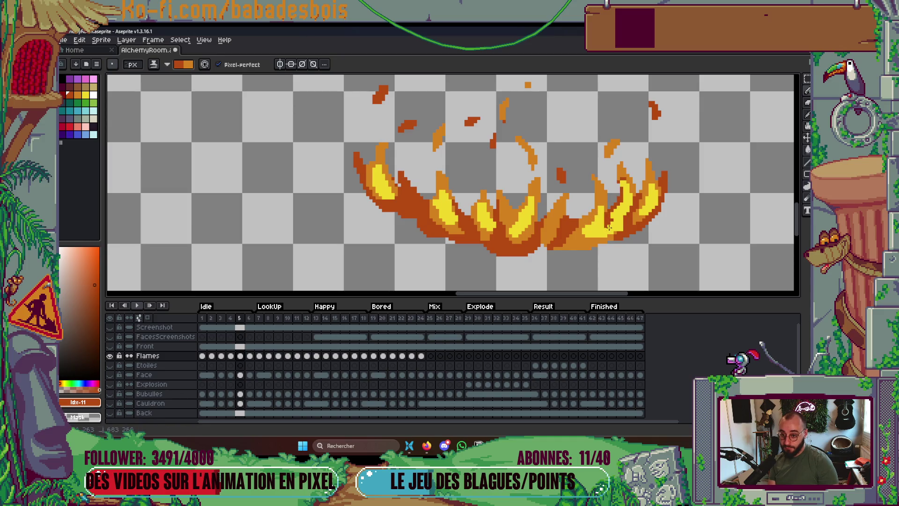
pyautogui.moveTo(572, 252); pyautogui.dragTo(593, 251)
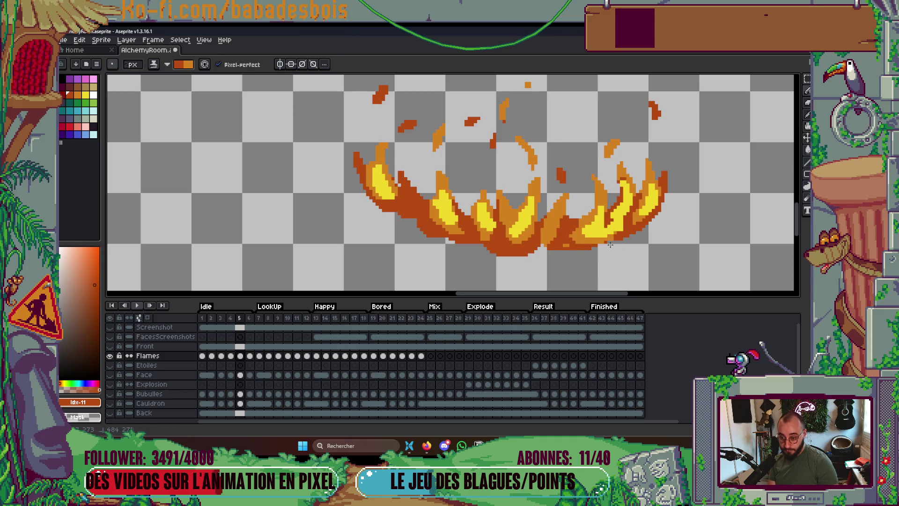
pyautogui.scroll(-6, 609, 234)
# Preview the flame animation and flip between frames 2 to 4 to compare them.
pyautogui.press('Return')
pyautogui.scroll(2, 580, 215)
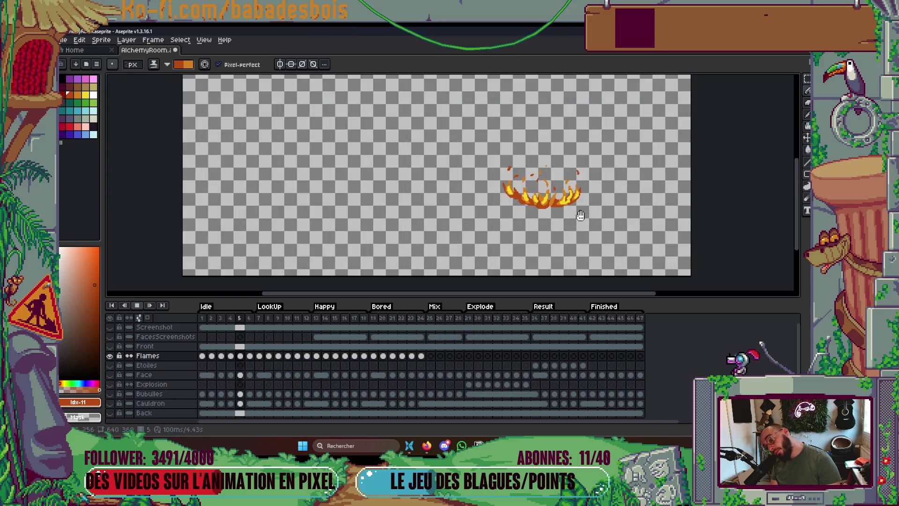
pyautogui.press('Return')
pyautogui.press('Right')
pyautogui.press('Right')
pyautogui.press('Left')
pyautogui.press('Left')
pyautogui.press('Right')
pyautogui.press('Right')
pyautogui.press('Left')
pyautogui.press('Left')
pyautogui.press('Right')
pyautogui.press('Right')
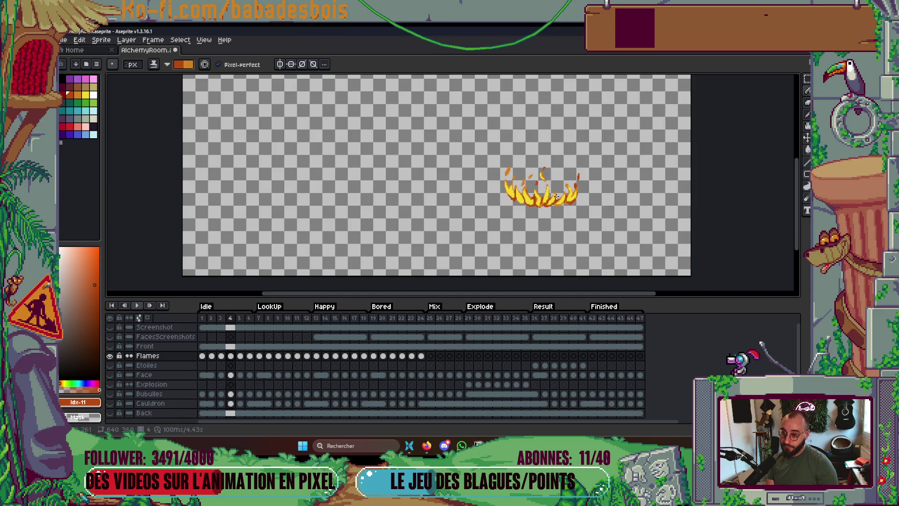
pyautogui.scroll(5, 551, 189)
# Eyedrop the orange #d4821c from the flames and switch the Pencil from Shading to Simple ink.
pyautogui.press('i')
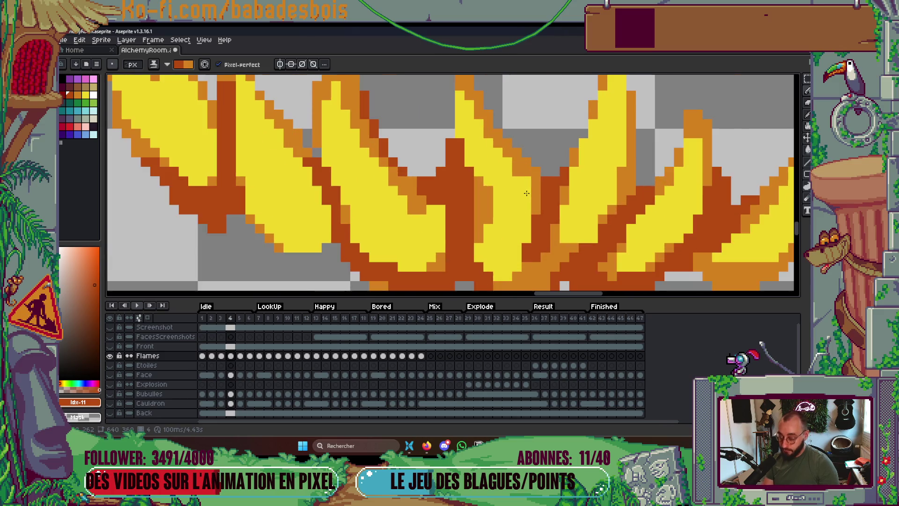
pyautogui.click(526, 177)
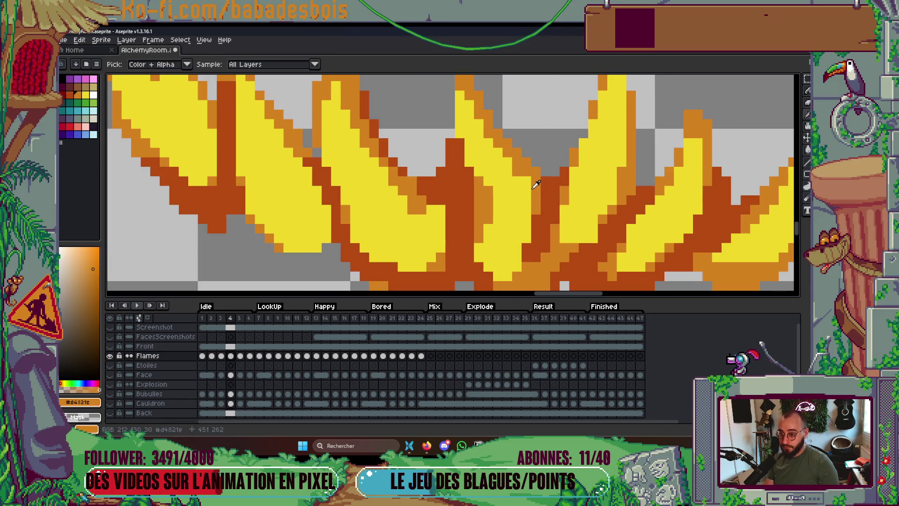
pyautogui.press('b')
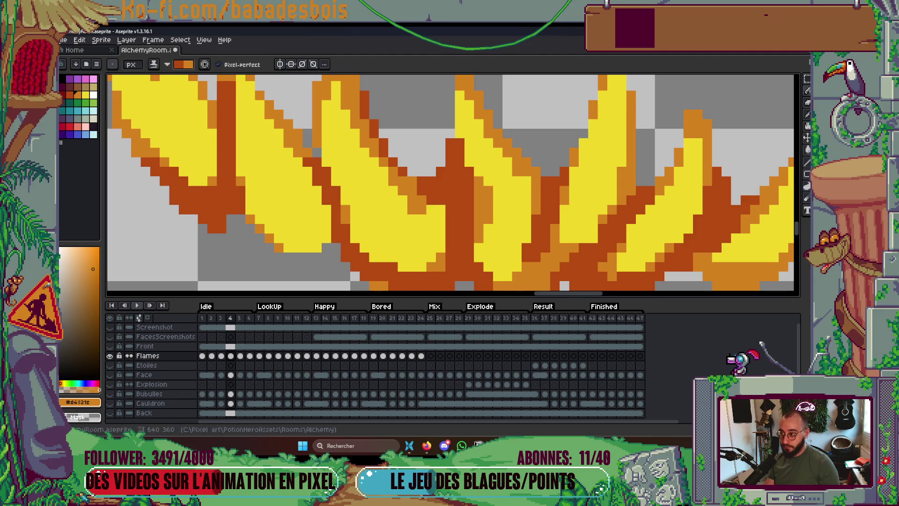
pyautogui.click(153, 64)
pyautogui.click(169, 71)
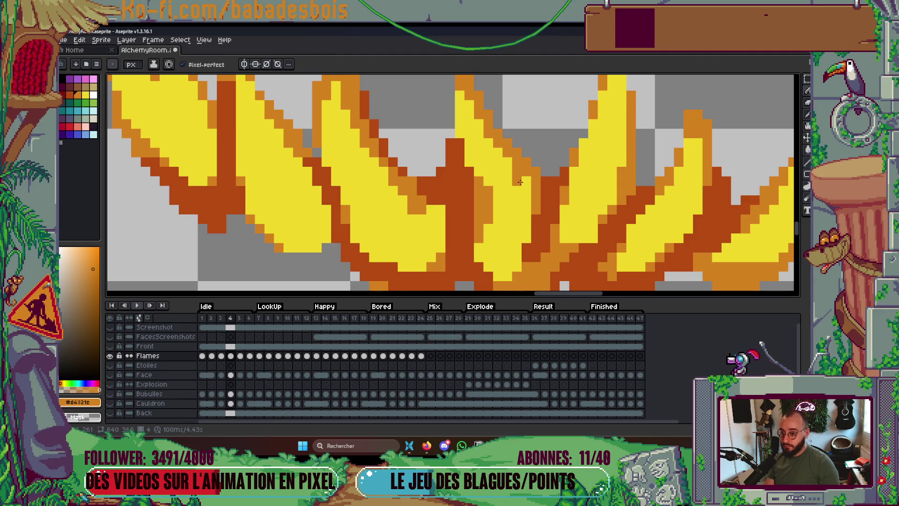
pyautogui.scroll(-3, 519, 181)
pyautogui.scroll(2, 505, 160)
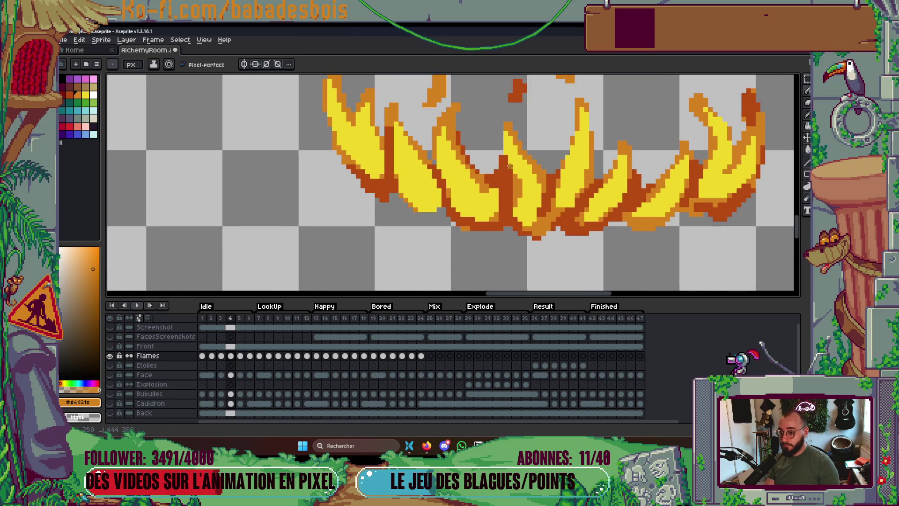
# Add an orange #d4821c pixel to a spark's tip.
pyautogui.moveTo(457, 162); pyautogui.dragTo(471, 182)
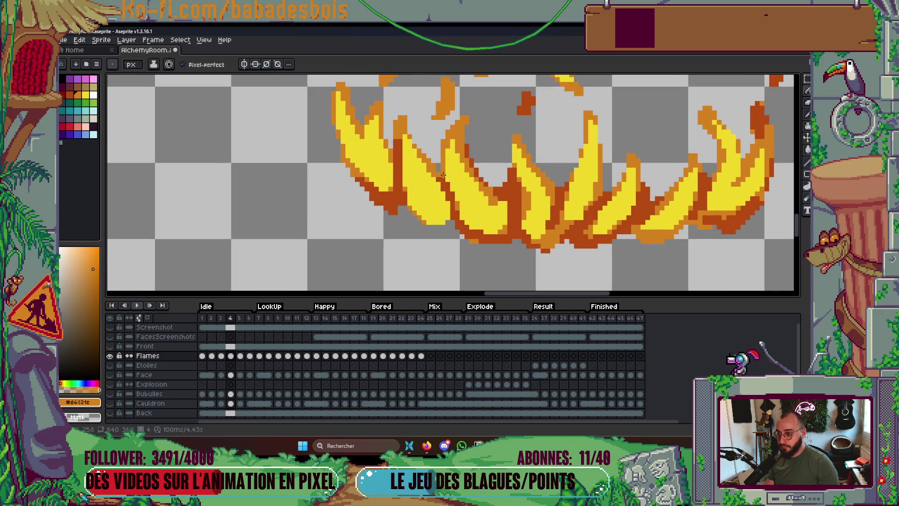
pyautogui.scroll(-3, 509, 164)
pyautogui.scroll(5, 600, 154)
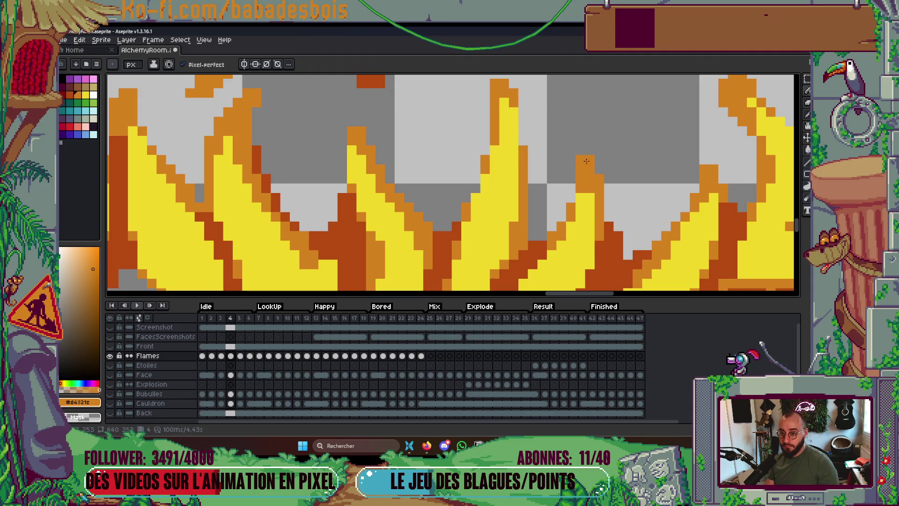
pyautogui.scroll(-2, 592, 160)
pyautogui.scroll(-3, 569, 115)
pyautogui.scroll(5, 534, 96)
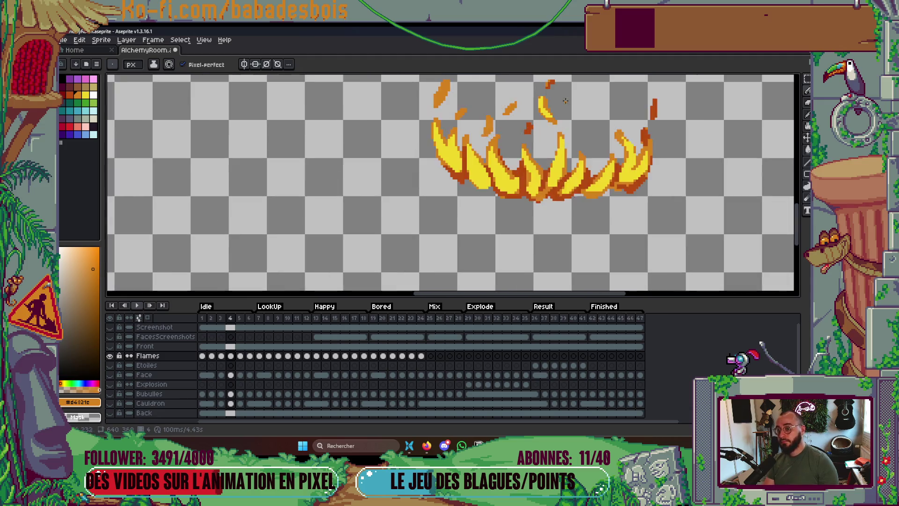
pyautogui.click(516, 96)
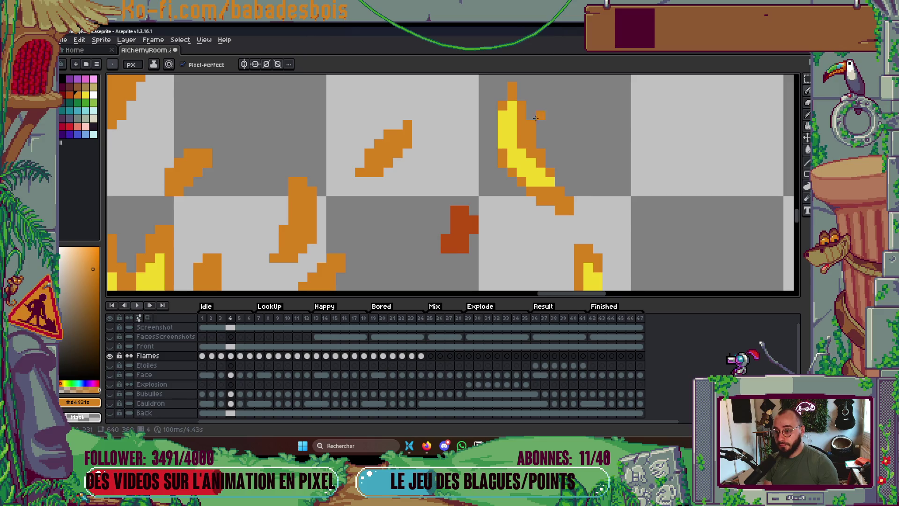
# Trim a flame tip's left edge with dark orange #b54b12 and add a light orange pixel above it.
pyautogui.scroll(-2, 535, 118)
pyautogui.hscroll(1, 609, 181)
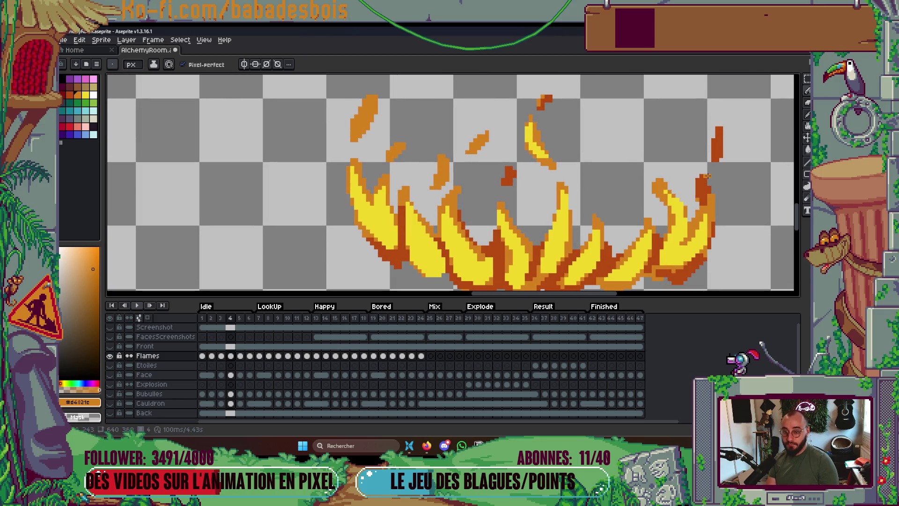
pyautogui.scroll(1, 707, 176)
pyautogui.keyDown('alt'); pyautogui.click(651, 188); pyautogui.keyUp('alt')
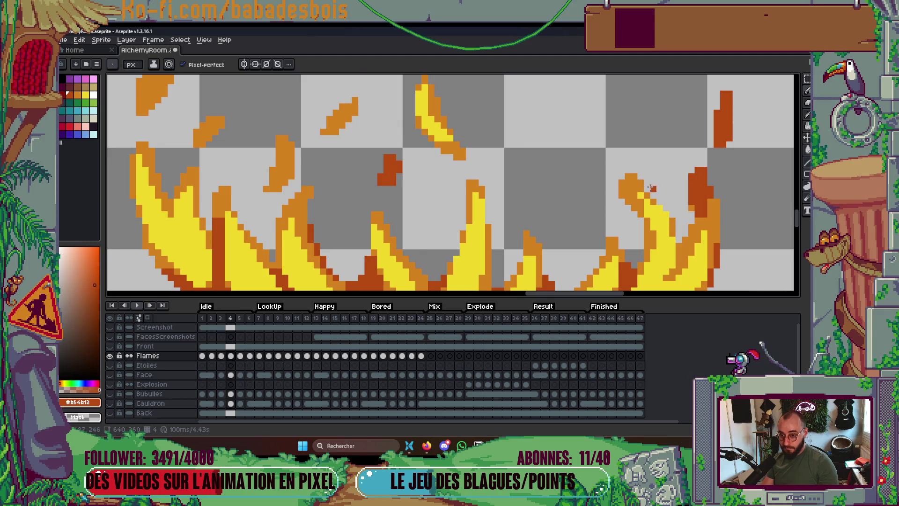
pyautogui.hscroll(-1, 638, 184)
pyautogui.moveTo(630, 189); pyautogui.dragTo(644, 172)
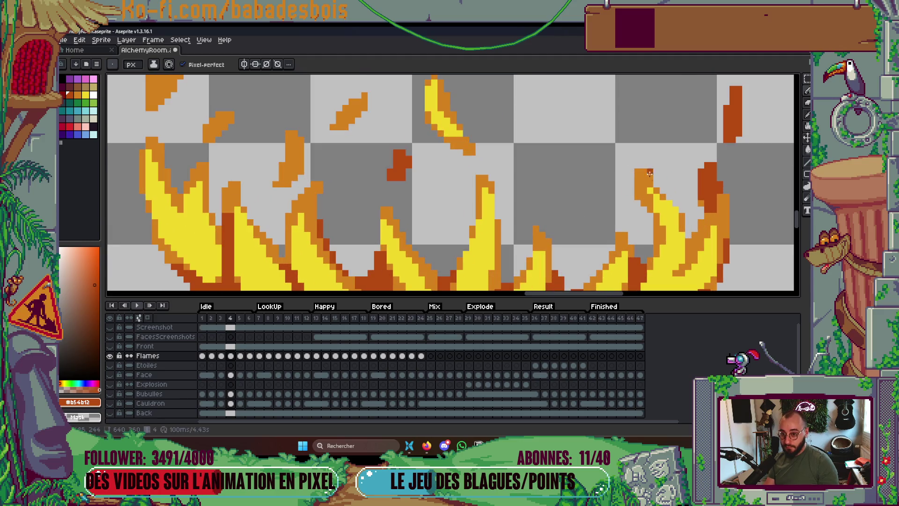
pyautogui.hscroll(-5, 650, 170)
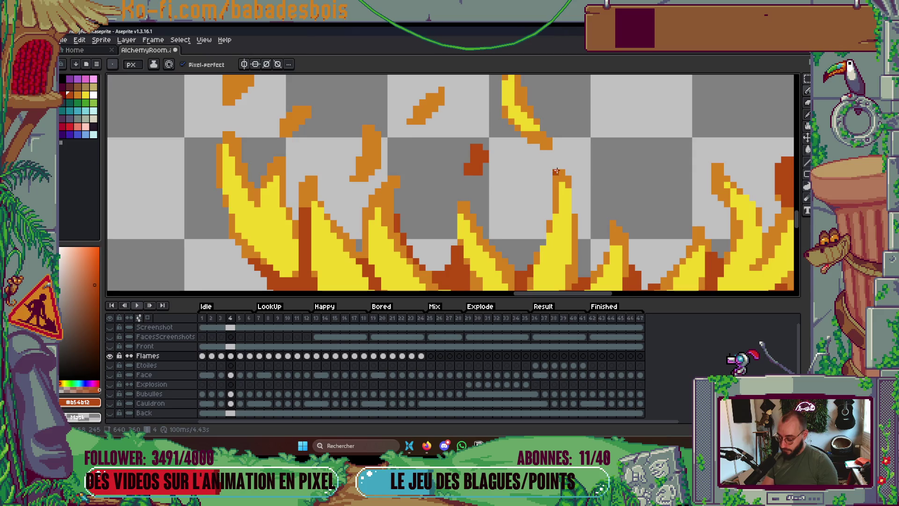
pyautogui.keyDown('alt'); pyautogui.click(556, 171); pyautogui.keyUp('alt')
pyautogui.click(556, 160)
pyautogui.hscroll(-4, 387, 194)
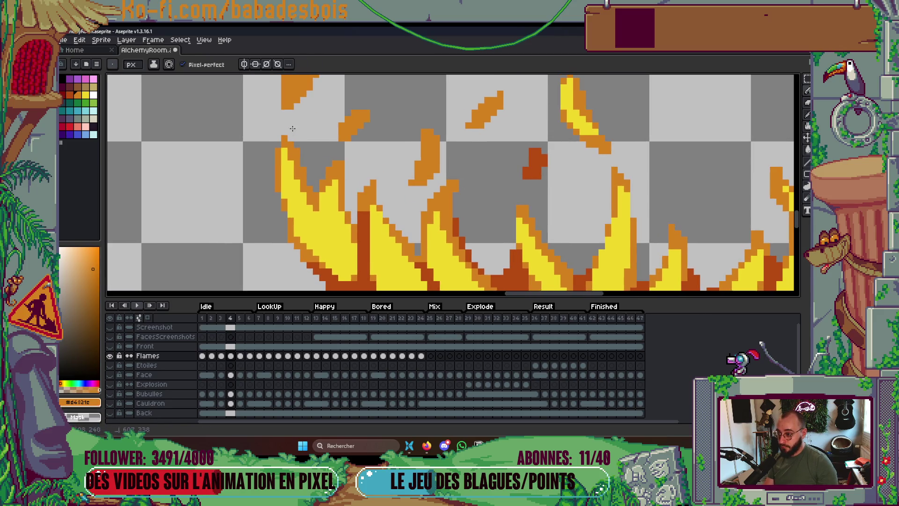
# Preview the flames loop, stepping back to frame 3 and playing it again.
pyautogui.scroll(4, 307, 196)
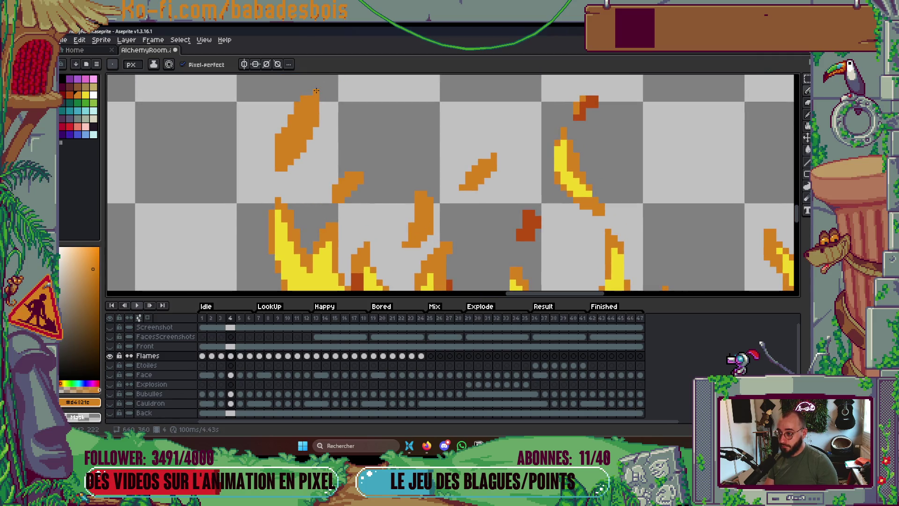
pyautogui.scroll(-4, 316, 90)
pyautogui.scroll(-3, 469, 192)
pyautogui.scroll(1, 473, 195)
pyautogui.press('Return')
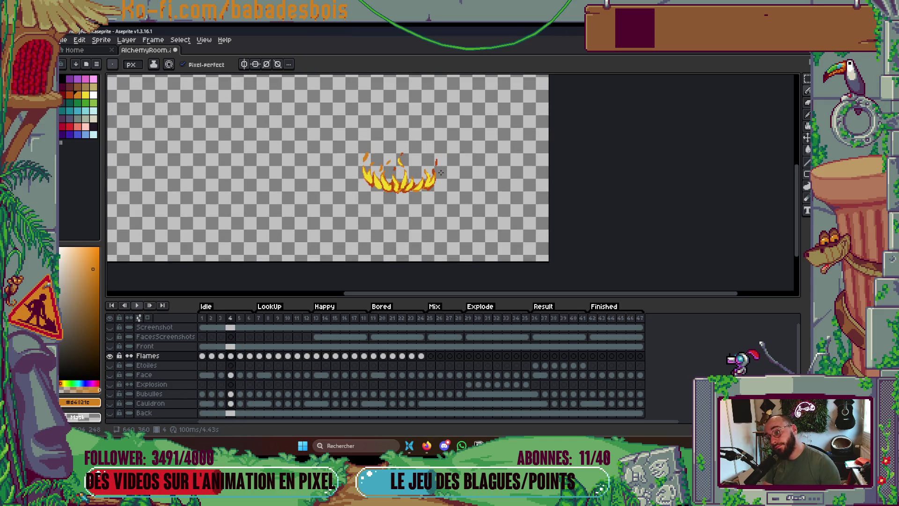
pyautogui.press('Left')
pyautogui.scroll(5, 401, 141)
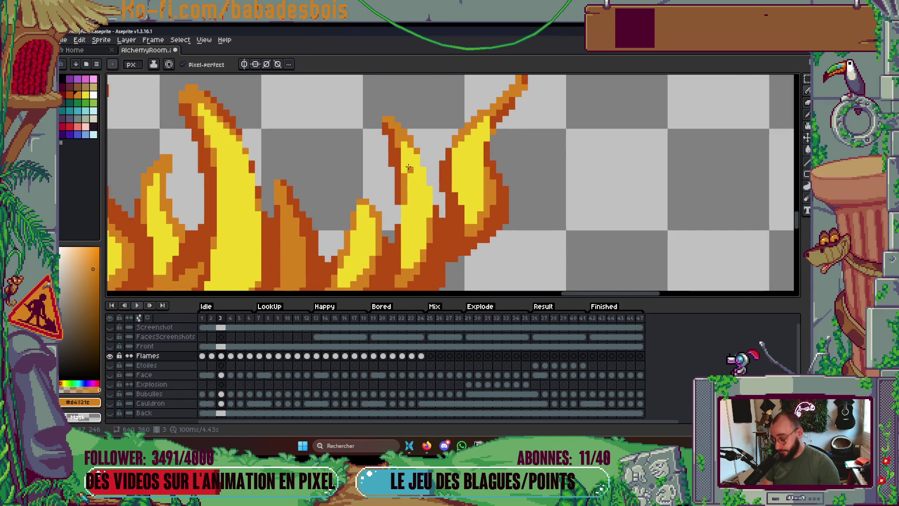
pyautogui.press('i')
pyautogui.press('g')
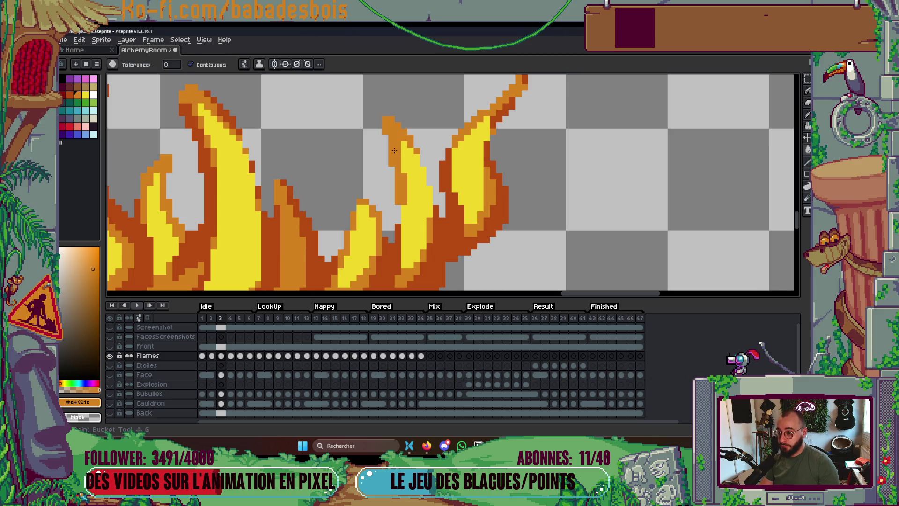
pyautogui.scroll(-4, 412, 147)
pyautogui.press('Return')
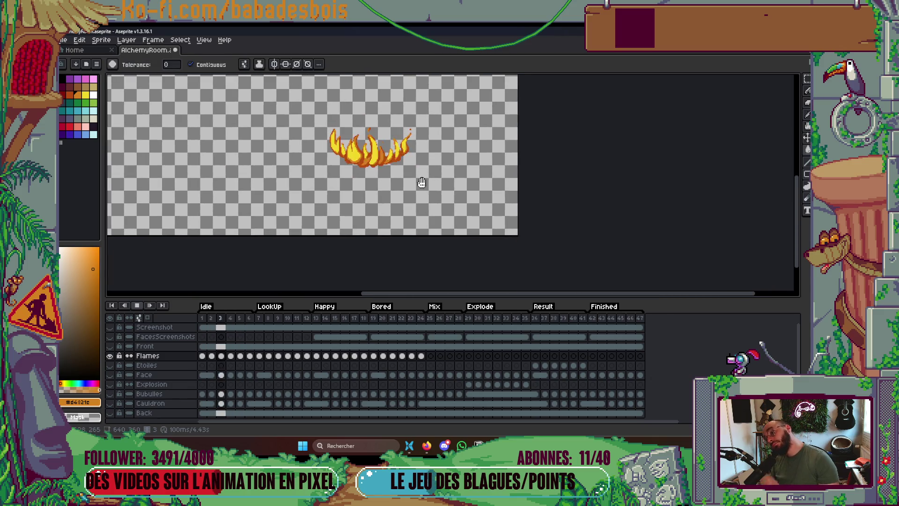
pyautogui.press('Return')
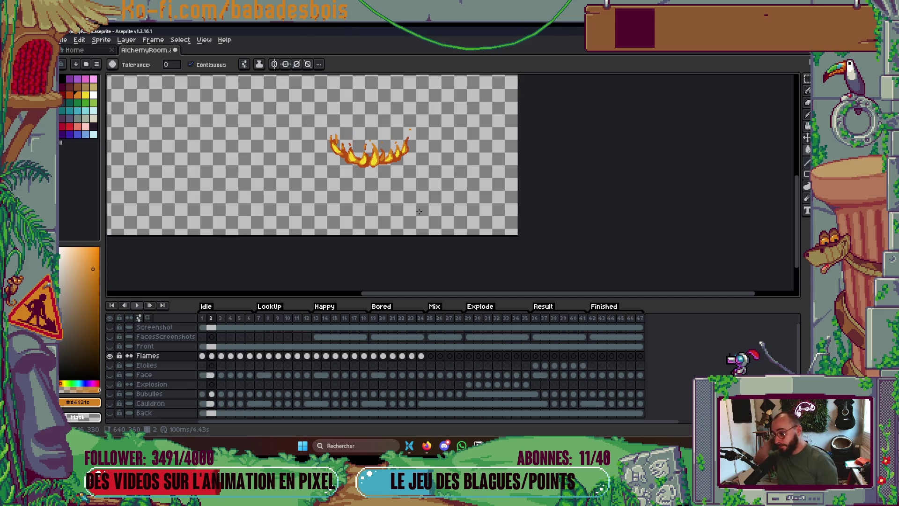
# Play from a later frame, stop on frame 12, and show all the other layers again.
pyautogui.click(261, 318)
pyautogui.press('Return')
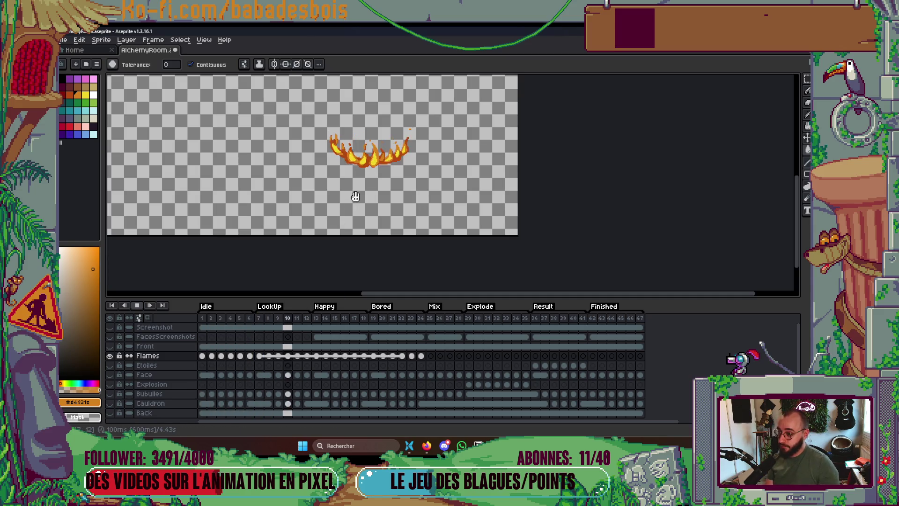
pyautogui.scroll(1, 409, 215)
pyautogui.scroll(1, 410, 216)
pyautogui.press('Return')
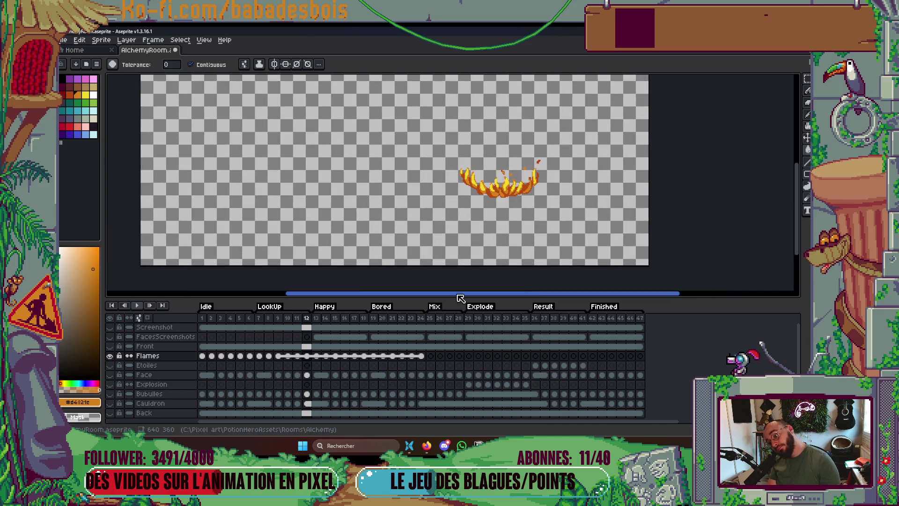
pyautogui.keyDown('alt'); pyautogui.click(111, 356); pyautogui.keyUp('alt')
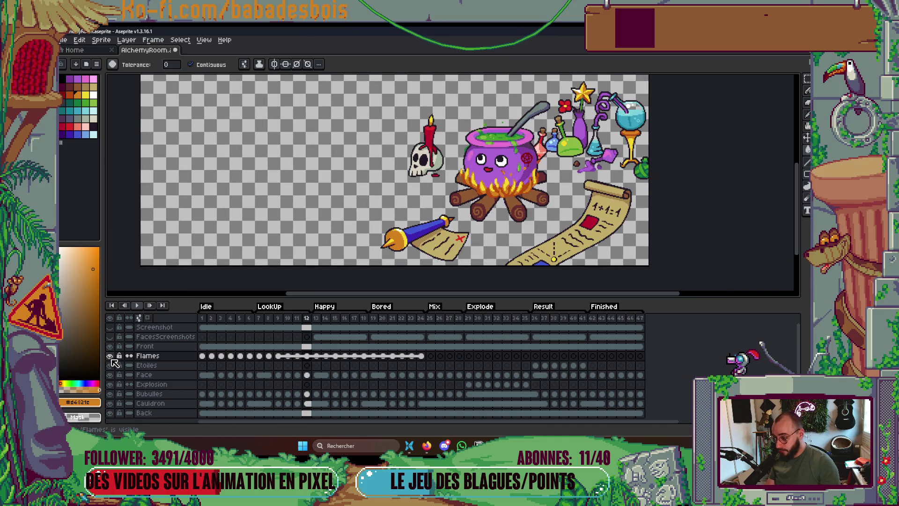
pyautogui.press('Return')
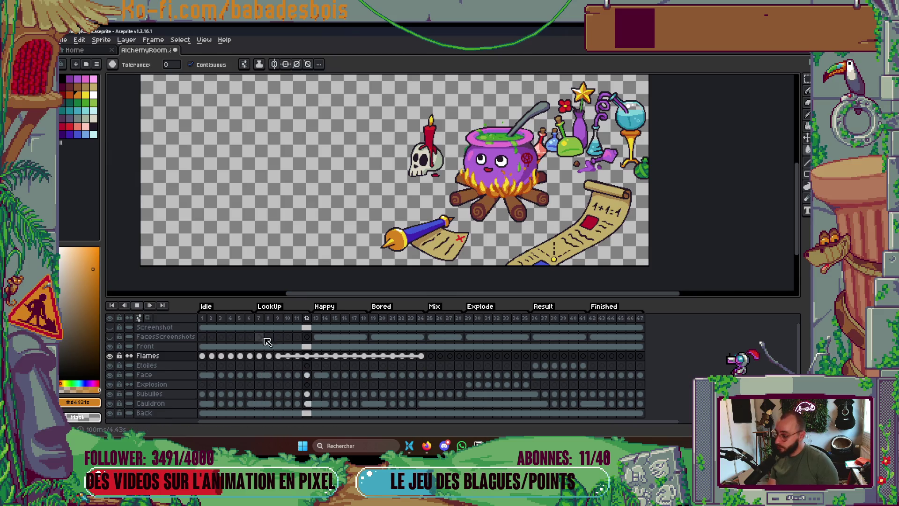
pyautogui.scroll(-2, 468, 220)
pyautogui.scroll(3, 474, 220)
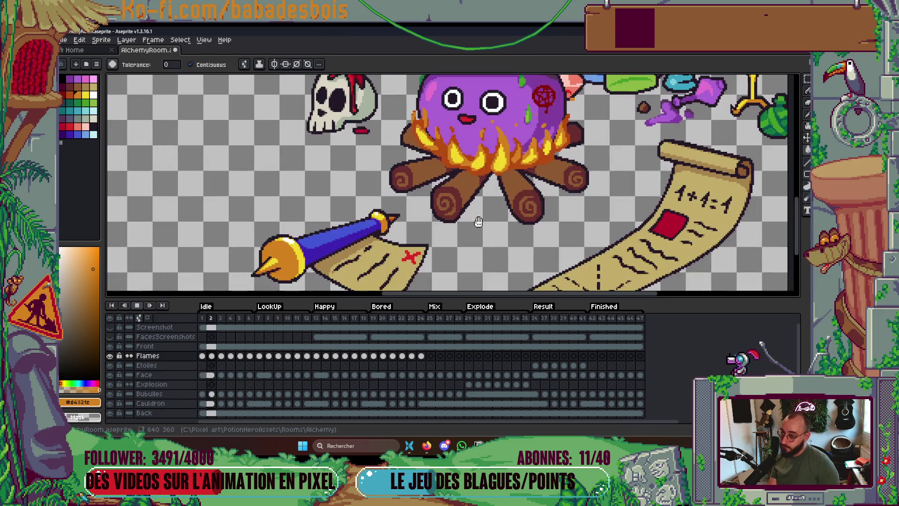
pyautogui.scroll(-4, 466, 255)
pyautogui.scroll(1, 467, 255)
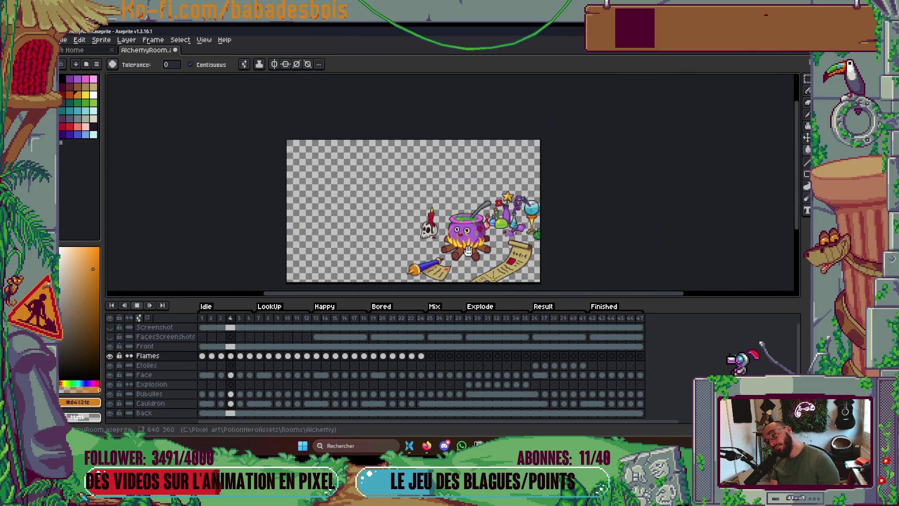
pyautogui.scroll(2, 467, 255)
pyautogui.press('Return')
pyautogui.moveTo(259, 319); pyautogui.dragTo(287, 321)
pyautogui.press('Return')
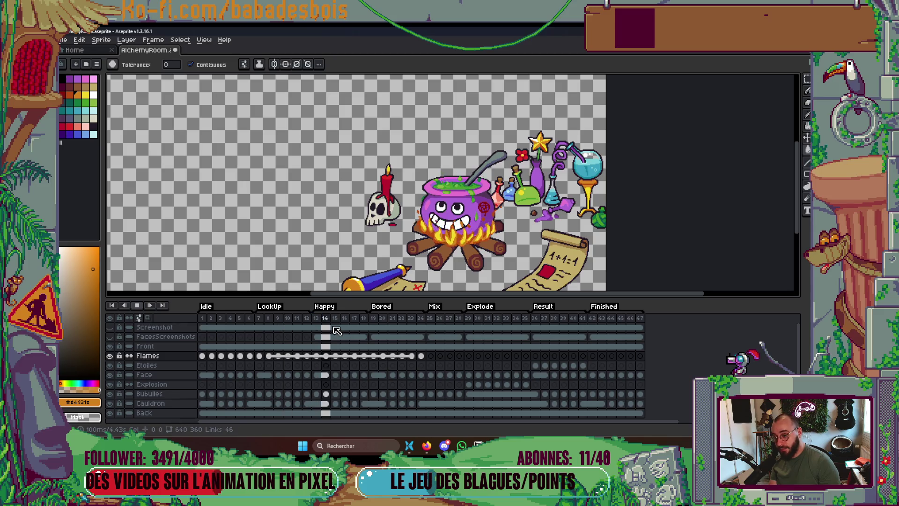
pyautogui.moveTo(425, 359); pyautogui.dragTo(373, 356)
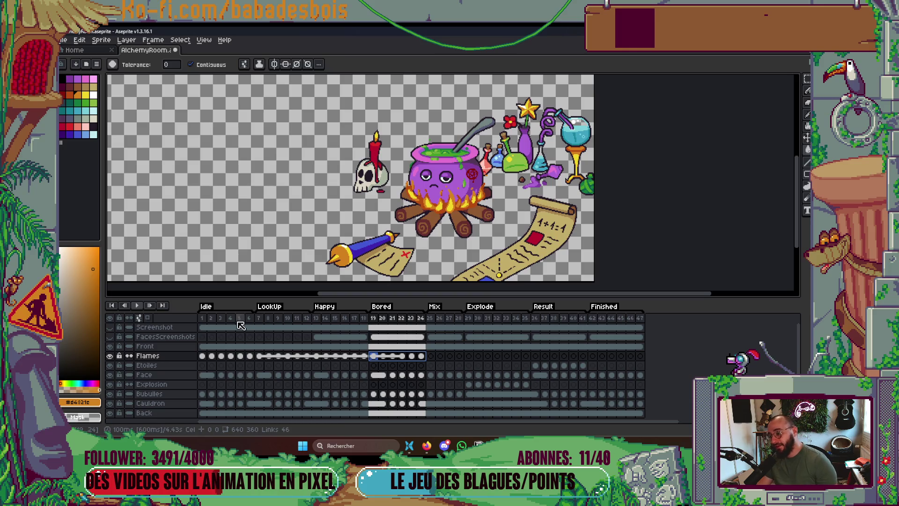
pyautogui.click(203, 319)
pyautogui.click(259, 318)
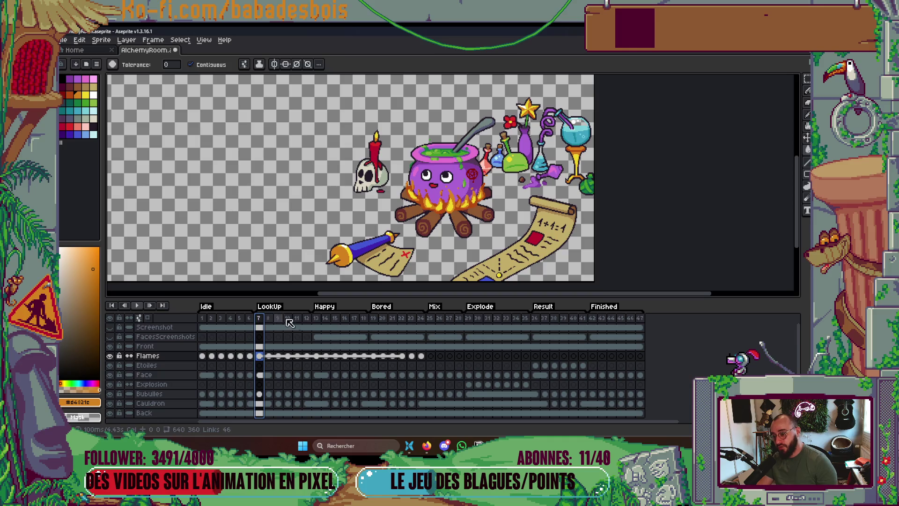
pyautogui.moveTo(290, 324); pyautogui.dragTo(333, 326)
pyautogui.press('Return')
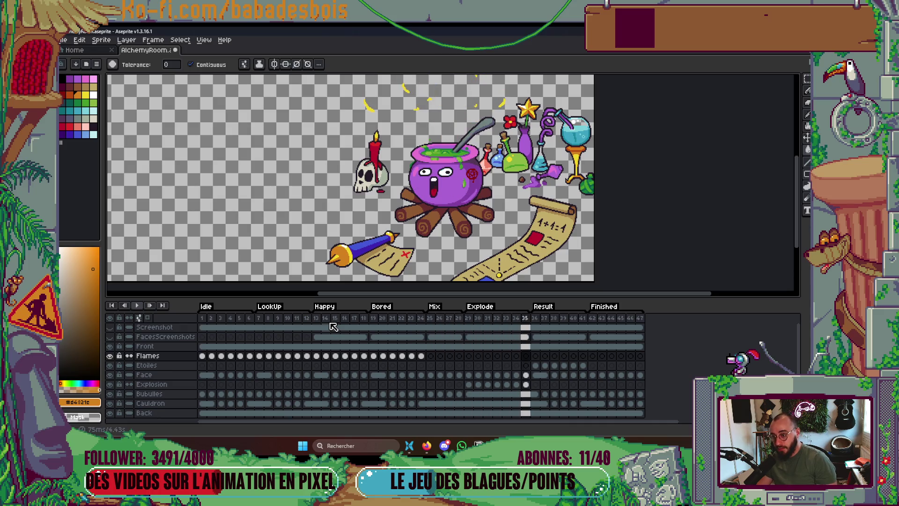
pyautogui.scroll(-2, 453, 207)
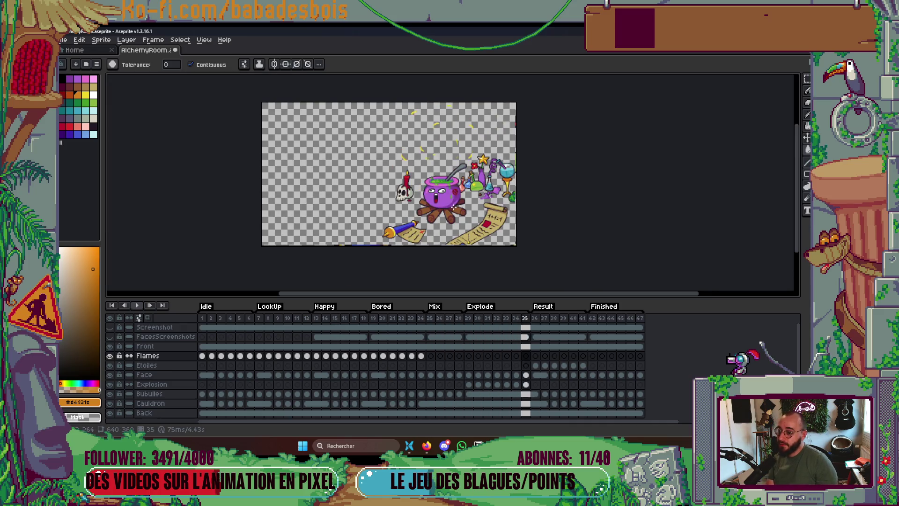
pyautogui.press('Return')
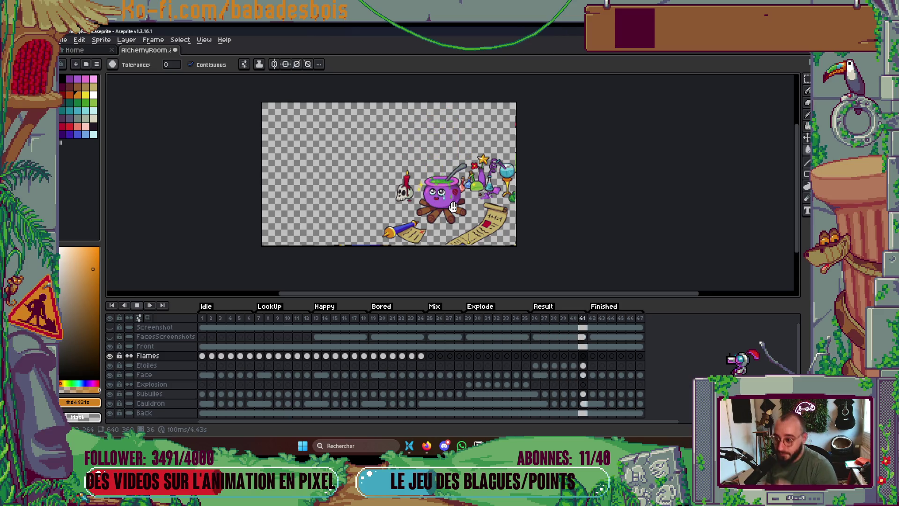
pyautogui.scroll(2, 428, 205)
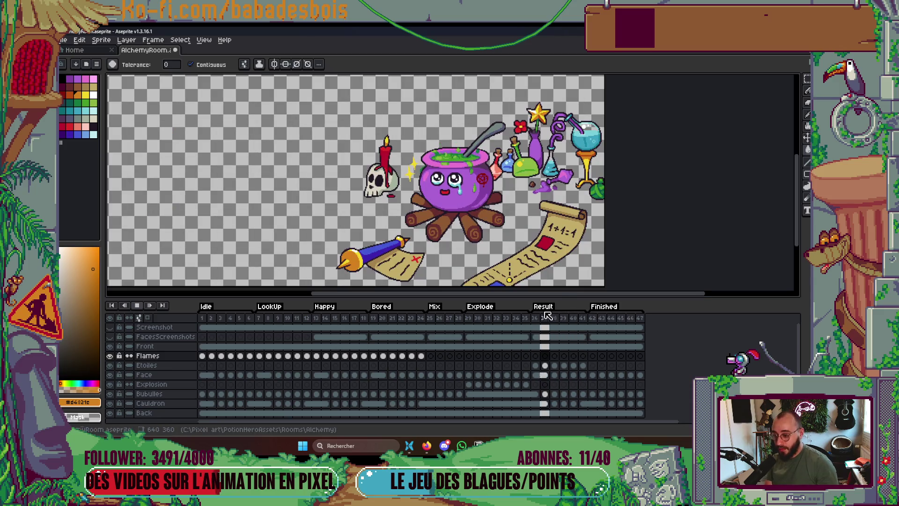
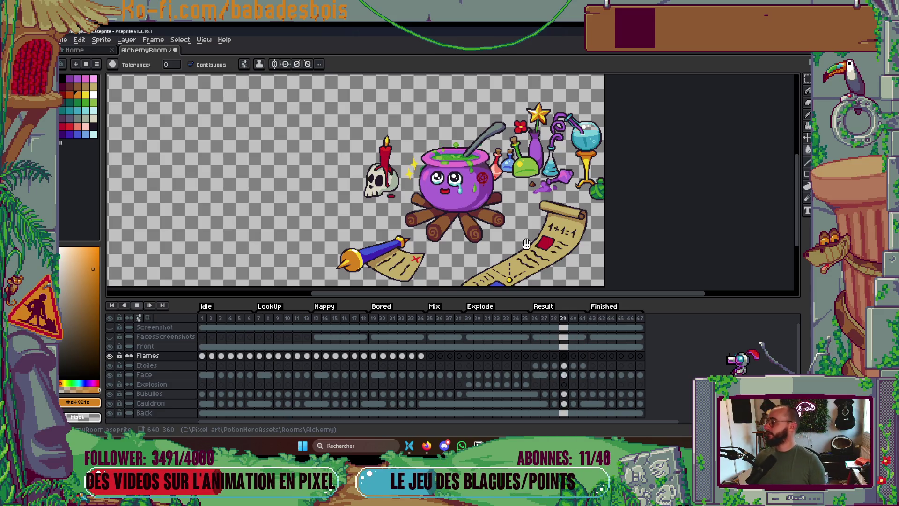
# Save AlchemyRoom.aseprite with Ctrl+S while toggling the timeline to see the whole canvas.
pyautogui.press('Tab')
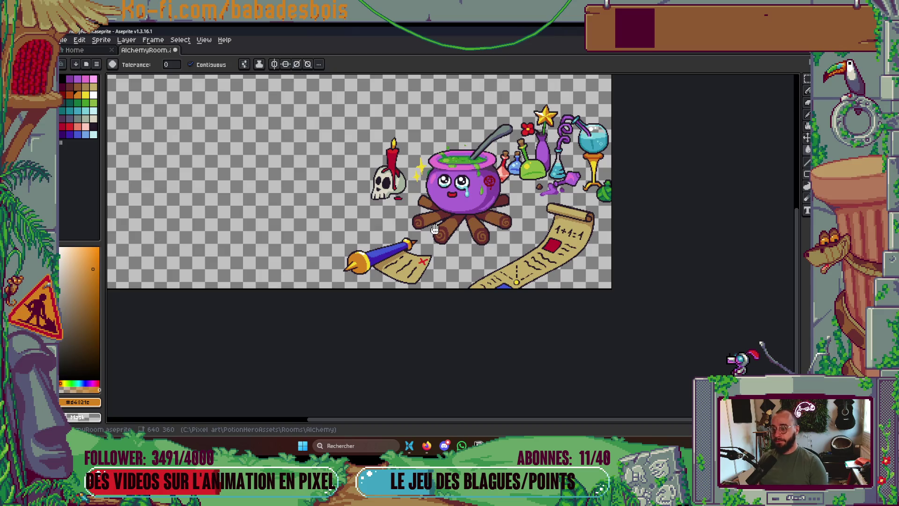
pyautogui.moveTo(486, 216); pyautogui.dragTo(483, 234)
pyautogui.hotkey('ctrl', 's')
pyautogui.press('Tab')
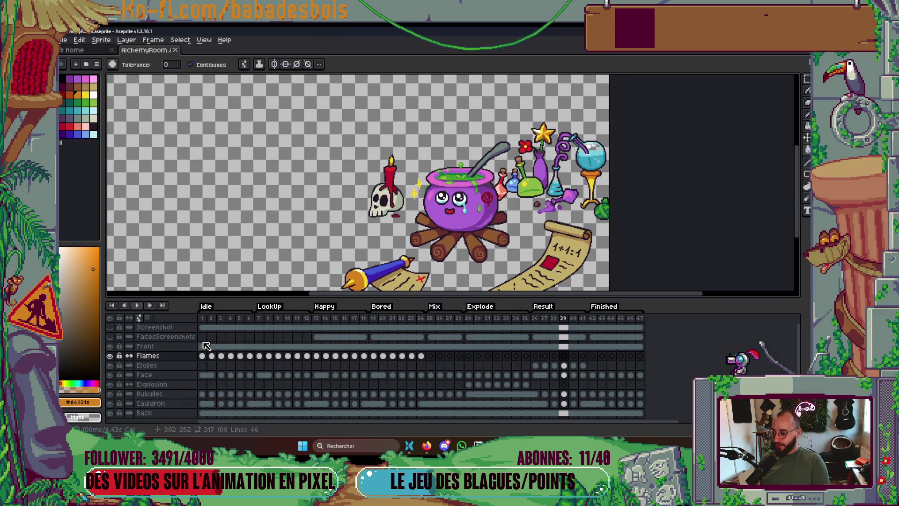
# Jump to frame 7, the first LookUp frame, and play the animation to preview the flames.
pyautogui.click(202, 318)
pyautogui.press('Tab')
pyautogui.press('Tab')
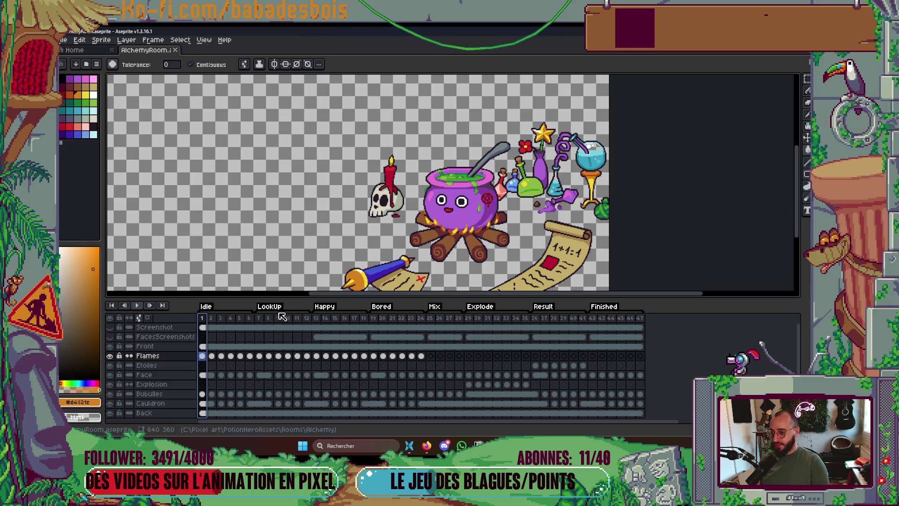
pyautogui.click(259, 318)
pyautogui.press('Return')
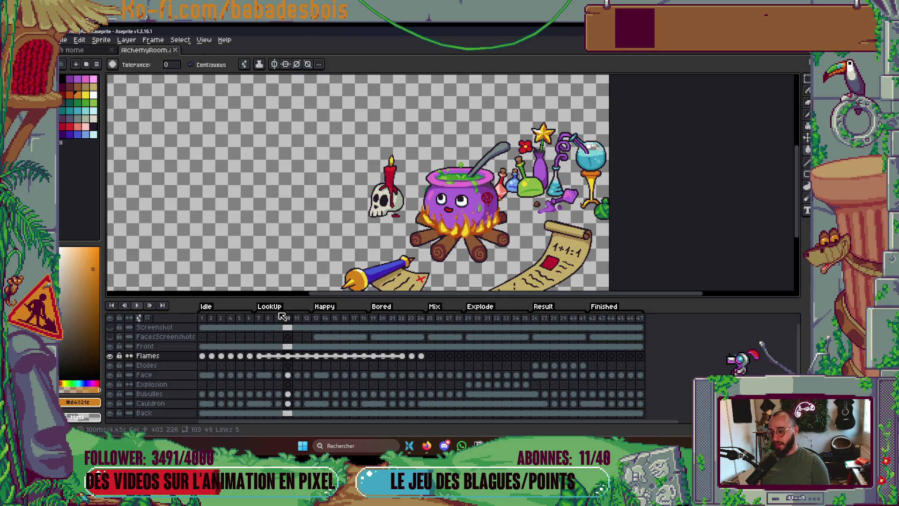
pyautogui.press('Return')
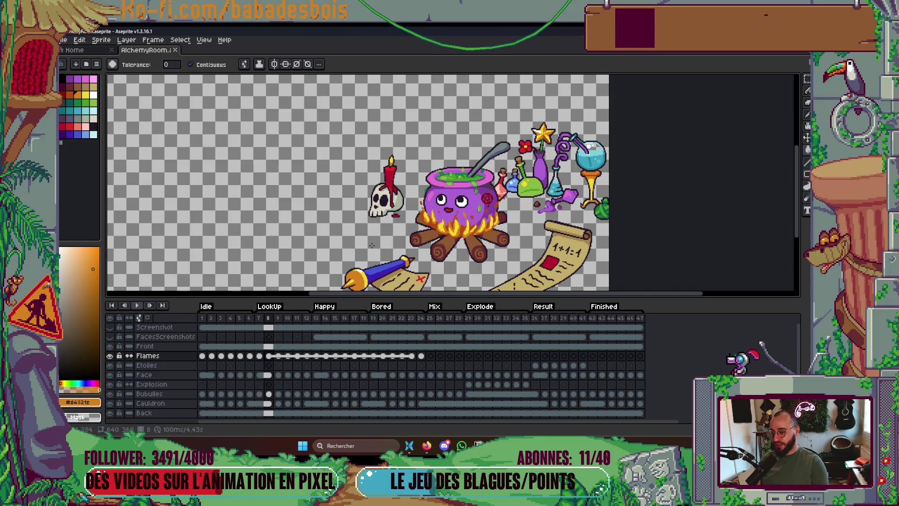
# Zoom in on the skull and cauldron, select the Cauldron cel at frame 7, then zoom out.
pyautogui.press('Tab')
pyautogui.press('Tab')
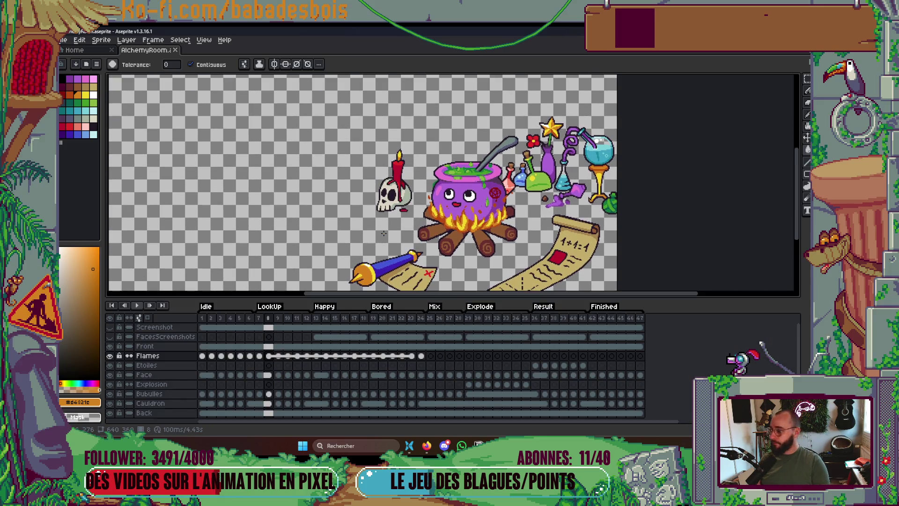
pyautogui.press('Tab')
pyautogui.scroll(3, 468, 258)
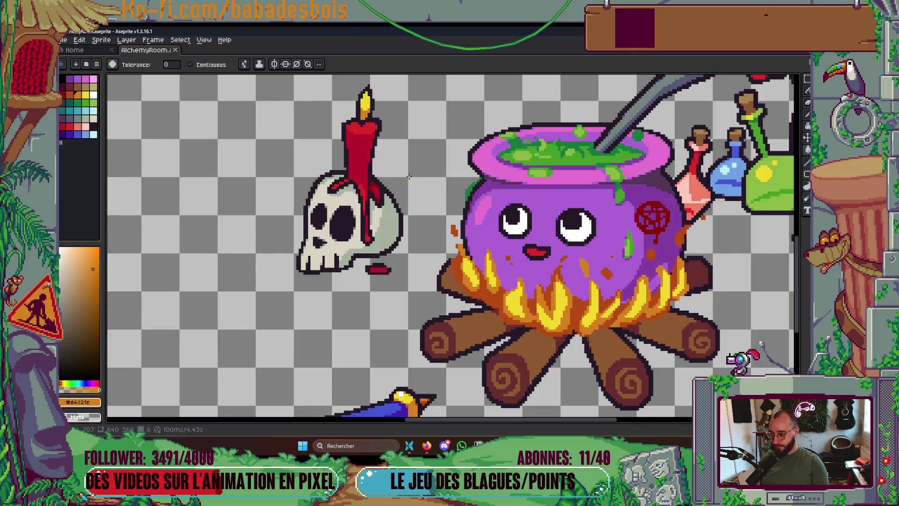
pyautogui.press('Tab')
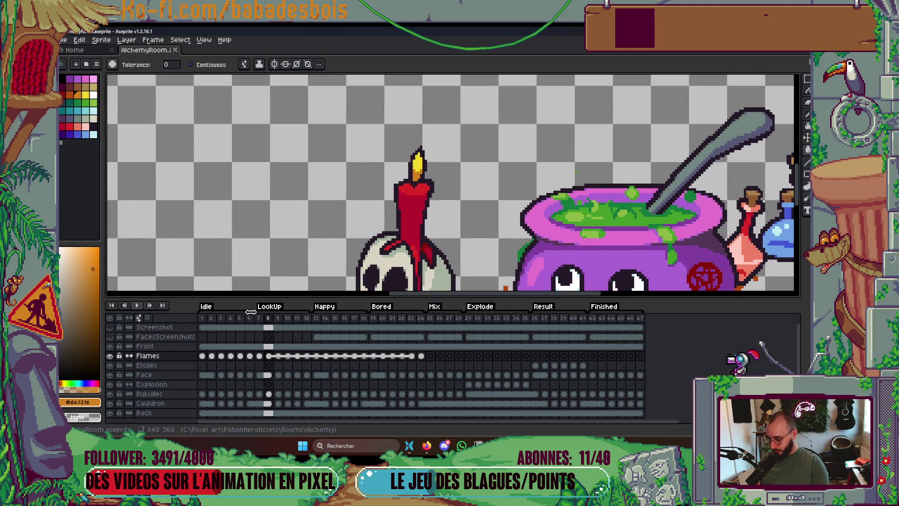
pyautogui.click(259, 318)
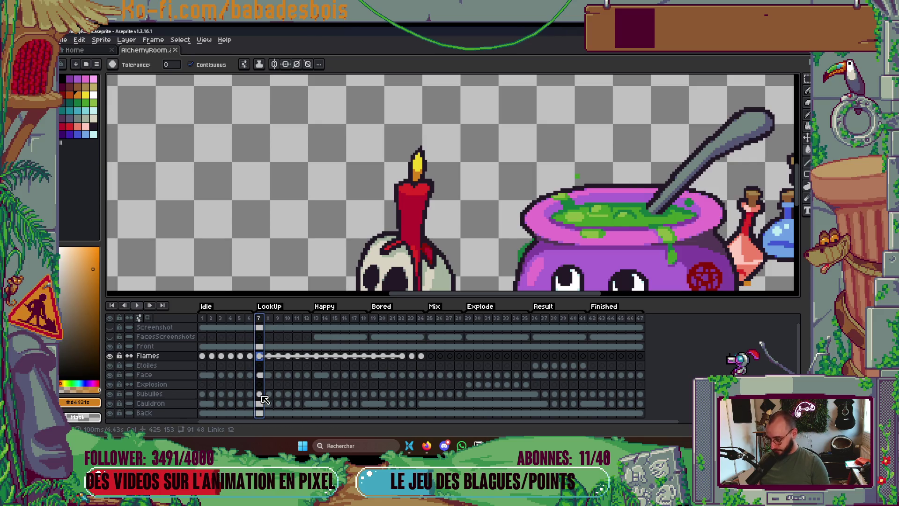
pyautogui.click(261, 402)
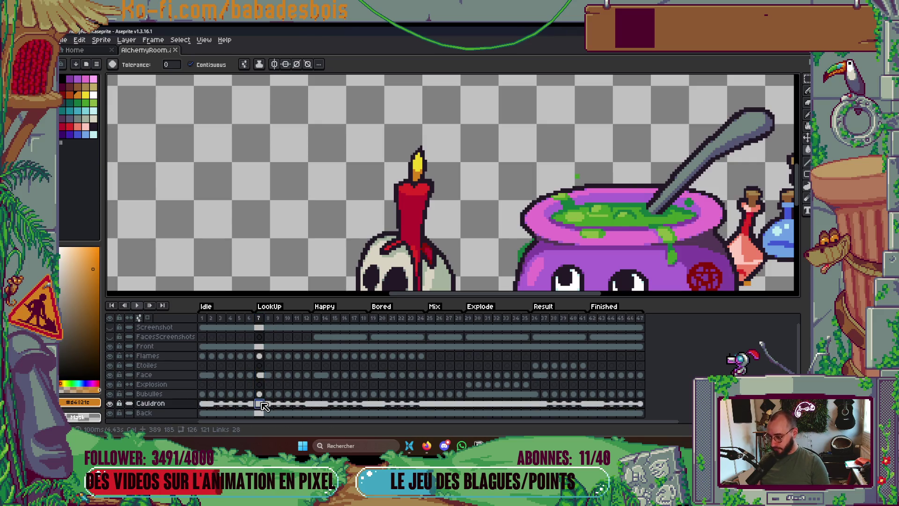
pyautogui.press('-')
pyautogui.press('-')
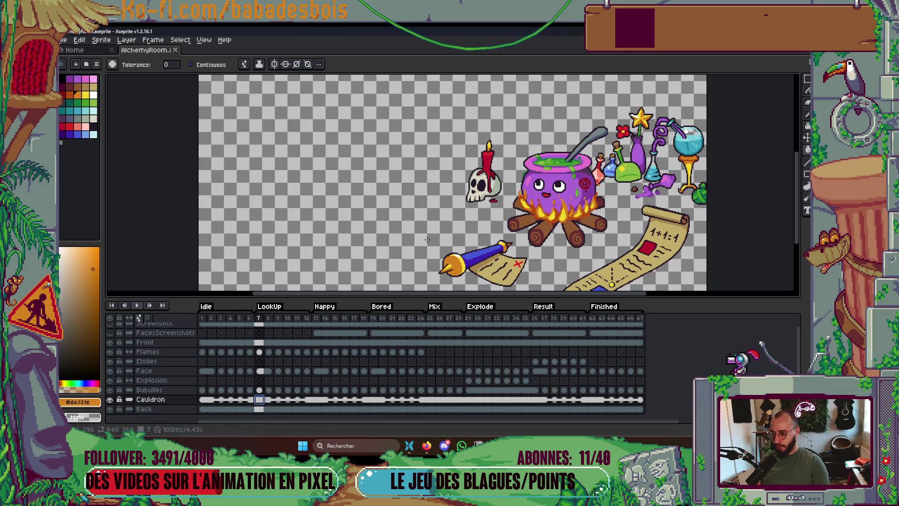
# Cut the skull and candle out of the Back layer with a rectangular selection.
pyautogui.press('m')
pyautogui.moveTo(431, 143)
pyautogui.mouseDown()
pyautogui.moveTo(492, 248)
pyautogui.moveTo(481, 227)
pyautogui.mouseUp()
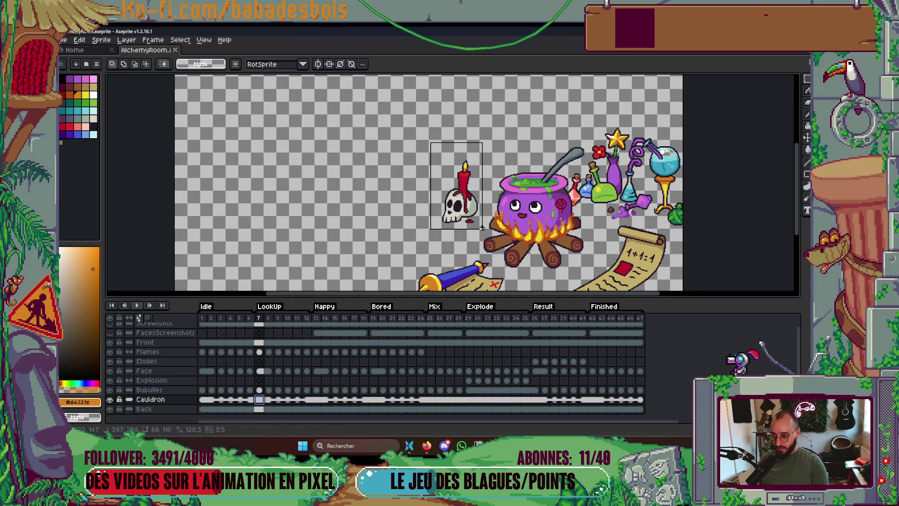
pyautogui.click(490, 258)
pyautogui.scroll(2, 489, 262)
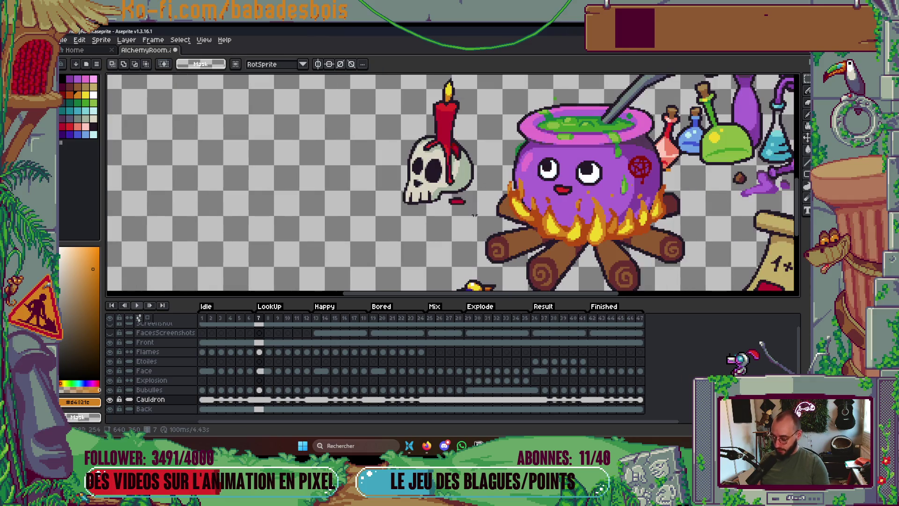
pyautogui.press('Down')
pyautogui.moveTo(380, 95); pyautogui.dragTo(487, 247)
pyautogui.press('Delete')
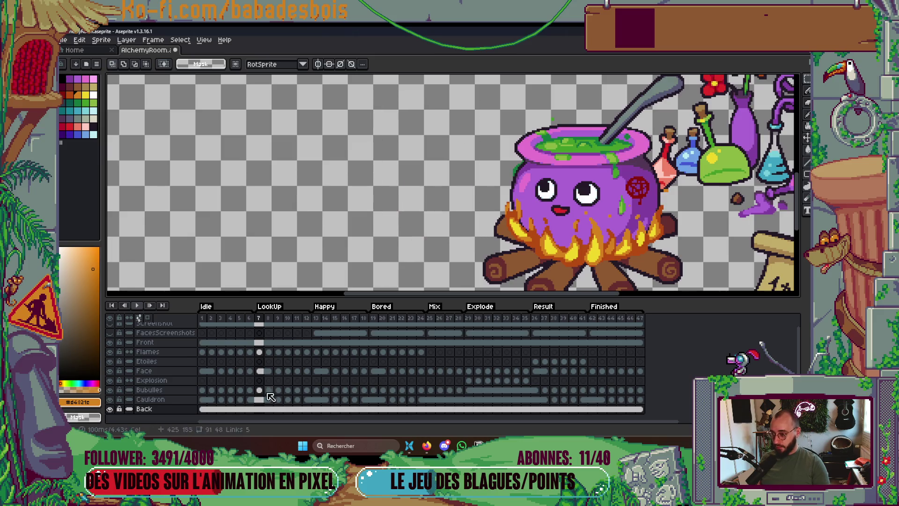
# Add a new layer named Candle above Back and paste the skull and candle onto it.
pyautogui.rightClick(180, 408)
pyautogui.moveTo(201, 374)
pyautogui.click(265, 371)
pyautogui.doubleClick(166, 414)
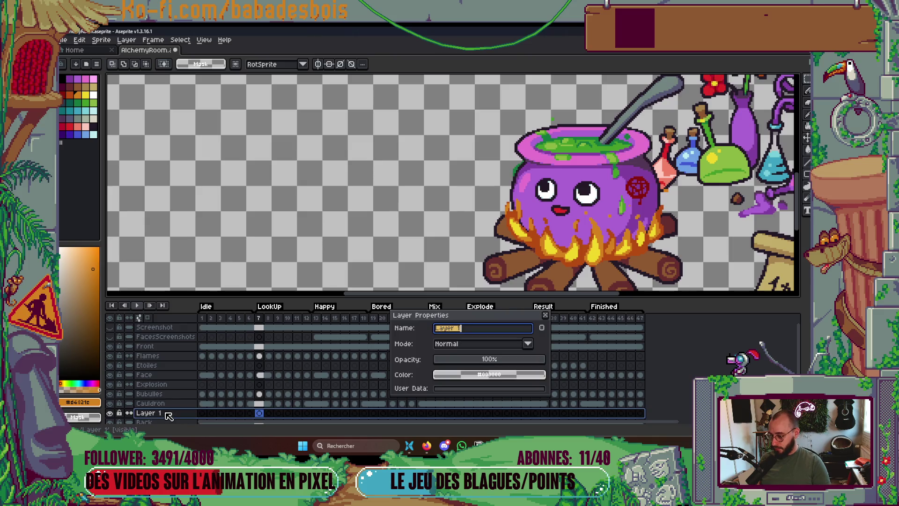
pyautogui.write('Candle')
pyautogui.press('Return')
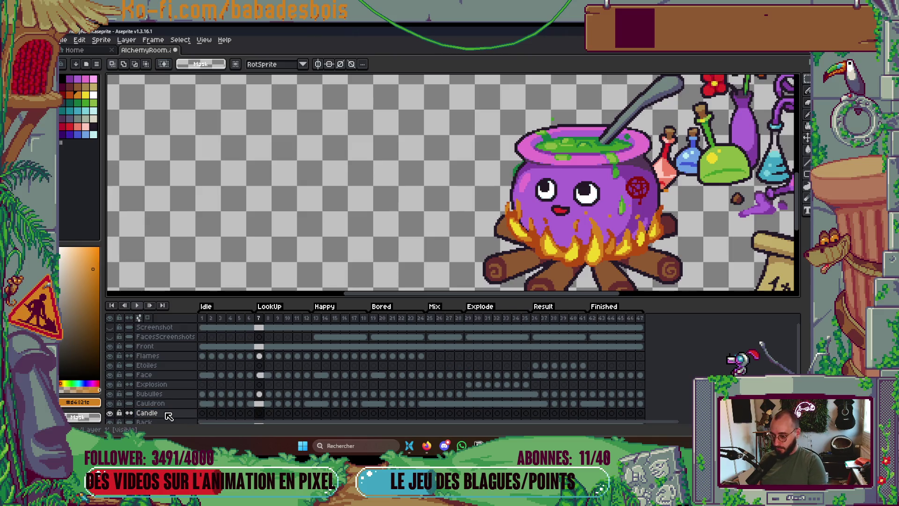
pyautogui.hotkey('ctrl', 'v')
pyautogui.press('Return')
# Link the Candle layer's cels across frames 7–47.
pyautogui.press('Tab')
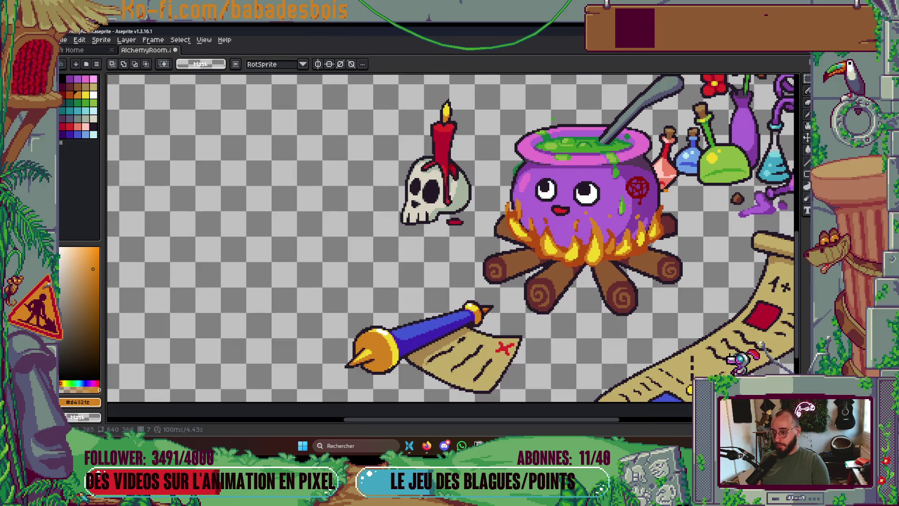
pyautogui.press('Tab')
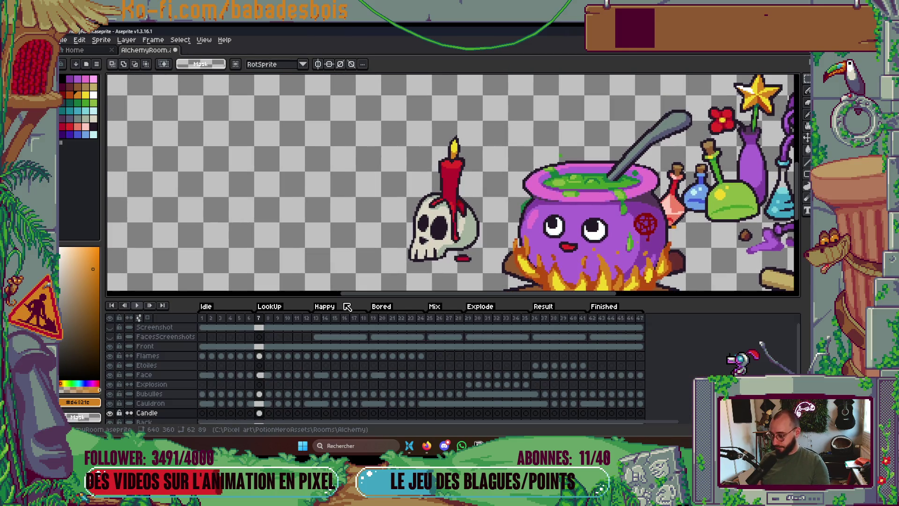
pyautogui.press('-')
pyautogui.press('-')
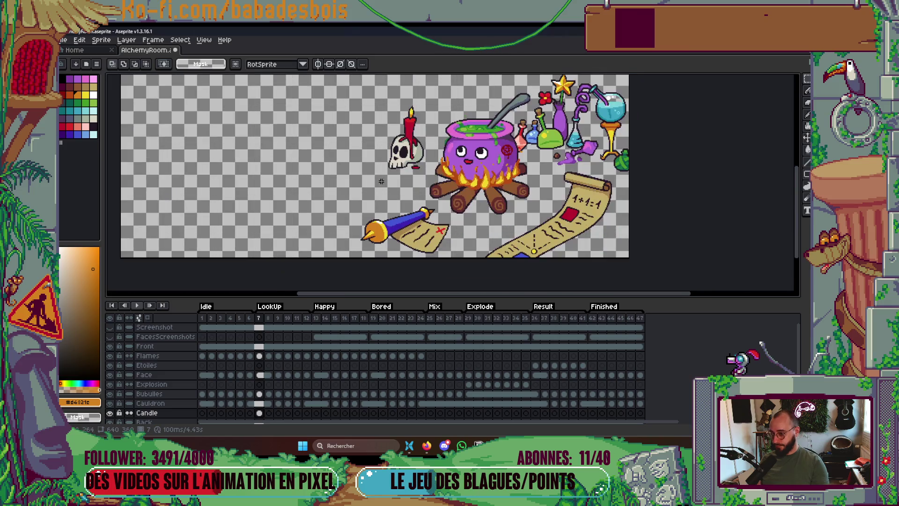
pyautogui.scroll(-1, 248, 399)
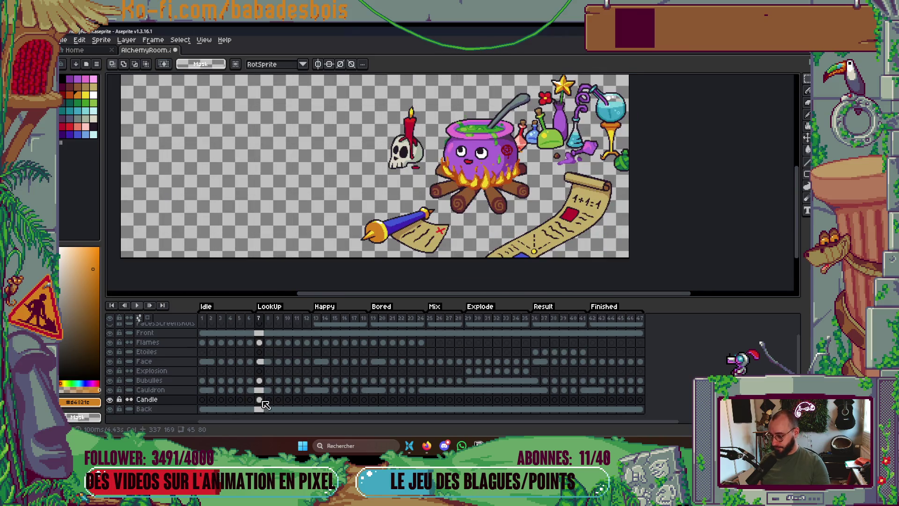
pyautogui.moveTo(260, 404); pyautogui.dragTo(640, 400)
pyautogui.rightClick(640, 400)
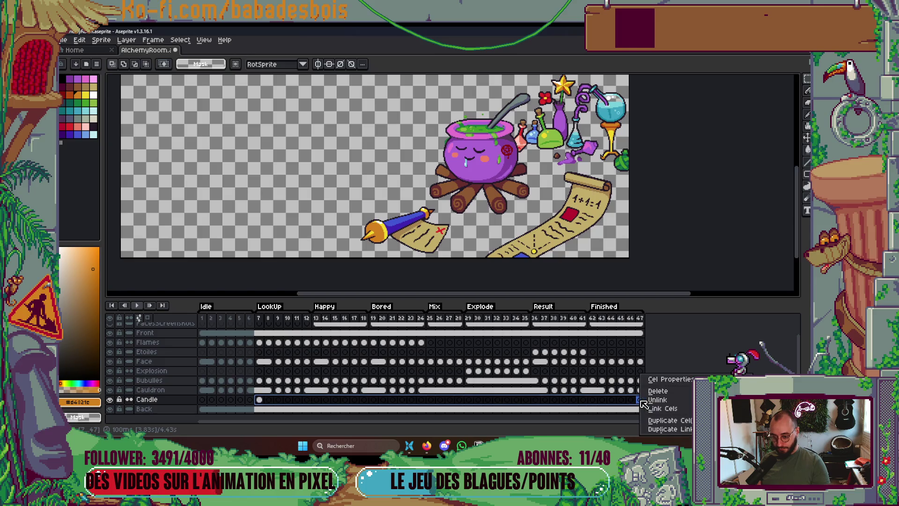
pyautogui.click(680, 410)
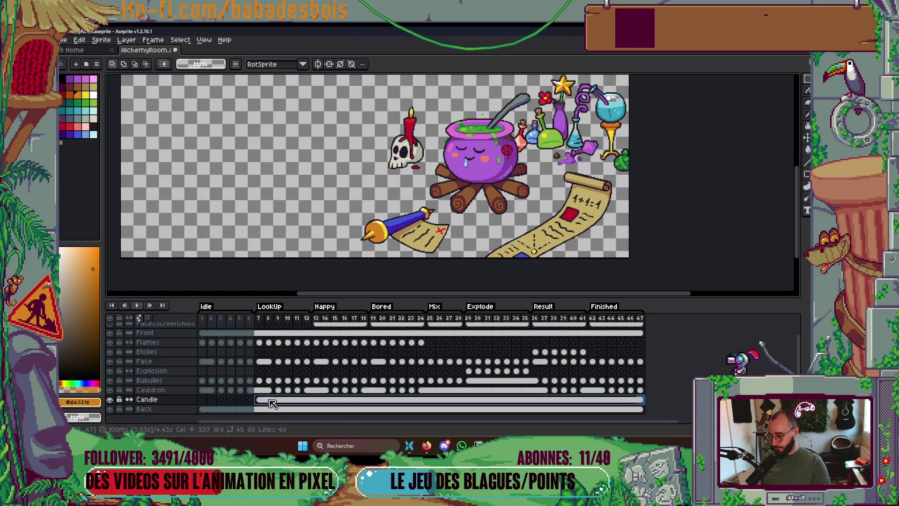
# Move the frame 7 Candle cel to frame 1 and link the Candle cels for frames 1–6.
pyautogui.moveTo(261, 401); pyautogui.dragTo(202, 400)
pyautogui.rightClick(201, 399)
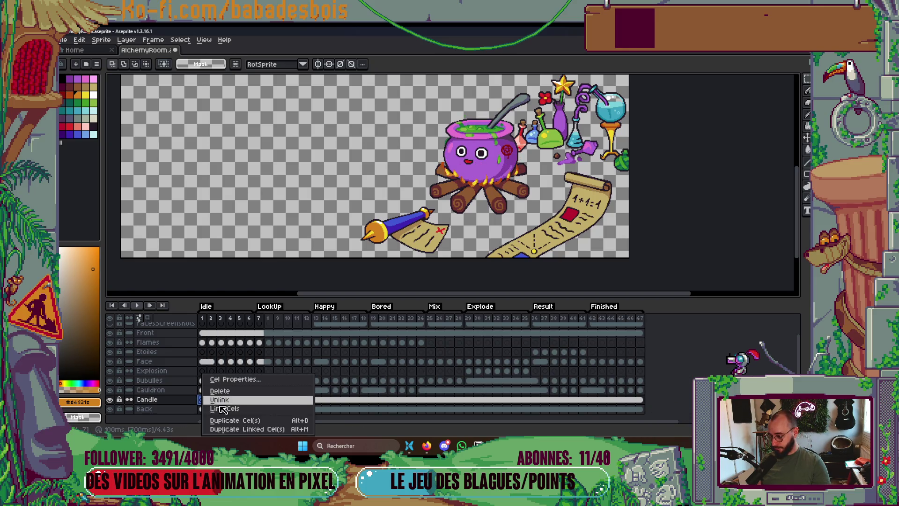
pyautogui.click(244, 414)
pyautogui.moveTo(259, 399)
pyautogui.mouseDown()
pyautogui.moveTo(206, 404)
pyautogui.moveTo(251, 401)
pyautogui.mouseUp()
pyautogui.rightClick(251, 401)
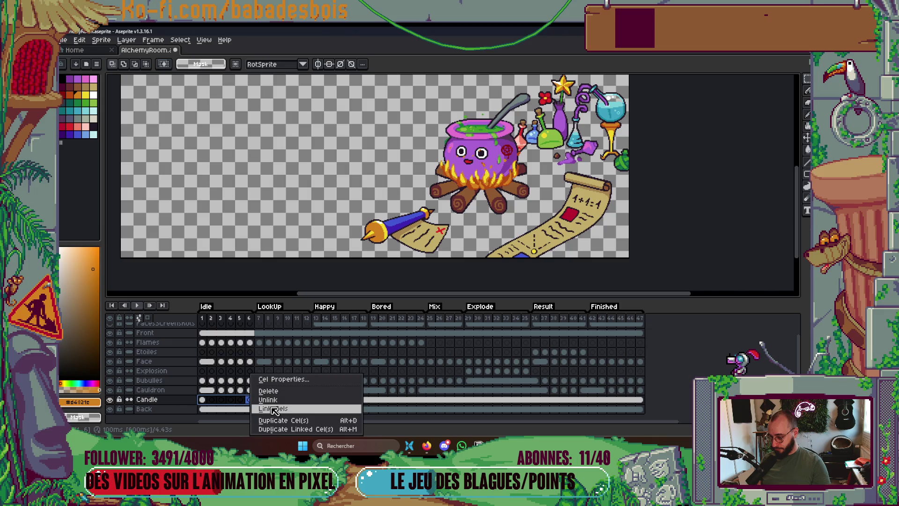
pyautogui.click(281, 408)
pyautogui.press('Tab')
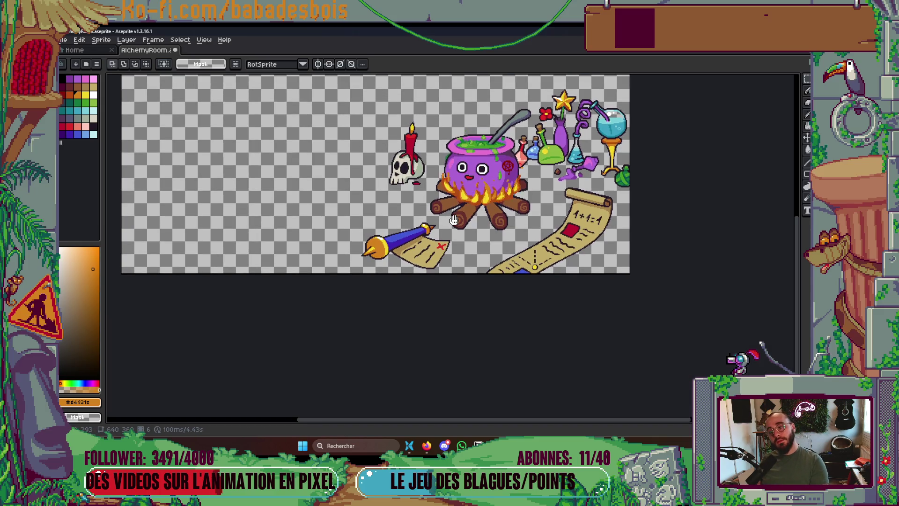
# Pan the scene down and right, zoom around the candle, and bring back the animation timeline.
pyautogui.moveTo(554, 216); pyautogui.dragTo(565, 248)
pyautogui.scroll(-1, 565, 248)
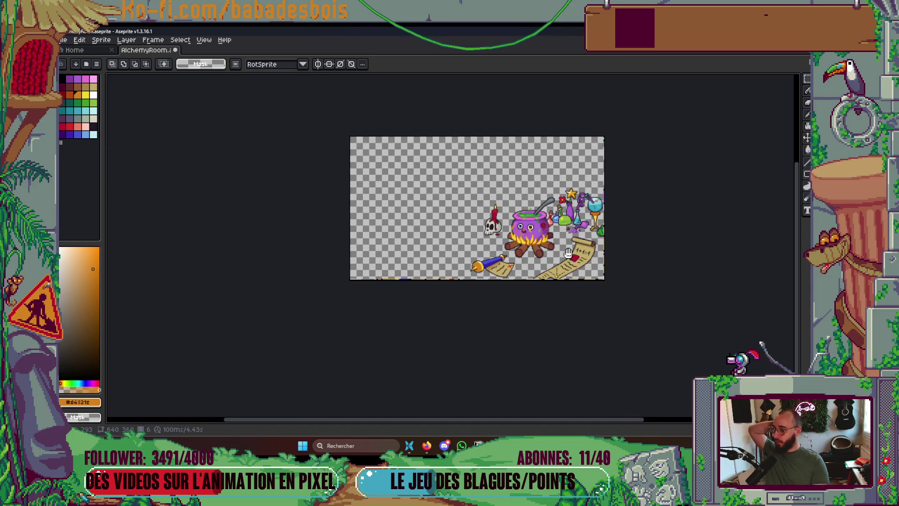
pyautogui.scroll(1, 566, 252)
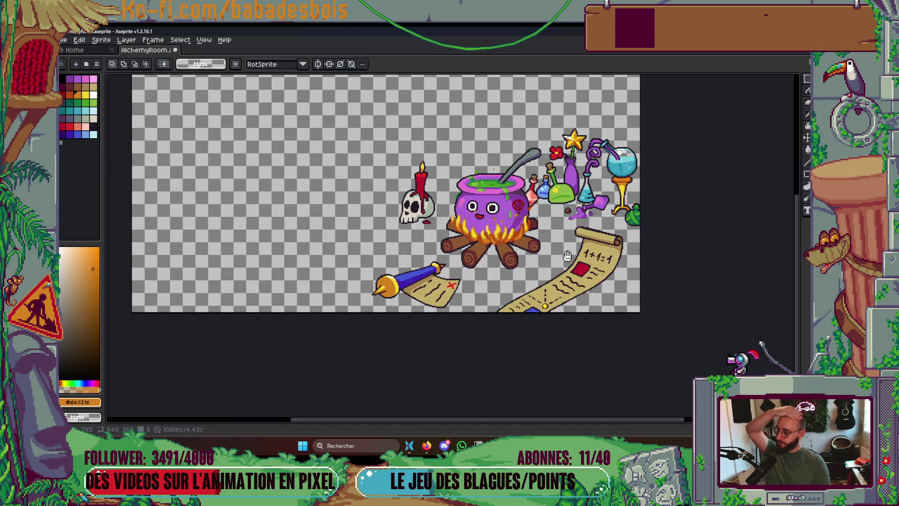
pyautogui.moveTo(593, 269); pyautogui.dragTo(598, 298)
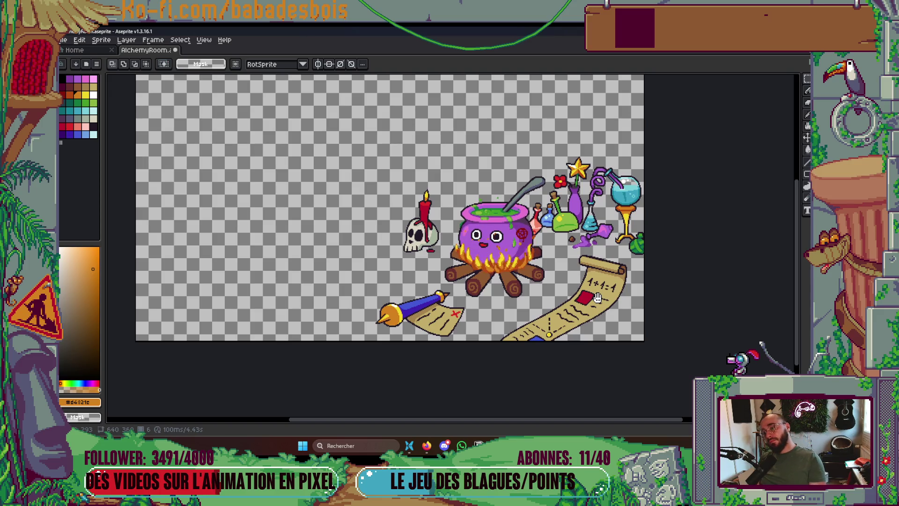
pyautogui.press('Tab')
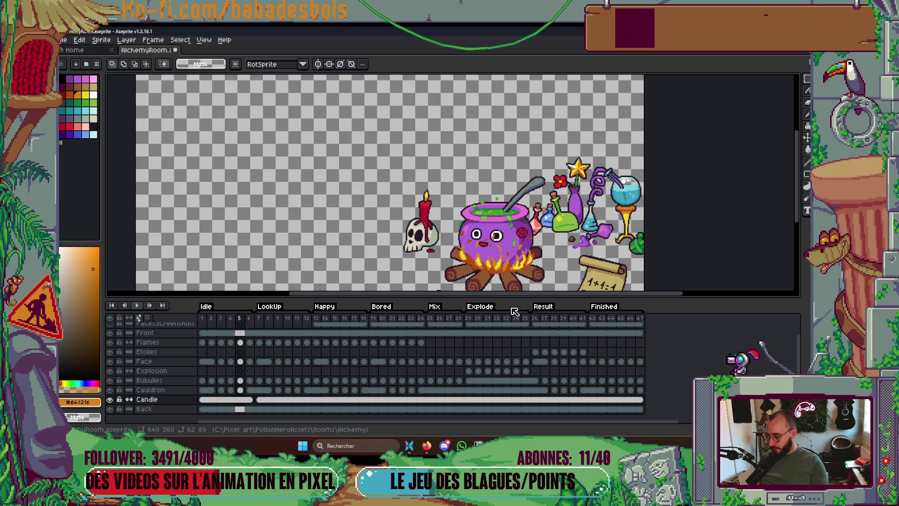
pyautogui.press('g')
pyautogui.press('Tab')
pyautogui.scroll(5, 379, 204)
# Pick the flame's orange as drawing colour and switch to the single-pixel Pencil.
pyautogui.press('b')
pyautogui.scroll(2, 356, 228)
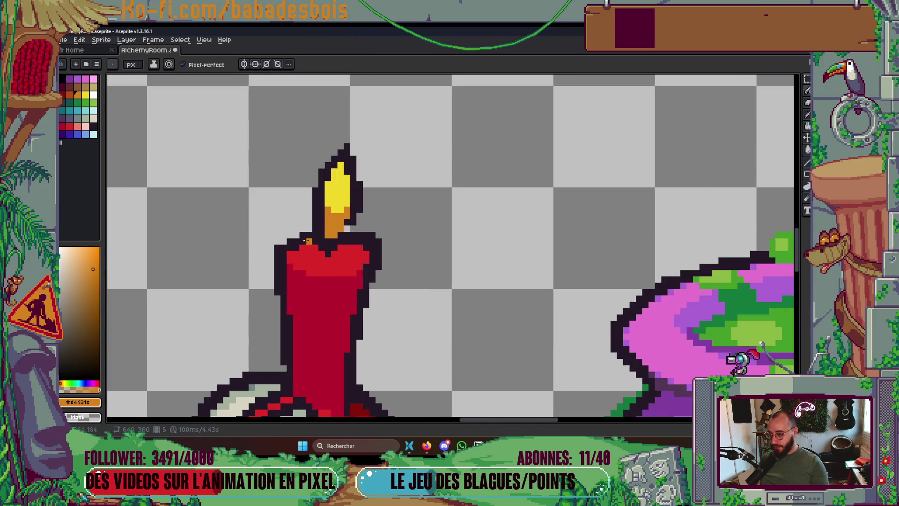
pyautogui.press('g')
pyautogui.scroll(-5, 323, 208)
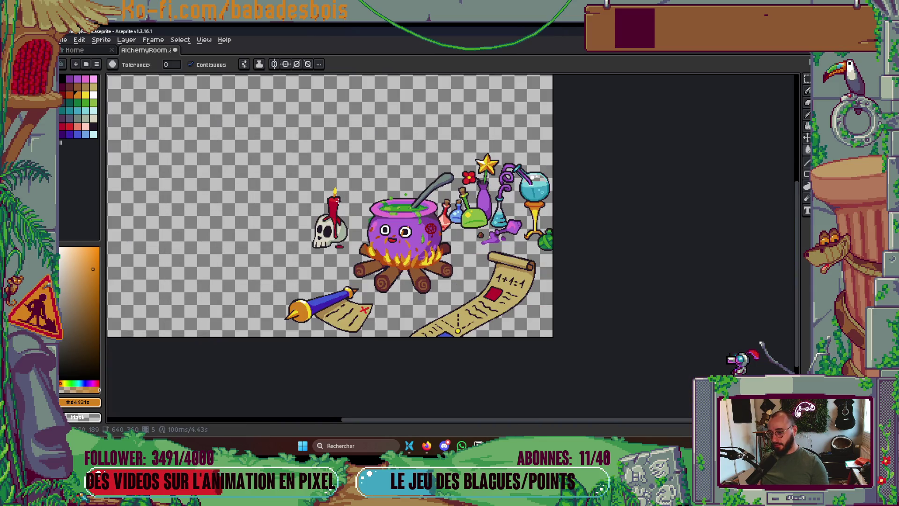
pyautogui.scroll(5, 336, 196)
pyautogui.scroll(1, 342, 167)
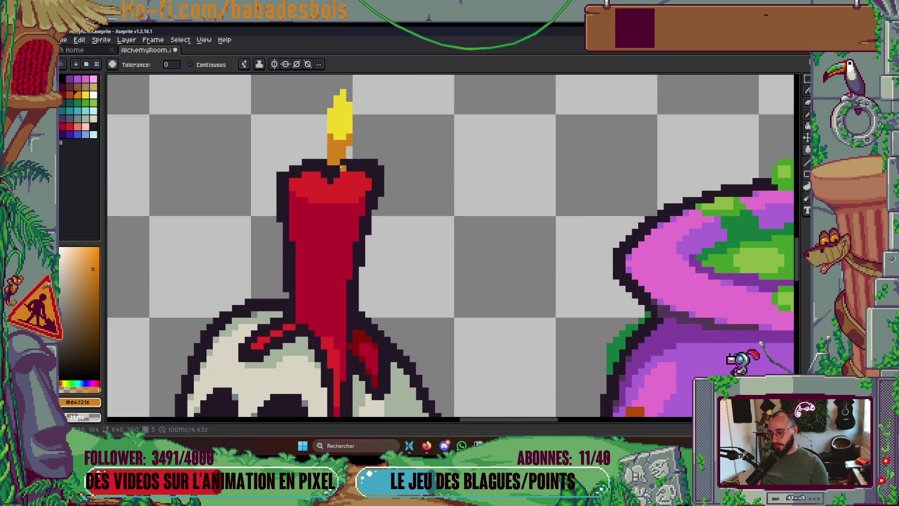
pyautogui.click(69, 94)
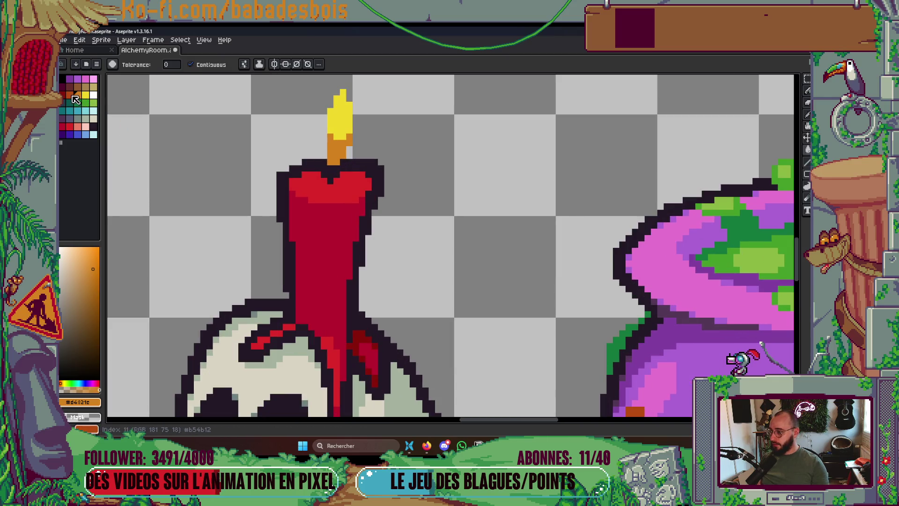
pyautogui.press('b')
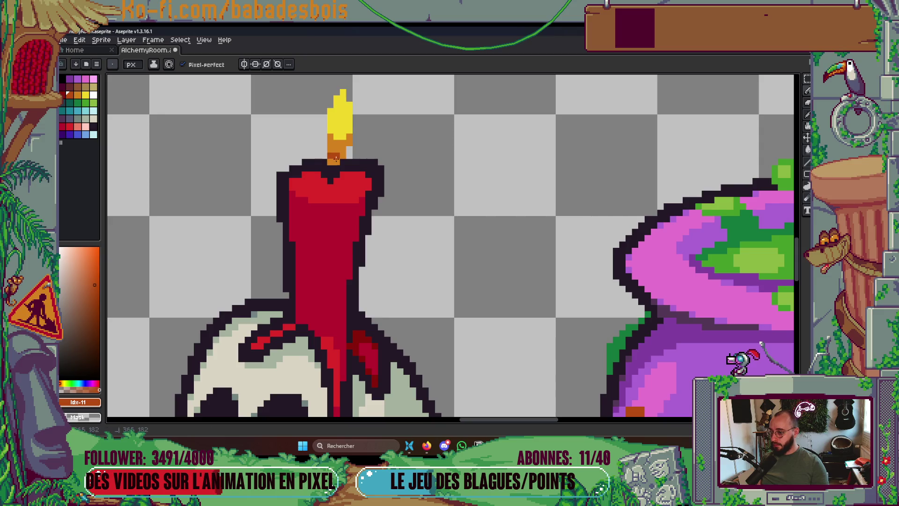
pyautogui.scroll(-5, 335, 157)
# Show the timeline under the scene and save AlchemyRoom.aseprite.
pyautogui.press('Tab')
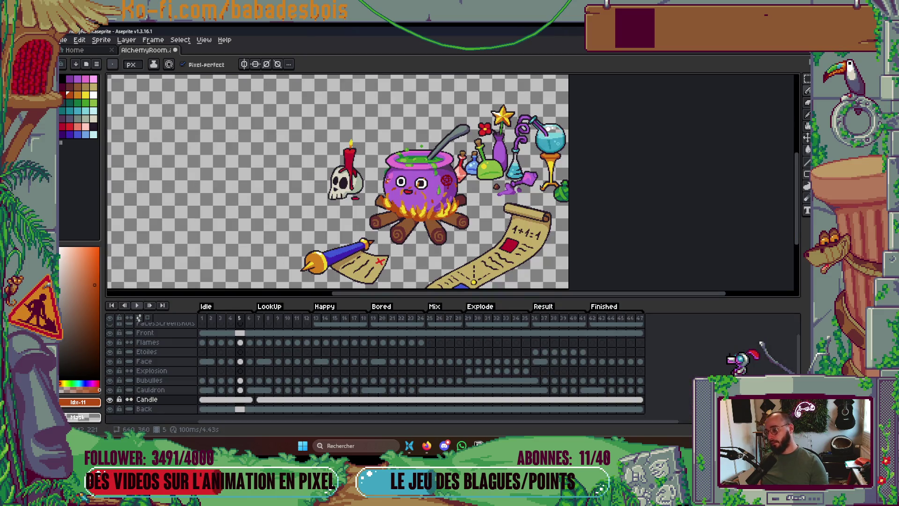
pyautogui.scroll(5, 355, 151)
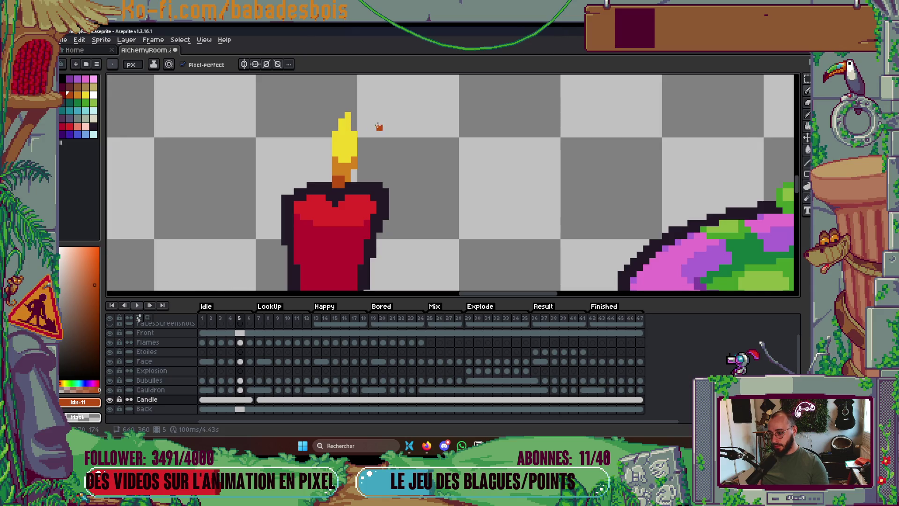
pyautogui.scroll(-6, 374, 127)
pyautogui.scroll(1, 384, 123)
pyautogui.hotkey('ctrl', 's')
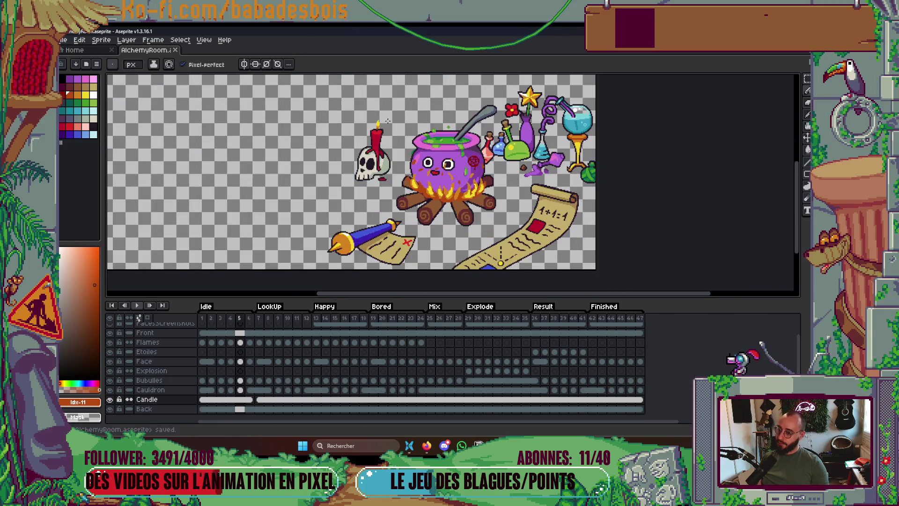
pyautogui.moveTo(388, 120); pyautogui.dragTo(391, 145)
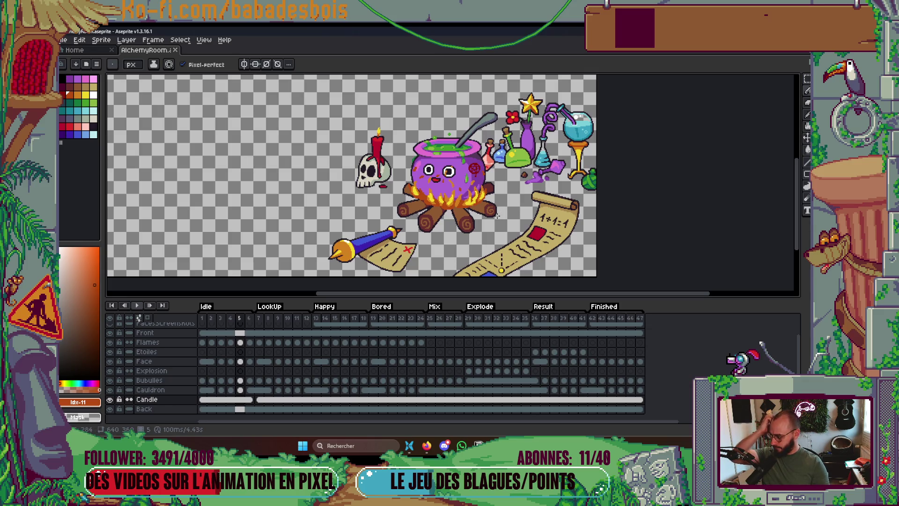
# Clear Candle cels 7–47, then link the Candle cels from frame 6 through 47.
pyautogui.click(249, 399)
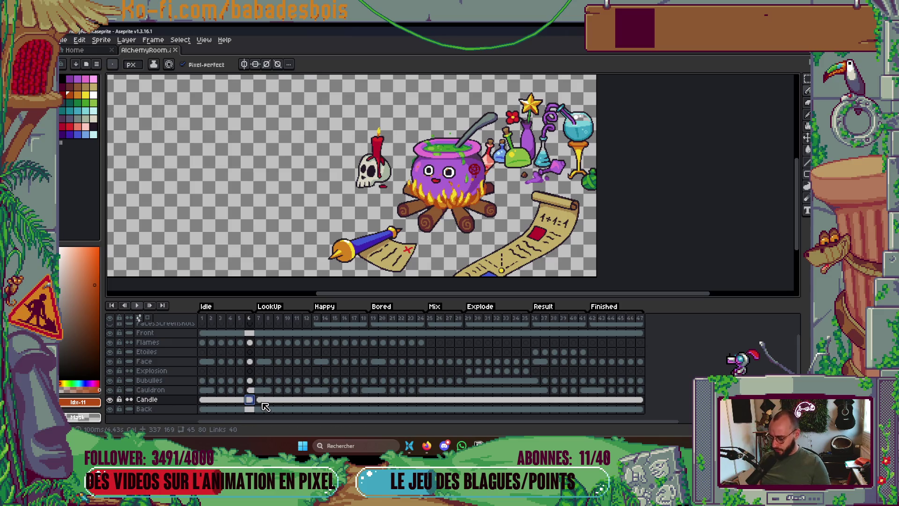
pyautogui.moveTo(259, 399); pyautogui.dragTo(670, 401)
pyautogui.press('Delete')
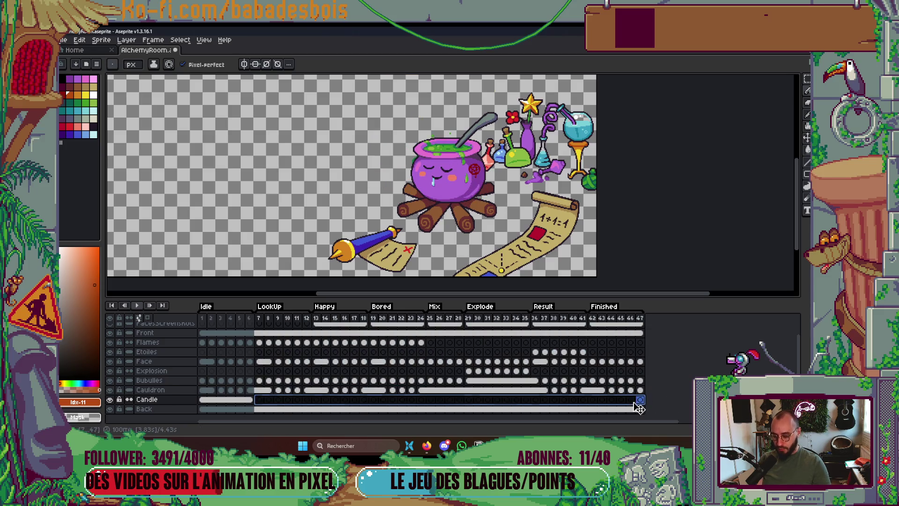
pyautogui.moveTo(249, 399); pyautogui.dragTo(640, 399)
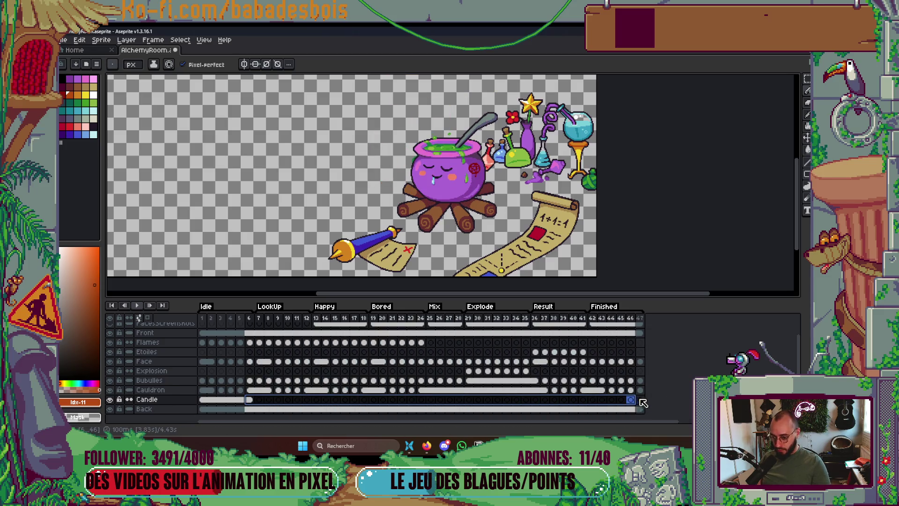
pyautogui.rightClick(641, 399)
pyautogui.click(683, 409)
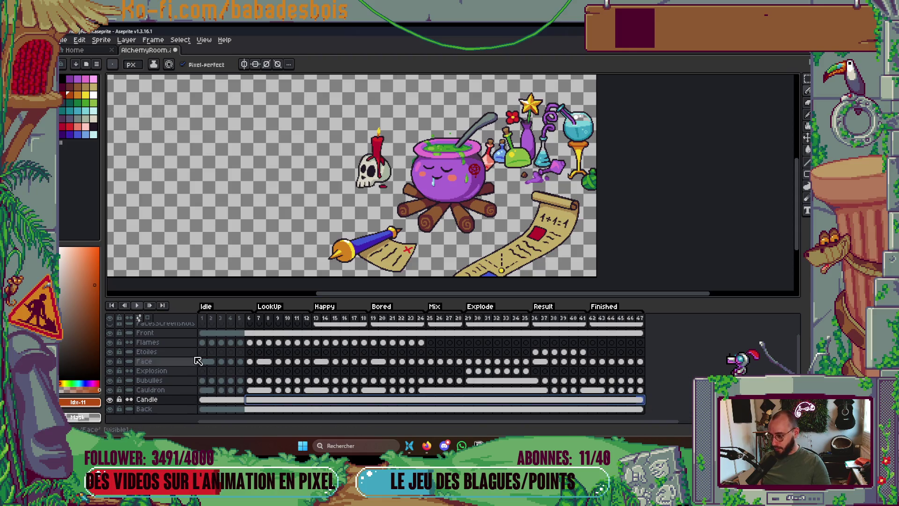
# Select the Candle cels for frames 7–9 and unlink them from the rest of the row.
pyautogui.click(202, 318)
pyautogui.scroll(3, 348, 163)
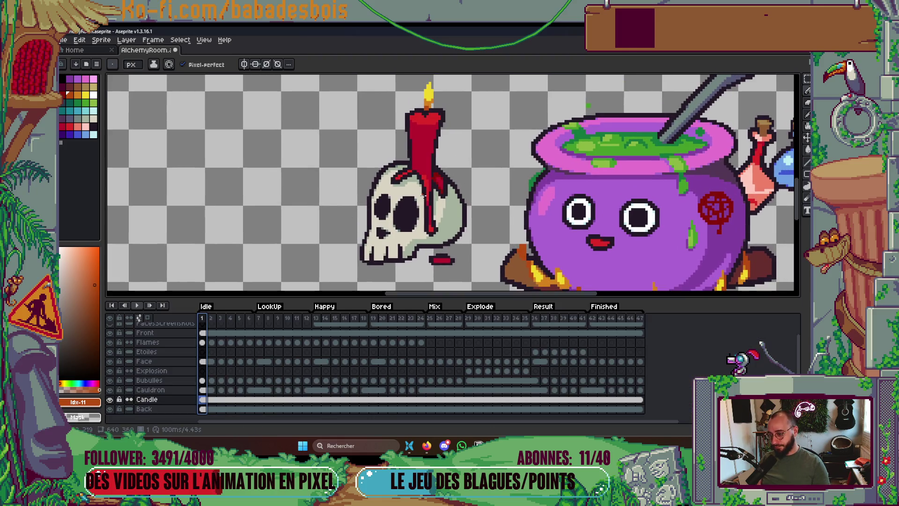
pyautogui.click(209, 401)
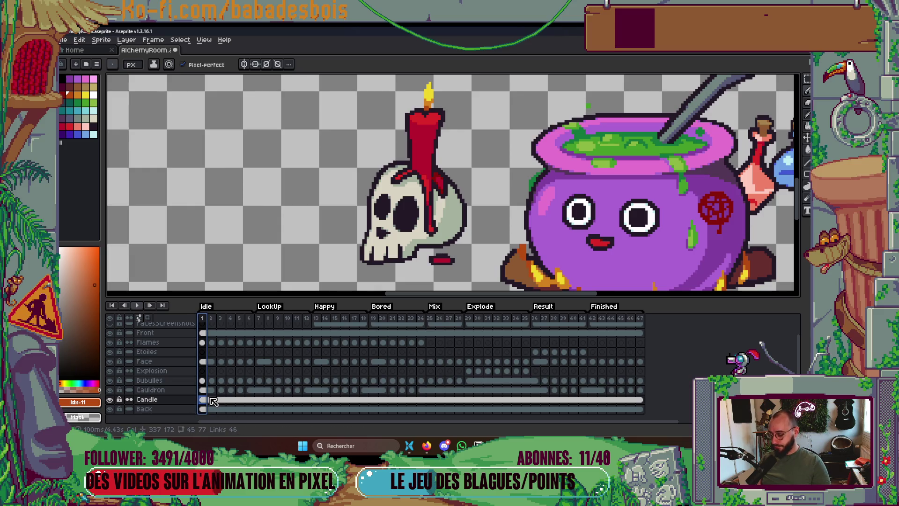
pyautogui.click(259, 318)
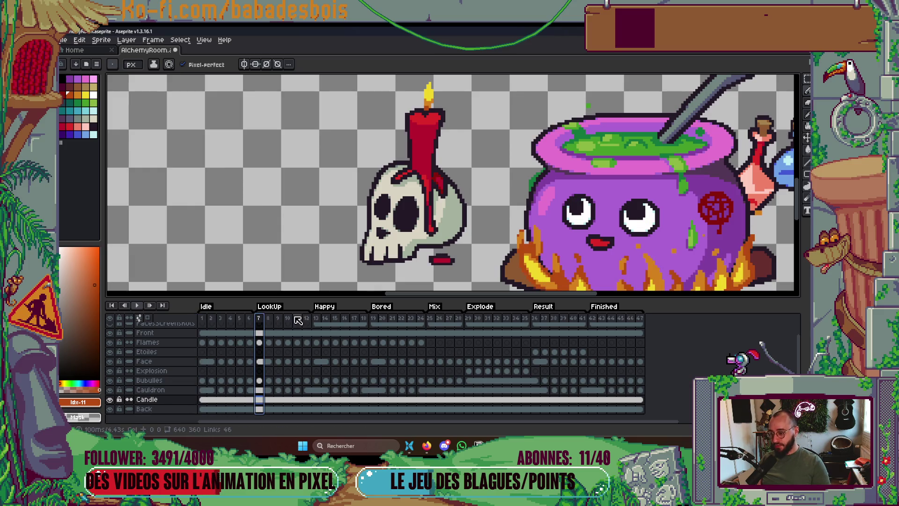
pyautogui.keyDown('shift'); pyautogui.click(279, 401); pyautogui.keyUp('shift')
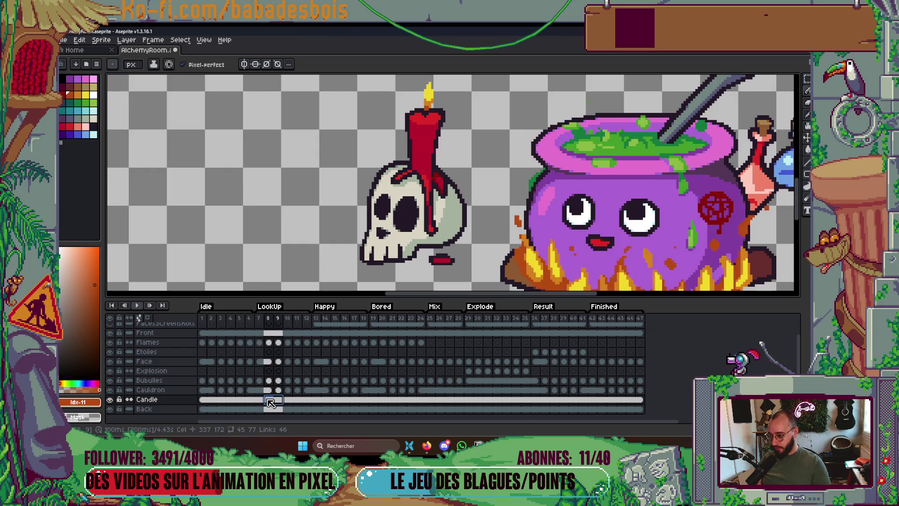
pyautogui.rightClick(280, 402)
pyautogui.click(297, 413)
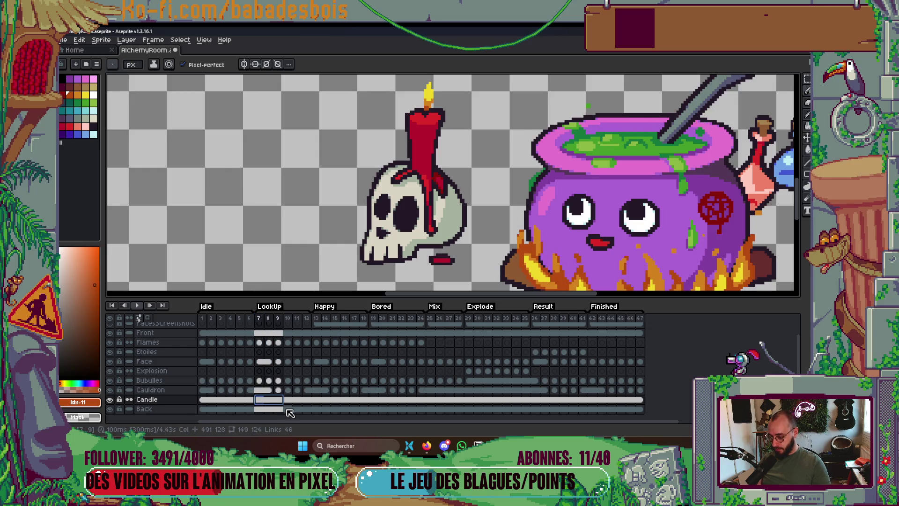
pyautogui.rightClick(281, 401)
pyautogui.click(317, 406)
pyautogui.press('Tab')
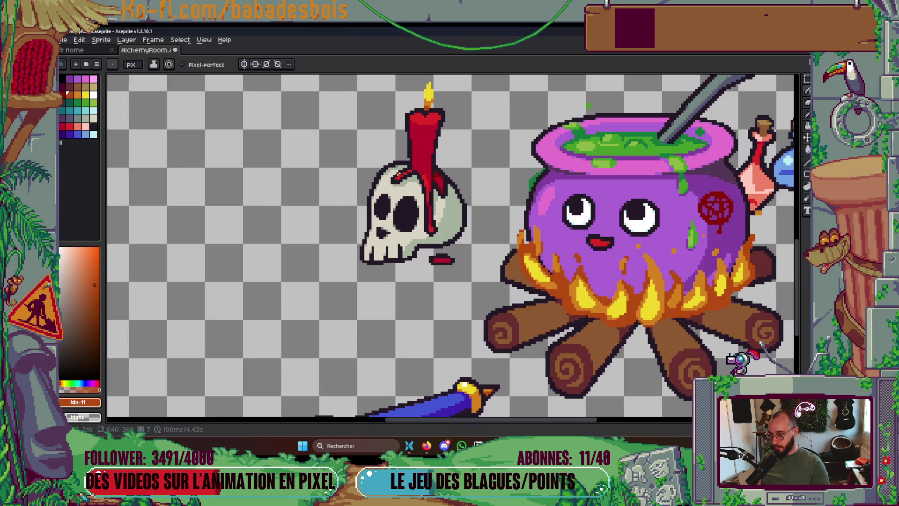
pyautogui.scroll(-1, 380, 164)
pyautogui.scroll(4, 380, 164)
pyautogui.press('Tab')
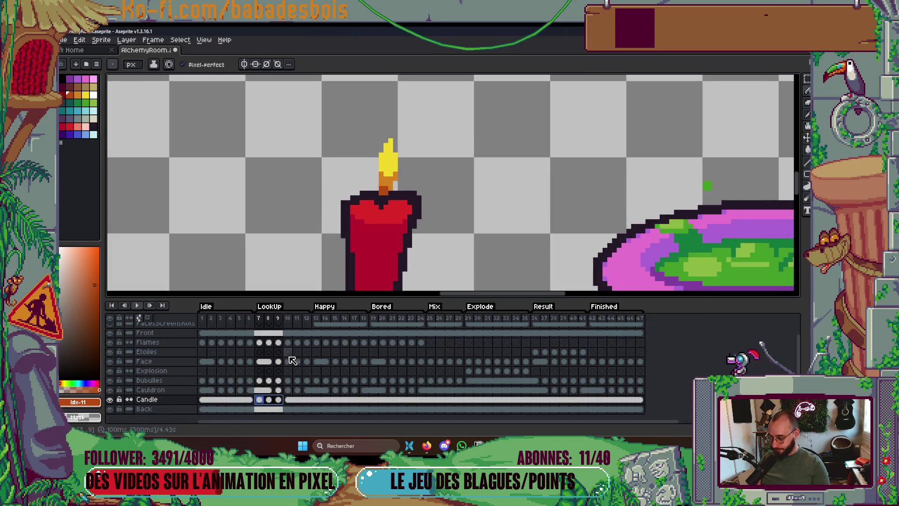
# Pick flame yellow #f1d72a with the Pencil and paint a spark pixel above the flame on the next frame.
pyautogui.press('Tab')
pyautogui.press('m')
pyautogui.moveTo(368, 141); pyautogui.dragTo(404, 187)
pyautogui.hotkey('ctrl', 'd')
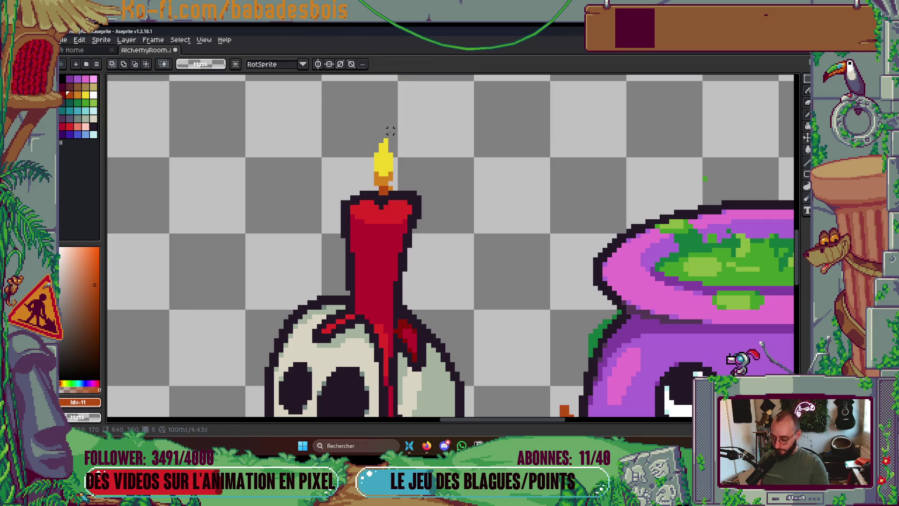
pyautogui.press('b')
pyautogui.keyDown('alt'); pyautogui.click(385, 141); pyautogui.keyUp('alt')
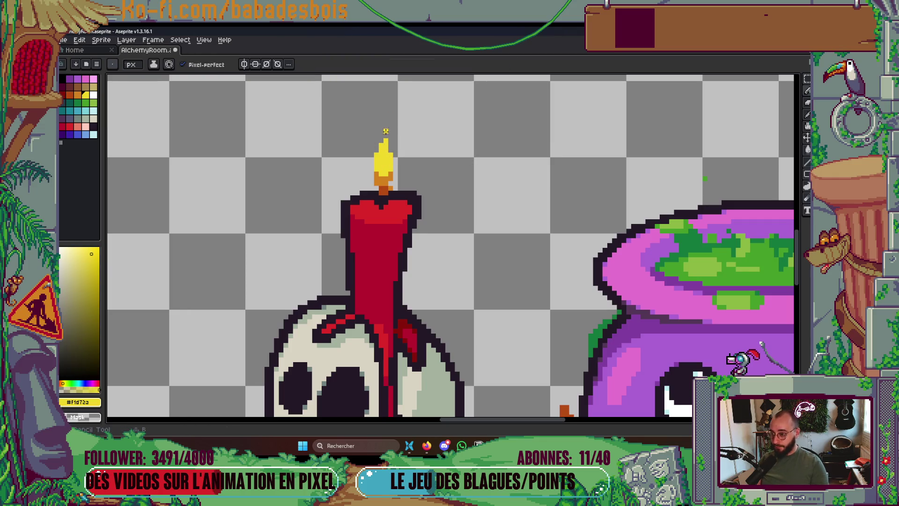
pyautogui.press('Right')
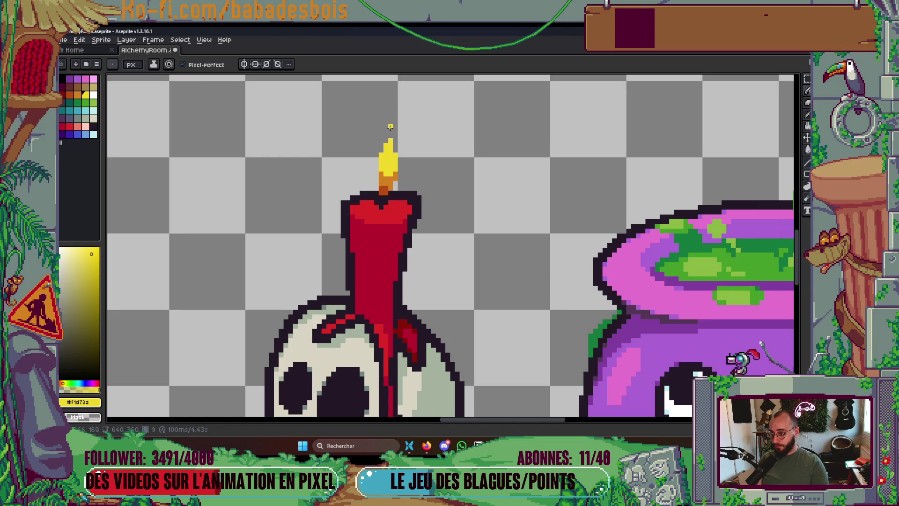
pyautogui.click(386, 126)
# Sample the flame's orange #d4821c and yellow while flipping between frames 8–10 to check the ember, ending on frame 7.
pyautogui.keyDown('alt'); pyautogui.click(393, 178); pyautogui.keyUp('alt')
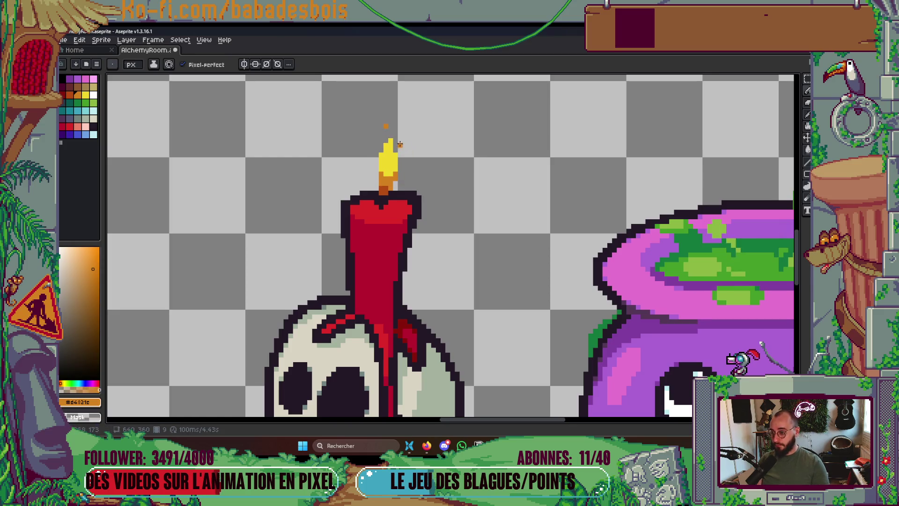
pyautogui.press('.')
pyautogui.scroll(-1, 396, 140)
pyautogui.press(',')
pyautogui.press(',')
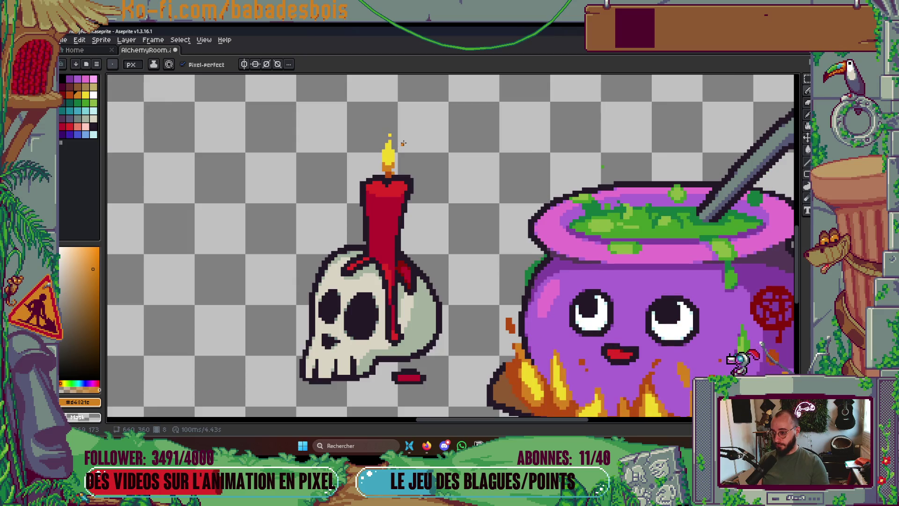
pyautogui.press('.')
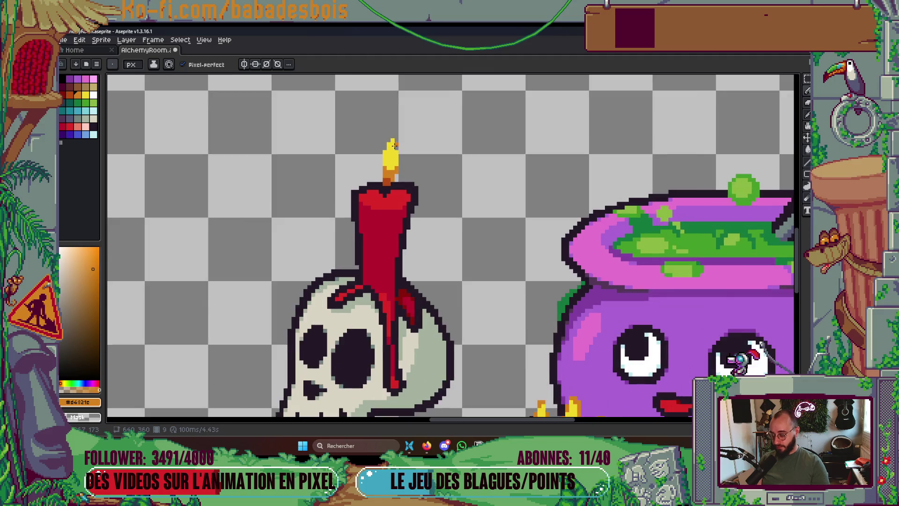
pyautogui.scroll(2, 393, 134)
pyautogui.keyDown('alt'); pyautogui.click(389, 137); pyautogui.keyUp('alt')
pyautogui.scroll(-1, 393, 135)
pyautogui.press(',')
pyautogui.scroll(2, 400, 169)
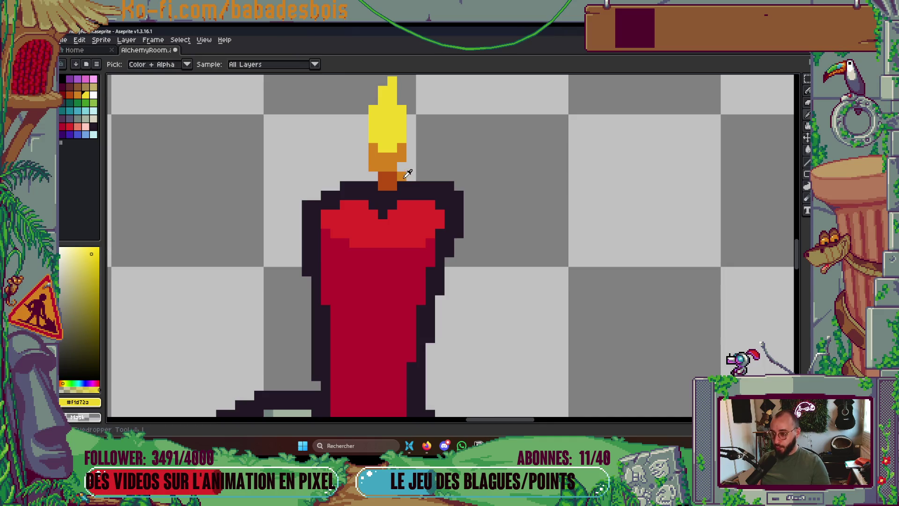
pyautogui.keyDown('alt'); pyautogui.click(402, 174); pyautogui.keyUp('alt')
pyautogui.scroll(-2, 403, 172)
pyautogui.press(',')
# Flip between frames 7, 8 and 9 with the timeline shown to compare the flame flicker.
pyautogui.press('.')
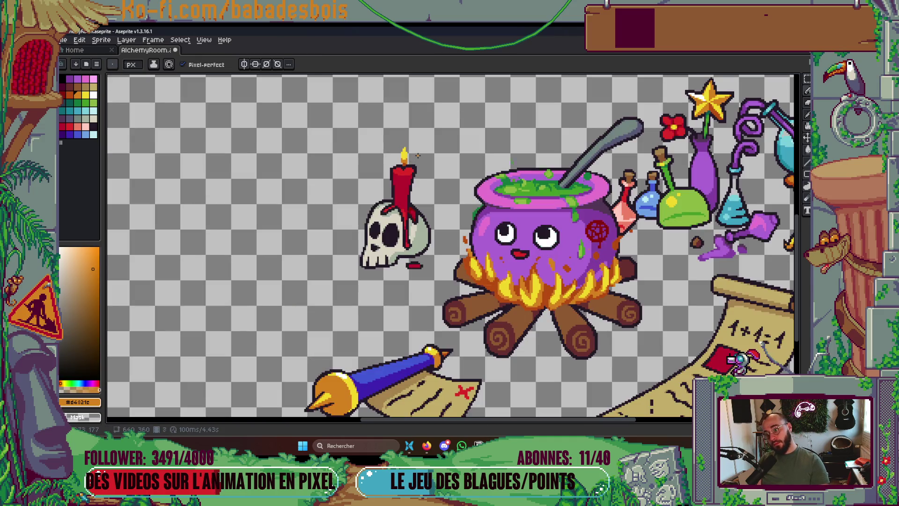
pyautogui.scroll(-2, 412, 168)
pyautogui.press('Tab')
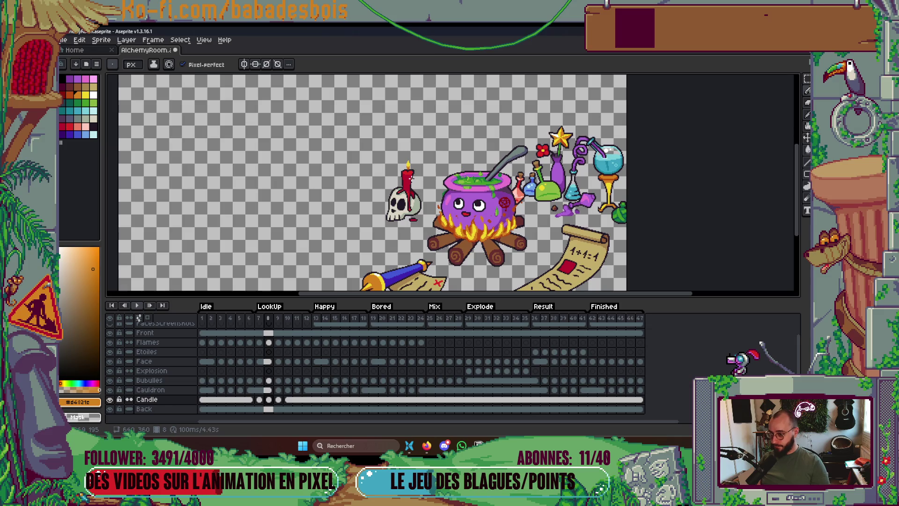
pyautogui.press('.')
pyautogui.press(',')
pyautogui.press(',')
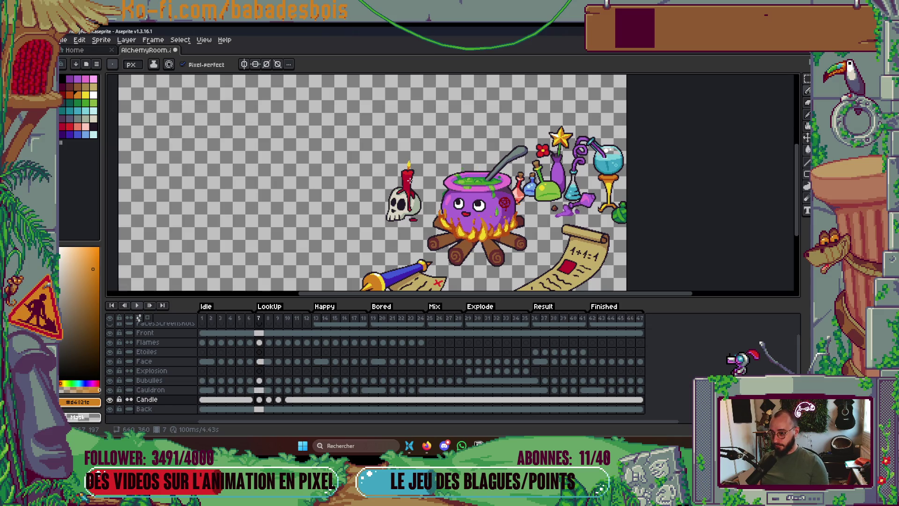
pyautogui.press('.')
pyautogui.press('.')
pyautogui.press(',')
pyautogui.press(',')
pyautogui.scroll(4, 408, 167)
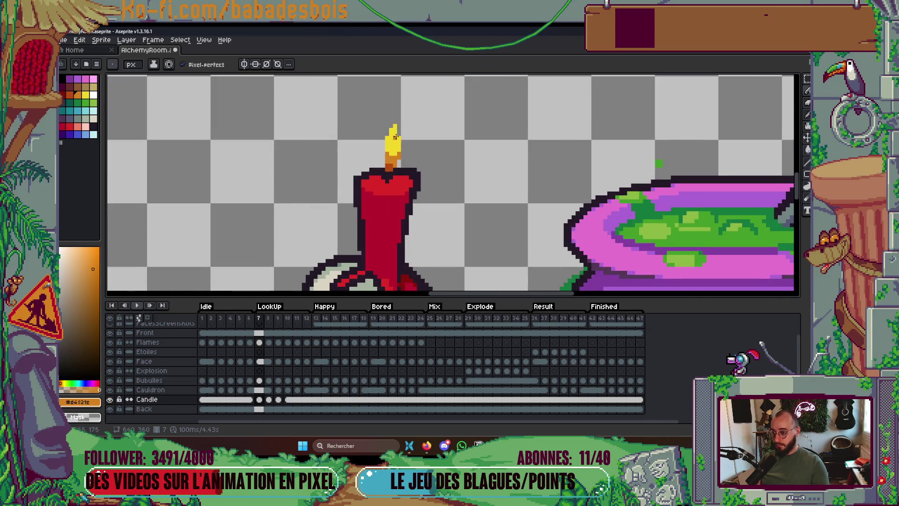
# Select the candle flame on frame 7 and nudge it one pixel left.
pyautogui.press('m')
pyautogui.moveTo(381, 120); pyautogui.dragTo(414, 163)
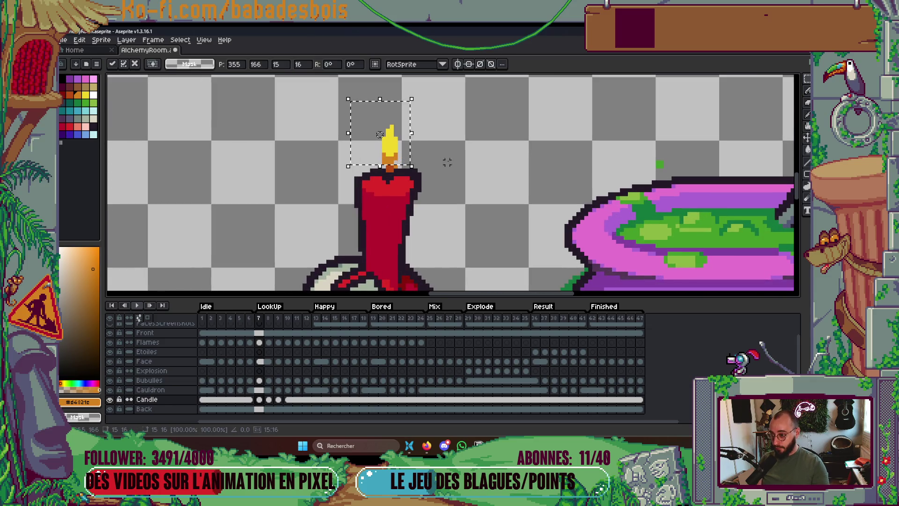
pyautogui.hotkey('ctrl', 'd')
pyautogui.press(',')
pyautogui.press(',')
pyautogui.press('.')
pyautogui.press('.')
pyautogui.press('.')
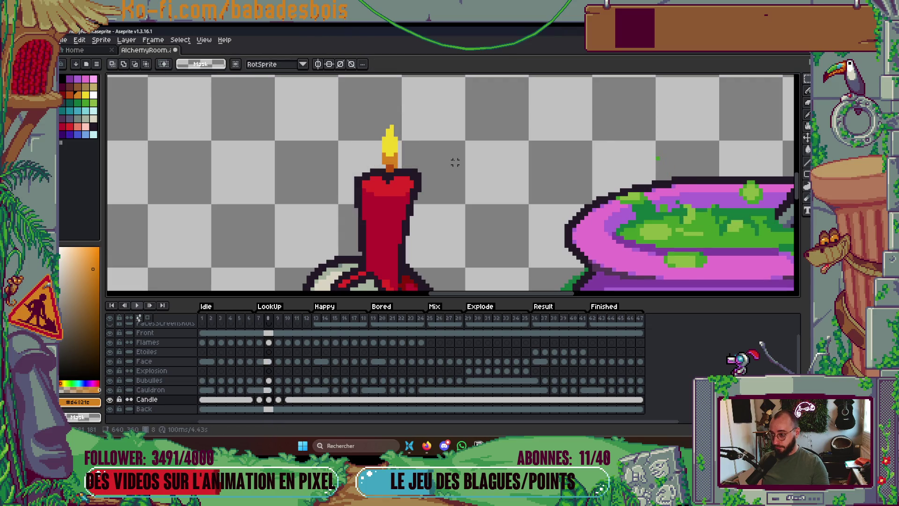
pyautogui.press(',')
pyautogui.moveTo(376, 117); pyautogui.dragTo(406, 155)
pyautogui.hotkey('ctrl', 'd')
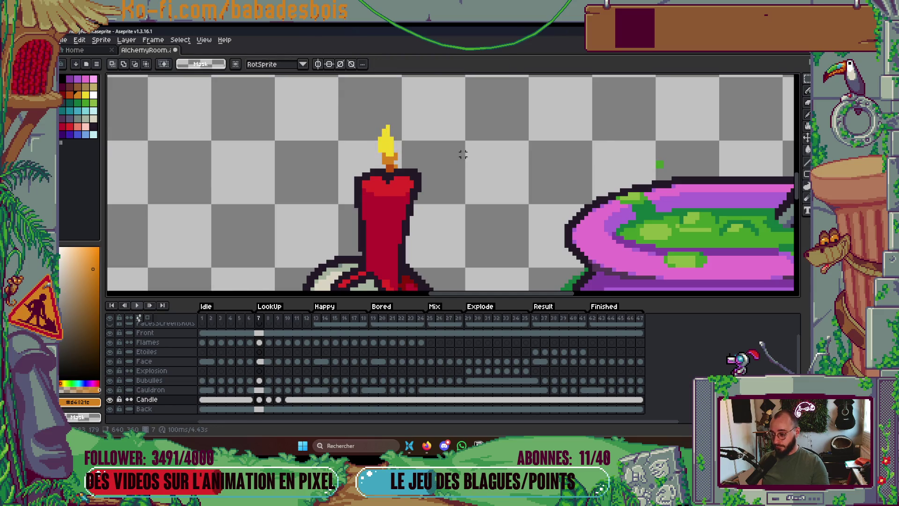
pyautogui.scroll(3, 399, 158)
# Play the animation to check the flame, then select the Candle cels starting at frame 7.
pyautogui.press('b')
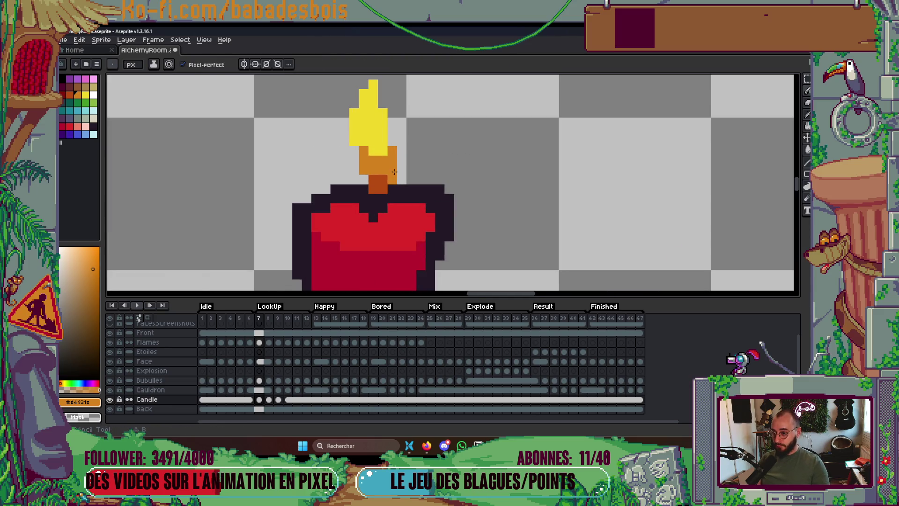
pyautogui.scroll(-4, 395, 171)
pyautogui.press('Return')
pyautogui.scroll(-3, 440, 139)
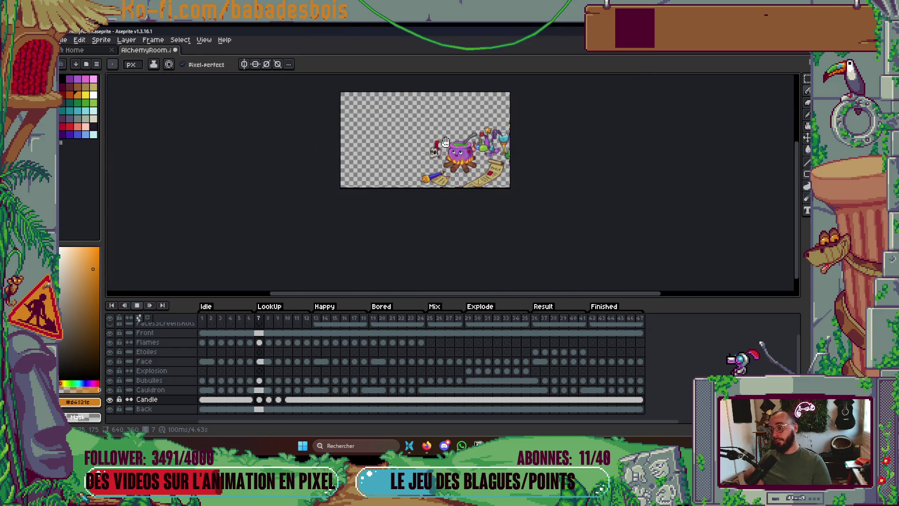
pyautogui.scroll(3, 445, 142)
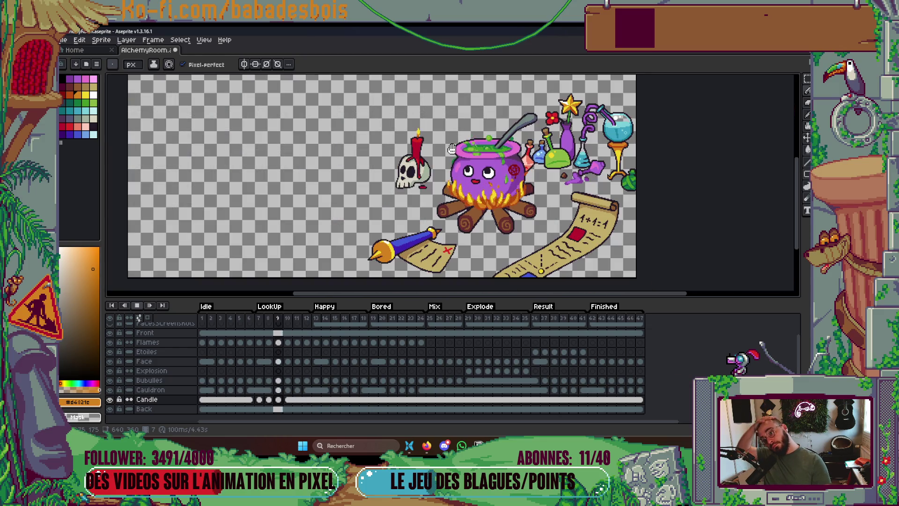
pyautogui.press('Return')
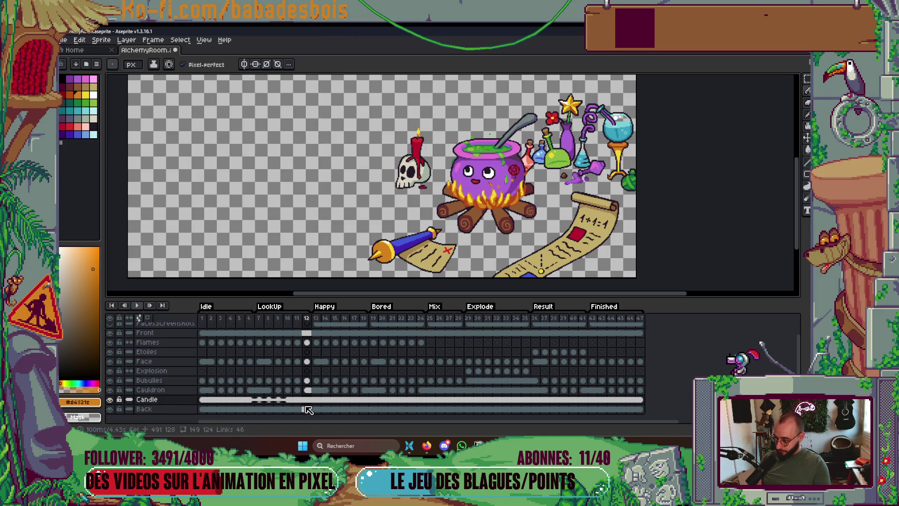
pyautogui.moveTo(280, 400)
pyautogui.mouseDown()
pyautogui.moveTo(262, 401)
pyautogui.moveTo(521, 411)
pyautogui.mouseUp()
pyautogui.click(498, 400)
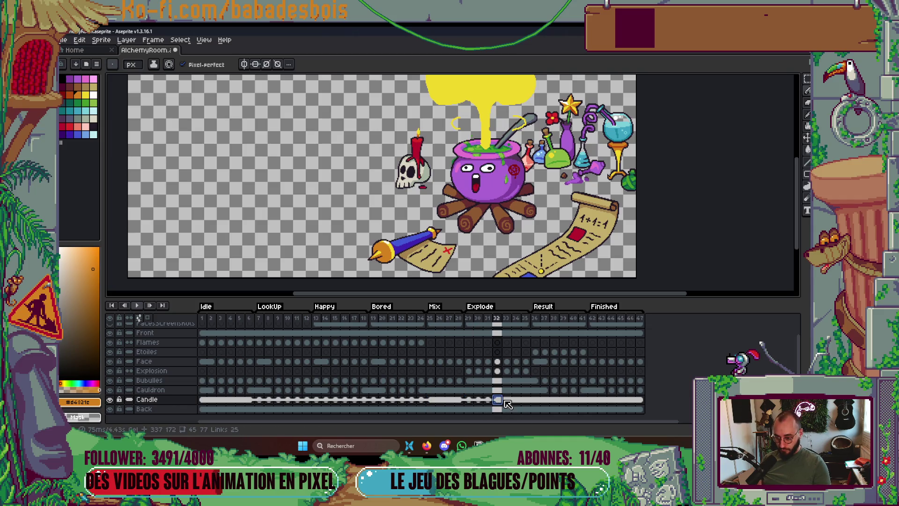
pyautogui.press('Left')
pyautogui.press('Left')
pyautogui.press('Left')
pyautogui.press('Home')
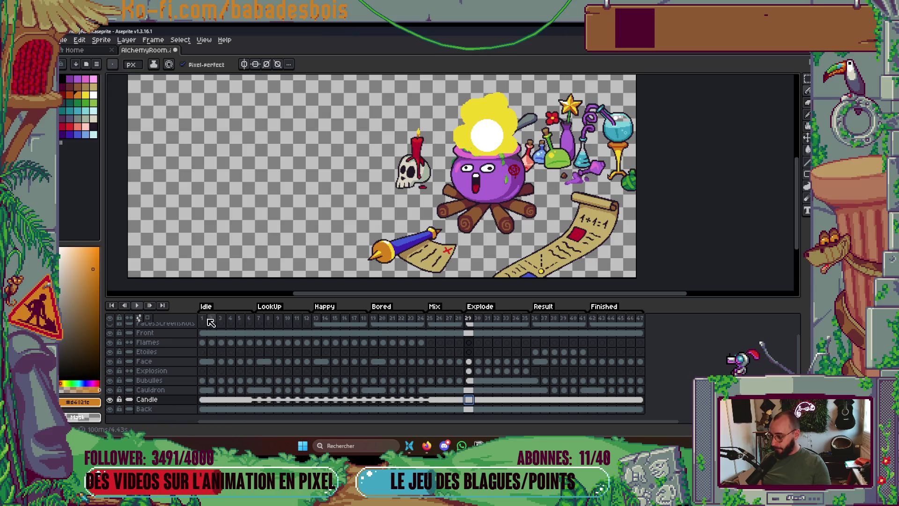
pyautogui.press('Return')
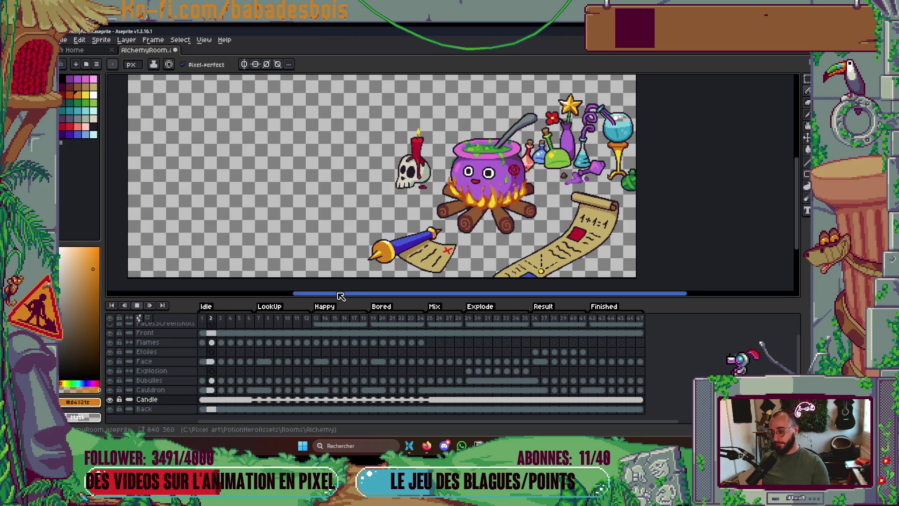
pyautogui.moveTo(496, 225); pyautogui.dragTo(482, 250)
pyautogui.press('Right')
pyautogui.moveTo(559, 256); pyautogui.dragTo(565, 233)
pyautogui.press('Right')
pyautogui.press('Right')
pyautogui.press('Right')
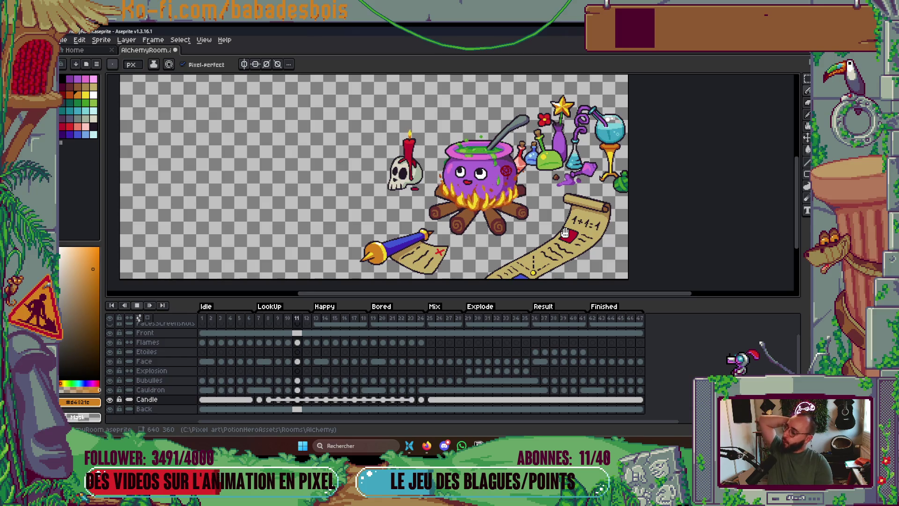
pyautogui.press('Return')
pyautogui.press('Left')
pyautogui.press('Left')
pyautogui.press('Left')
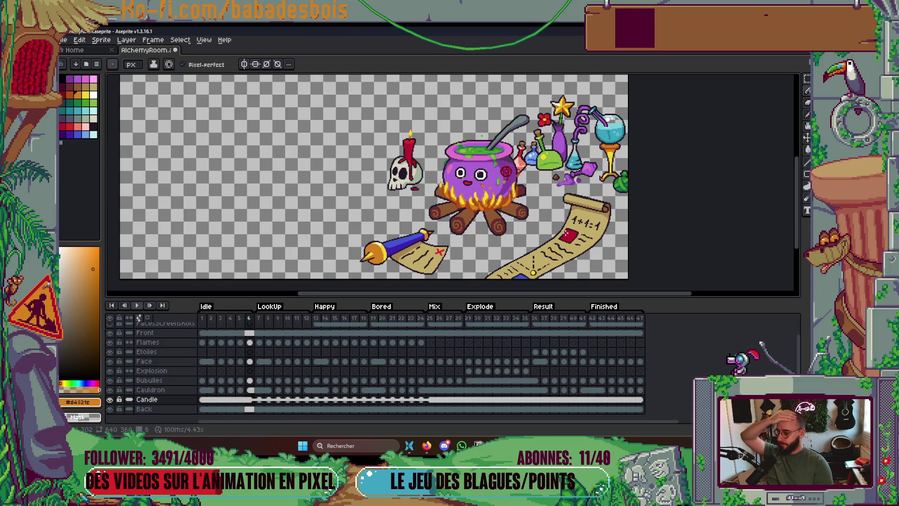
pyautogui.press('Return')
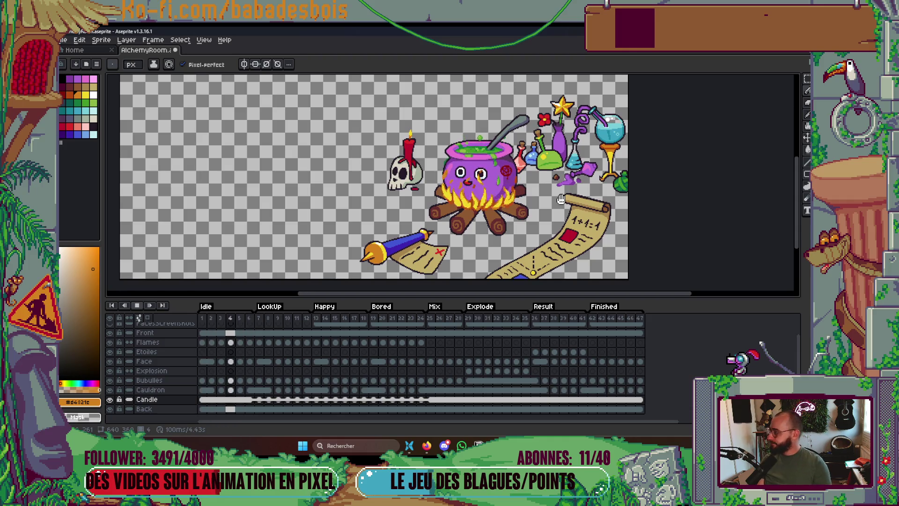
pyautogui.press('Return')
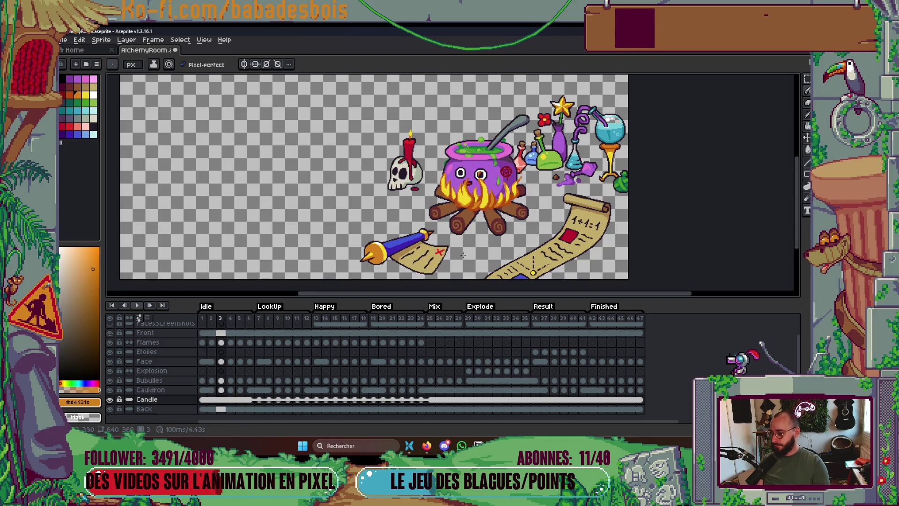
pyautogui.press('Left')
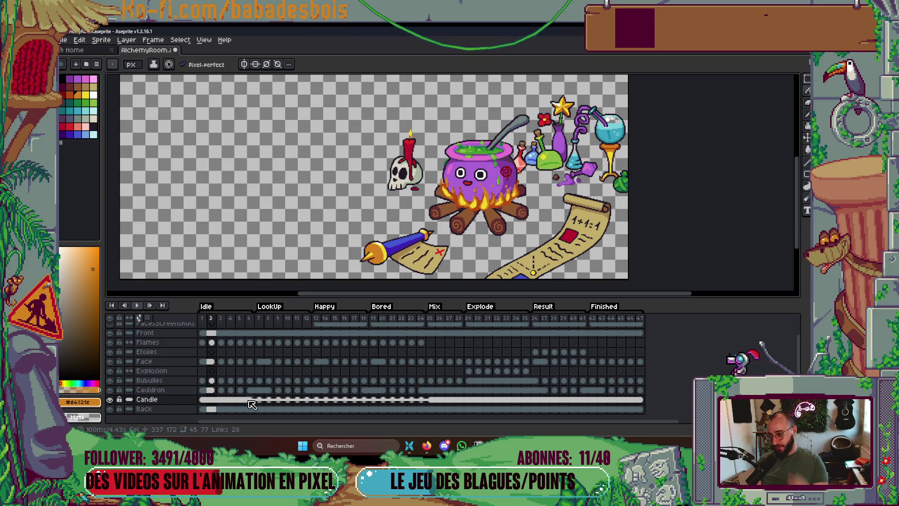
pyautogui.moveTo(221, 399); pyautogui.dragTo(196, 400)
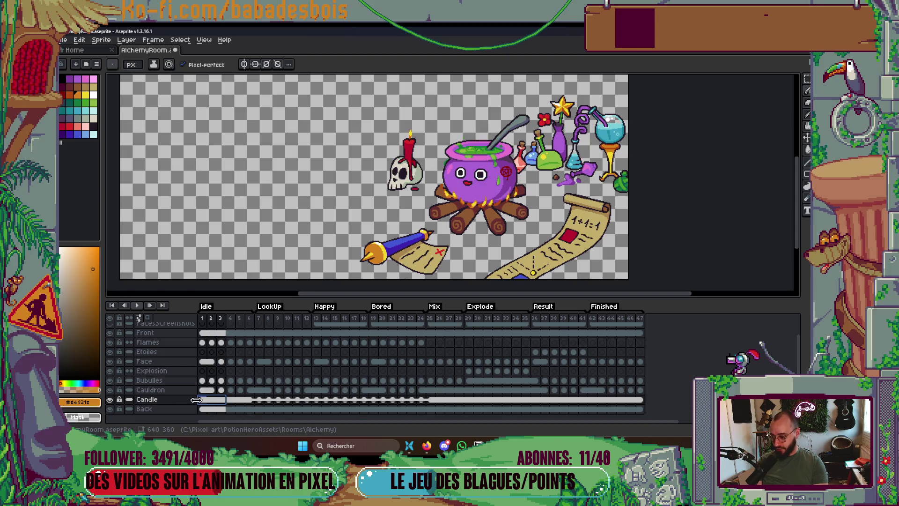
# Select the frame 4 Candle cel, pick the flame's yellow, and repaint the flame taller.
pyautogui.click(230, 399)
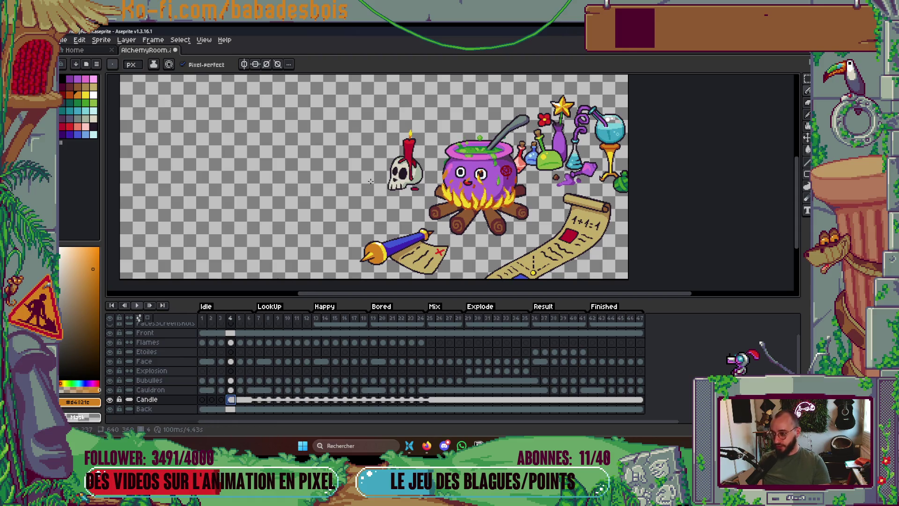
pyautogui.scroll(5, 414, 138)
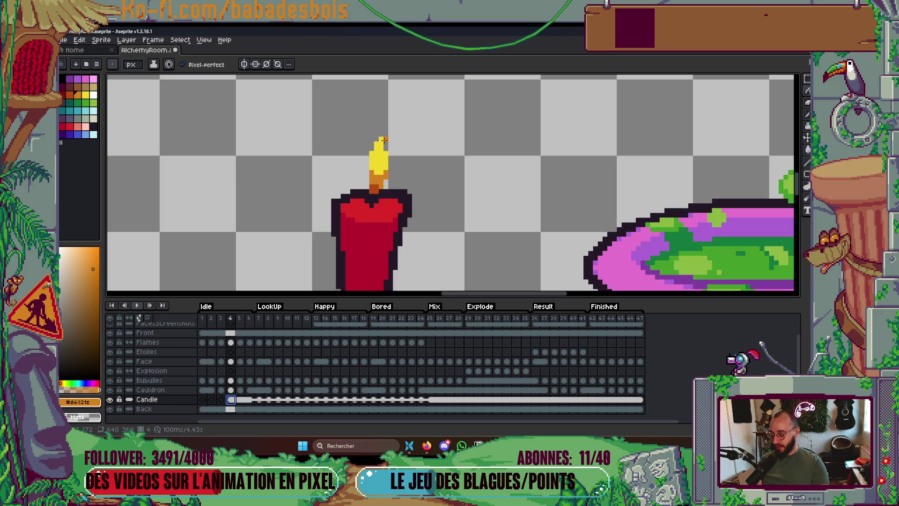
pyautogui.keyDown('alt'); pyautogui.click(382, 140); pyautogui.keyUp('alt')
pyautogui.scroll(-2, 381, 125)
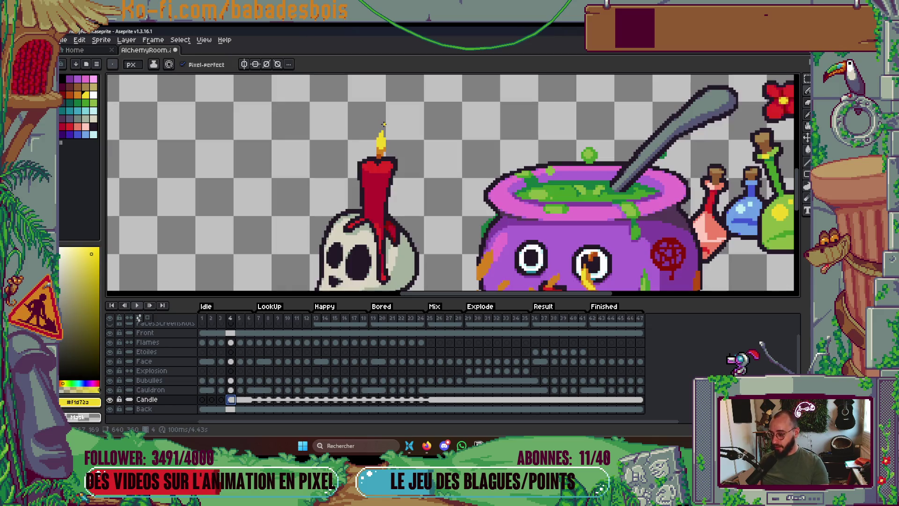
pyautogui.scroll(2, 412, 126)
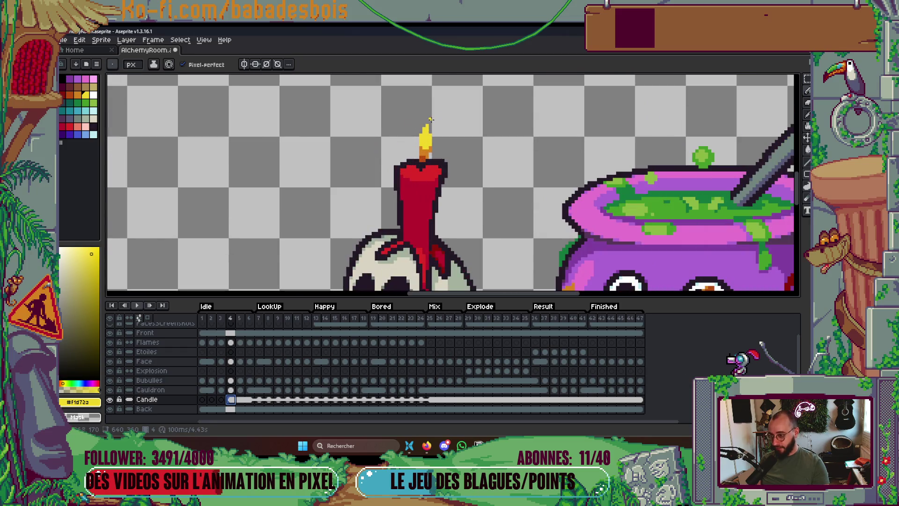
pyautogui.scroll(2, 431, 120)
pyautogui.moveTo(421, 104)
pyautogui.mouseDown()
pyautogui.moveTo(410, 148)
pyautogui.moveTo(427, 141)
pyautogui.moveTo(407, 136)
pyautogui.moveTo(404, 151)
pyautogui.mouseUp()
pyautogui.hotkey('ctrl', 'z')
# Erase the stray tip pixel and touch up the flame's left edge with orange and yellow.
pyautogui.rightClick(404, 121)
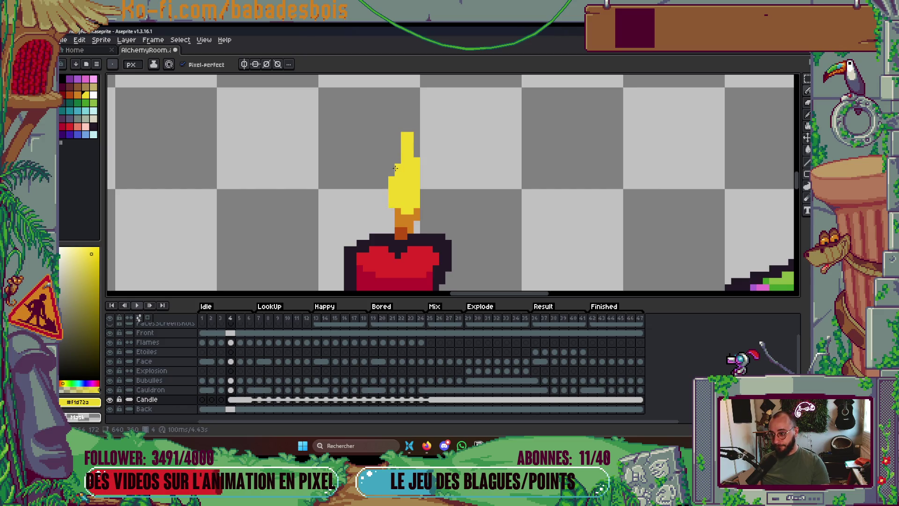
pyautogui.scroll(1, 389, 208)
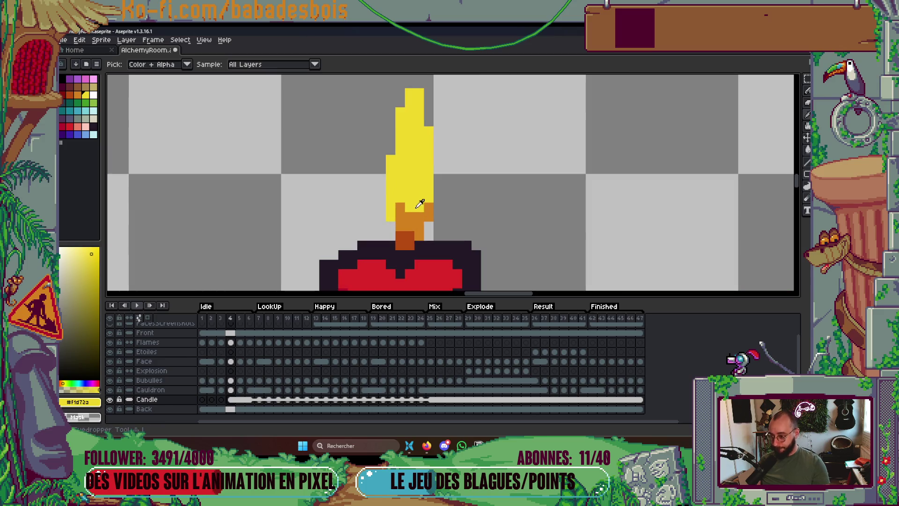
pyautogui.keyDown('alt'); pyautogui.click(392, 208); pyautogui.keyUp('alt')
pyautogui.click(392, 204)
pyautogui.keyDown('alt'); pyautogui.click(401, 187); pyautogui.keyUp('alt')
pyautogui.click(381, 193)
pyautogui.click(390, 140)
pyautogui.moveTo(390, 121); pyautogui.dragTo(381, 178)
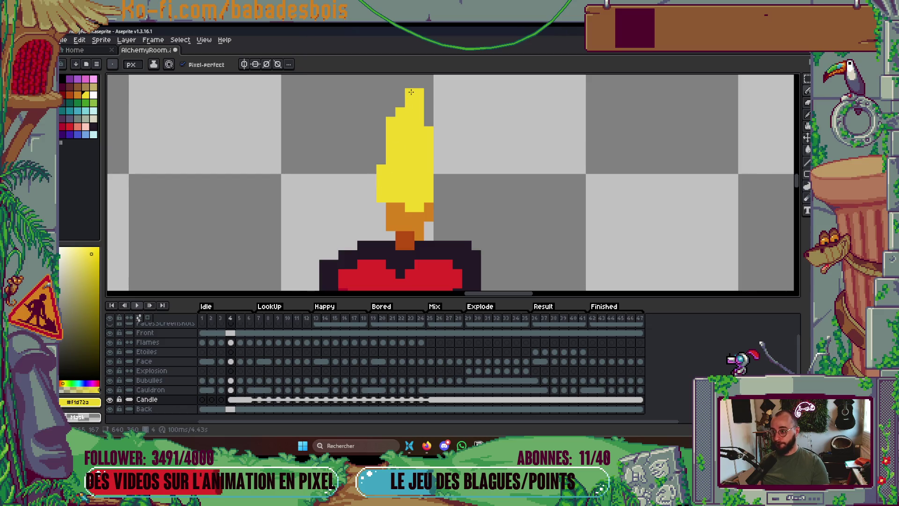
pyautogui.press('v')
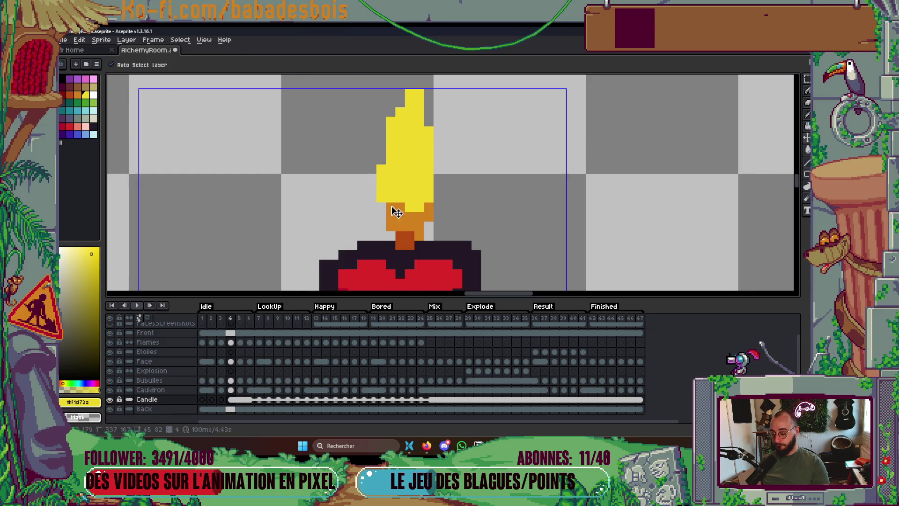
pyautogui.click(425, 447)
# Play a Shin Megami Tensei album from the YouTube Music library, then return to Aseprite.
pyautogui.click(117, 36)
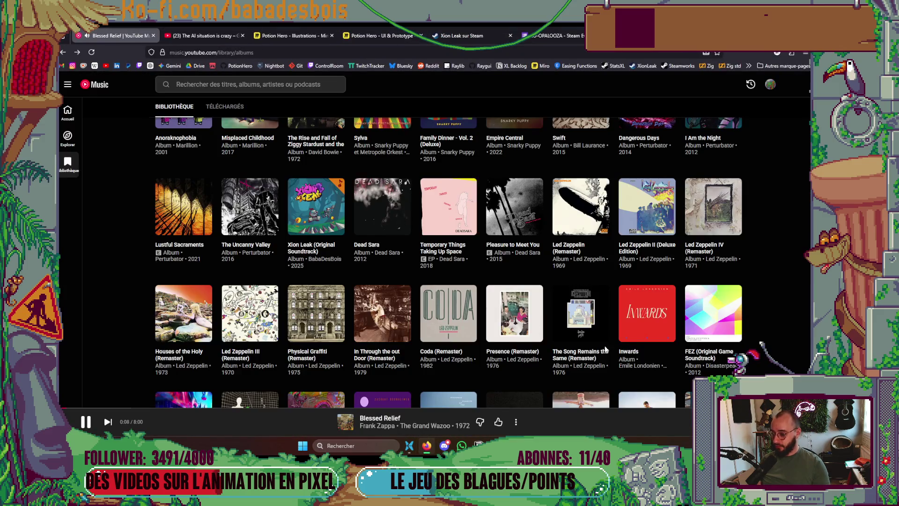
pyautogui.scroll(-2, 605, 347)
pyautogui.scroll(3, 602, 333)
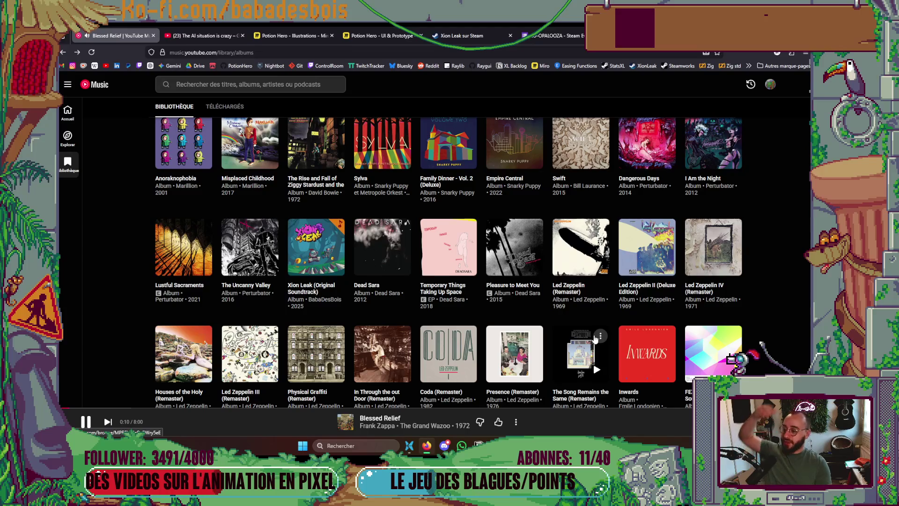
pyautogui.scroll(8, 593, 336)
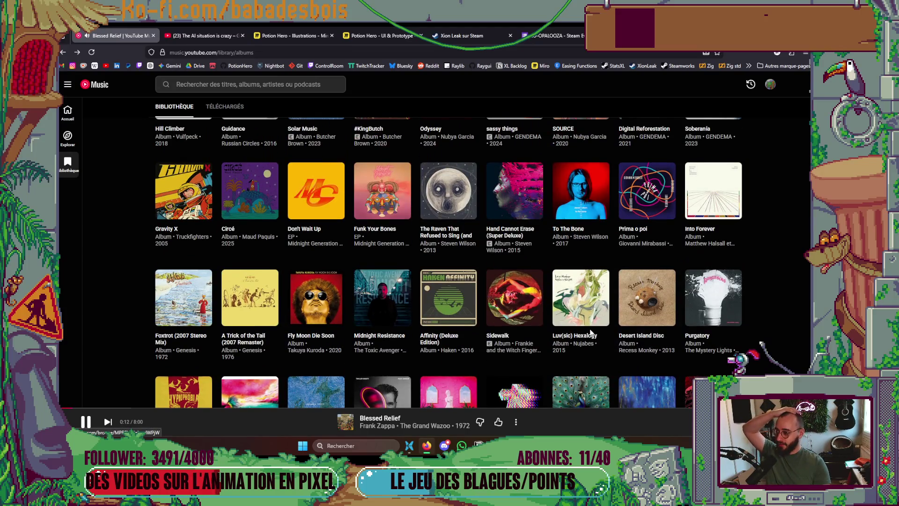
pyautogui.scroll(5, 591, 332)
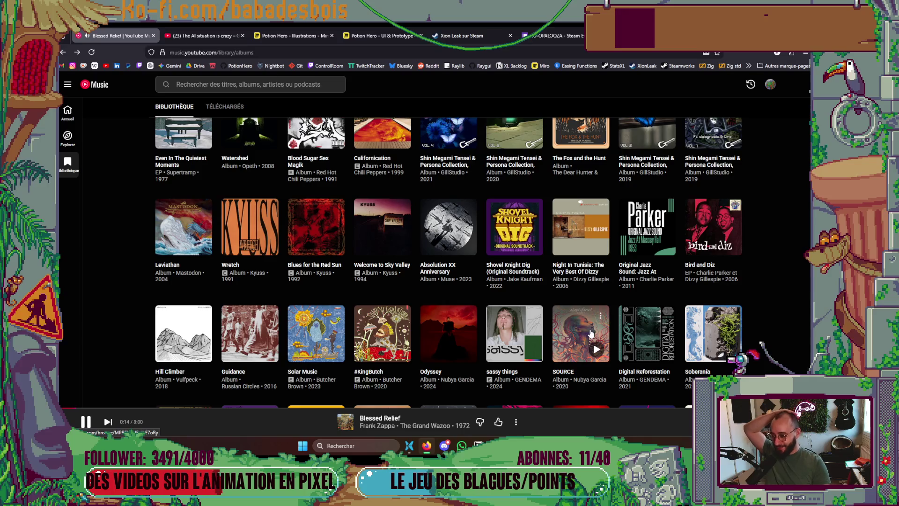
pyautogui.scroll(2, 591, 334)
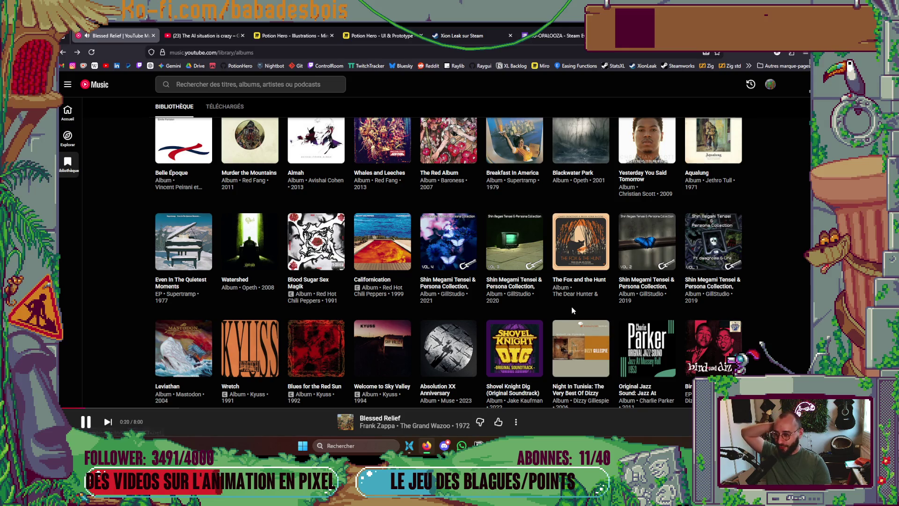
pyautogui.click(729, 256)
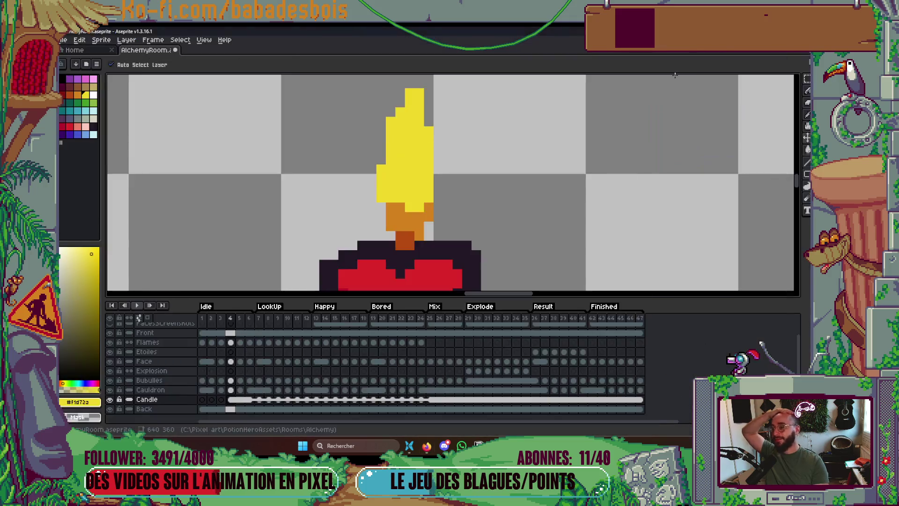
pyautogui.hotkey('alt', 'Tab')
pyautogui.scroll(-2, 421, 188)
pyautogui.moveTo(421, 189); pyautogui.dragTo(448, 171)
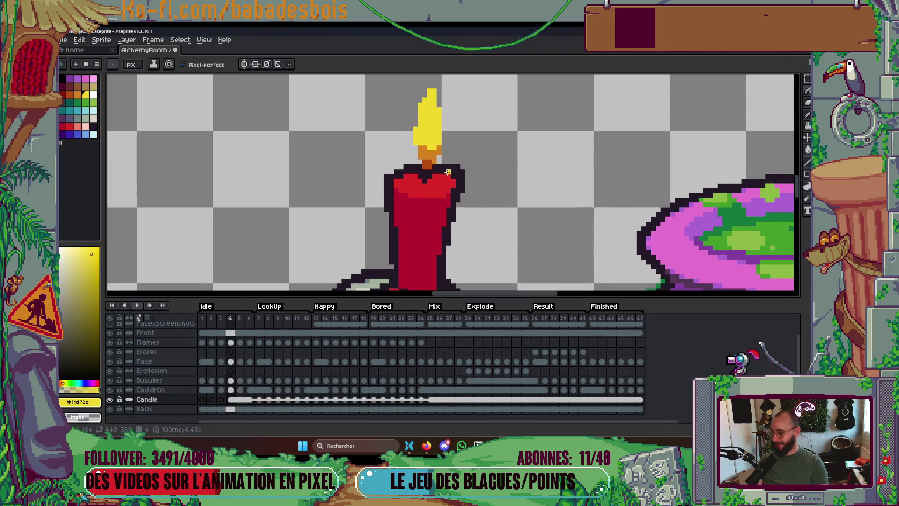
# Preview the animation, then add orange pixels to the frame 4 flame's left edge and pick yellow.
pyautogui.press('Return')
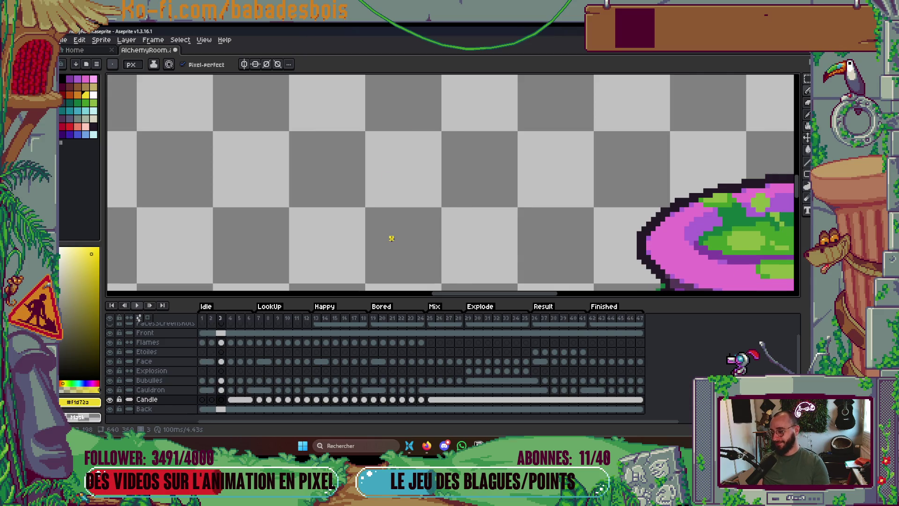
pyautogui.press('Return')
pyautogui.scroll(2, 423, 183)
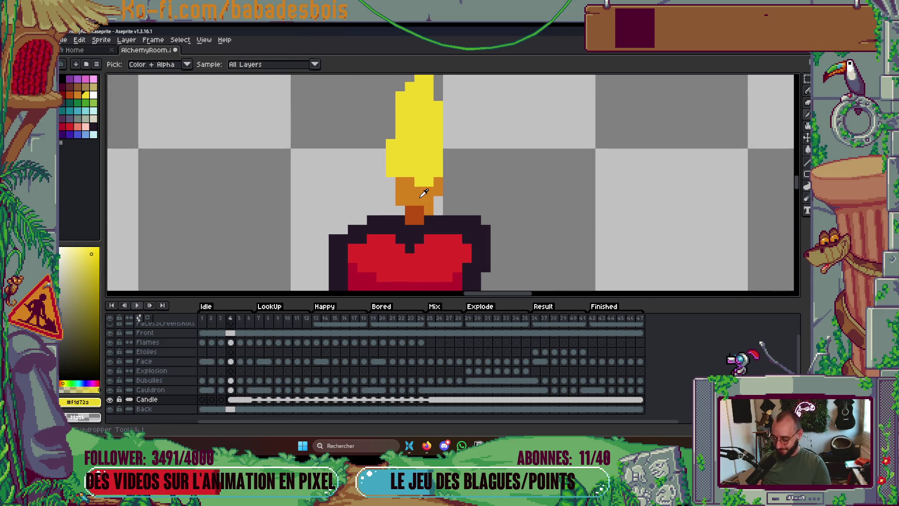
pyautogui.click(424, 182)
pyautogui.click(393, 175)
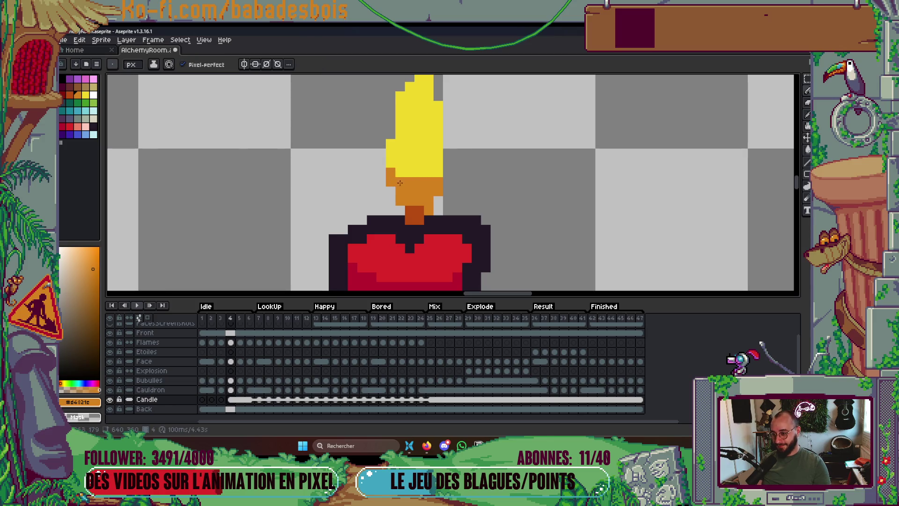
pyautogui.scroll(-3, 439, 170)
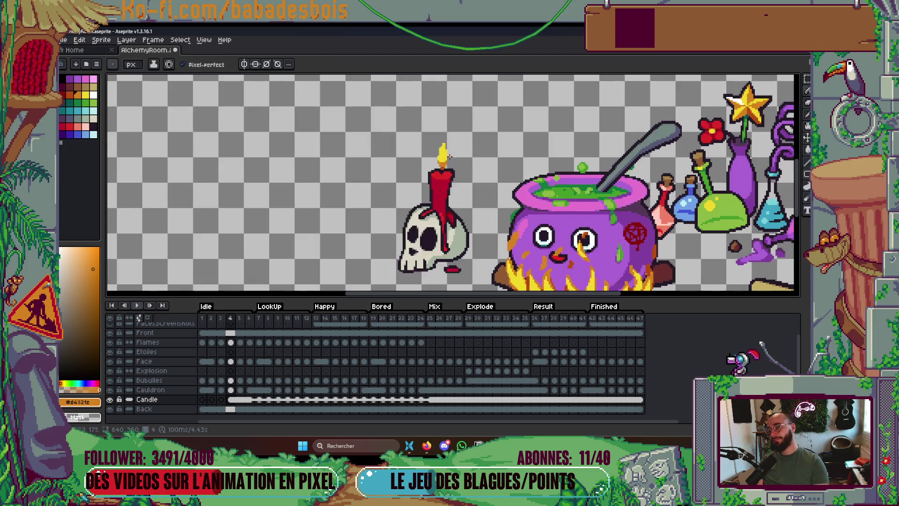
pyautogui.scroll(2, 449, 133)
pyautogui.scroll(1, 448, 133)
pyautogui.keyDown('alt'); pyautogui.click(447, 138); pyautogui.keyUp('alt')
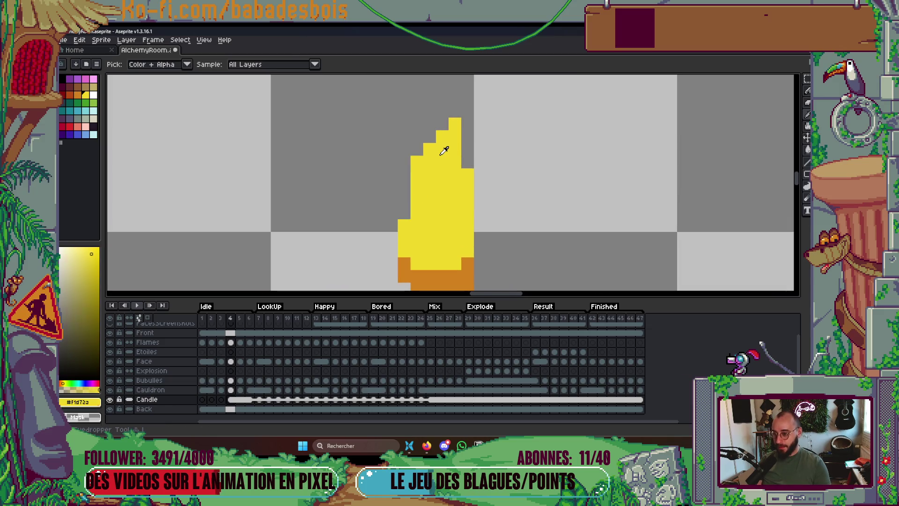
# Move to frame 5 and rearrange the Candle cel in the timeline.
pyautogui.scroll(-2, 454, 136)
pyautogui.scroll(-2, 455, 135)
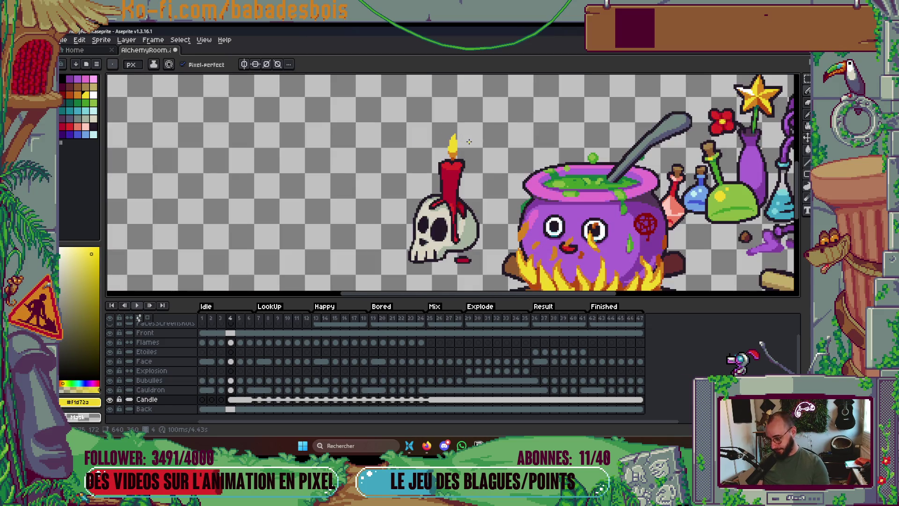
pyautogui.press('Right')
pyautogui.scroll(3, 469, 142)
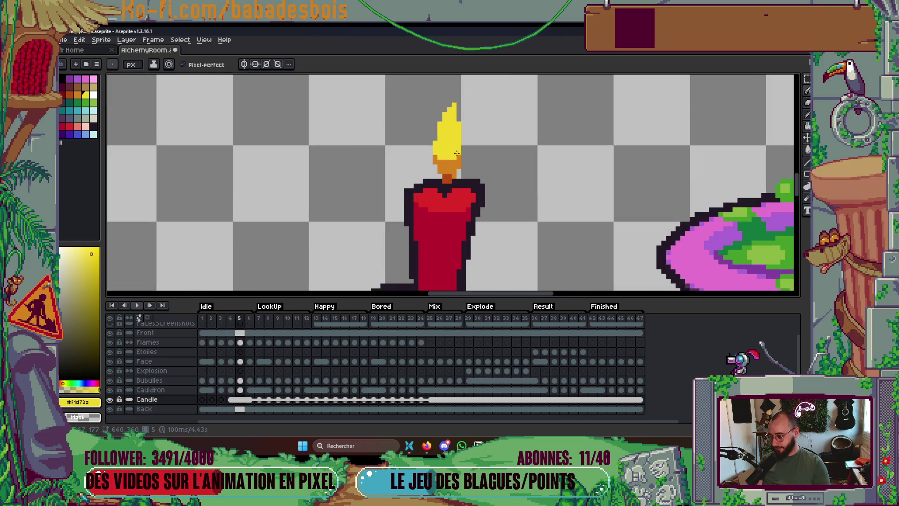
pyautogui.moveTo(243, 401)
pyautogui.mouseDown()
pyautogui.moveTo(263, 402)
pyautogui.moveTo(242, 401)
pyautogui.mouseUp()
pyautogui.click(261, 401)
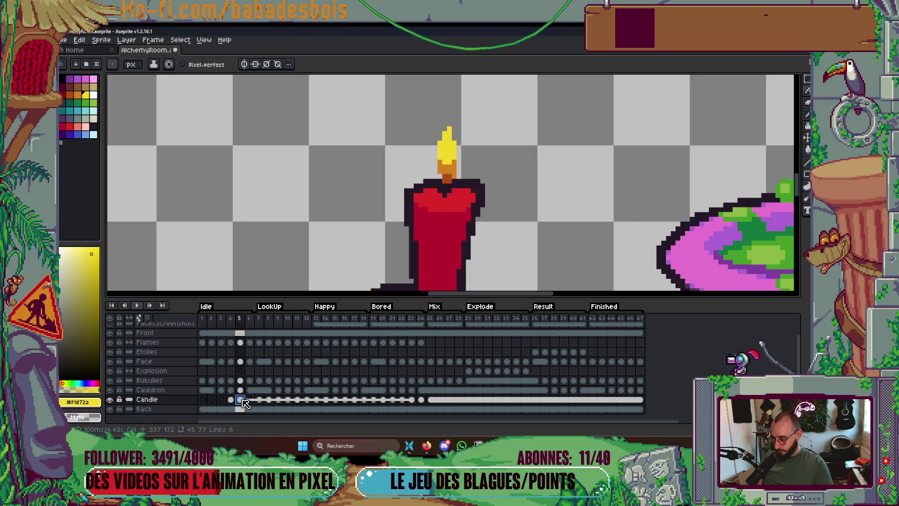
# Unlink the frame 5 Candle cel and paint a detached flame tip above the flame.
pyautogui.rightClick(244, 403)
pyautogui.click(259, 400)
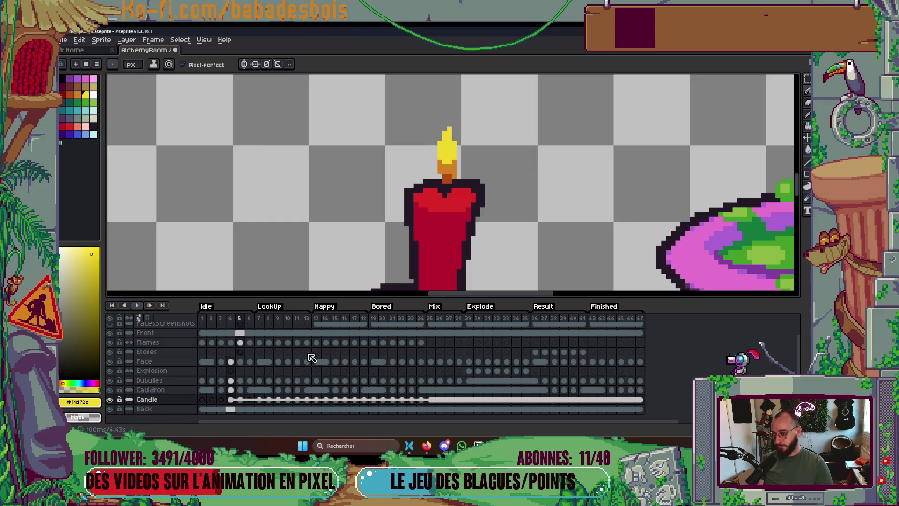
pyautogui.scroll(2, 458, 104)
pyautogui.scroll(-2, 459, 105)
pyautogui.press('Left')
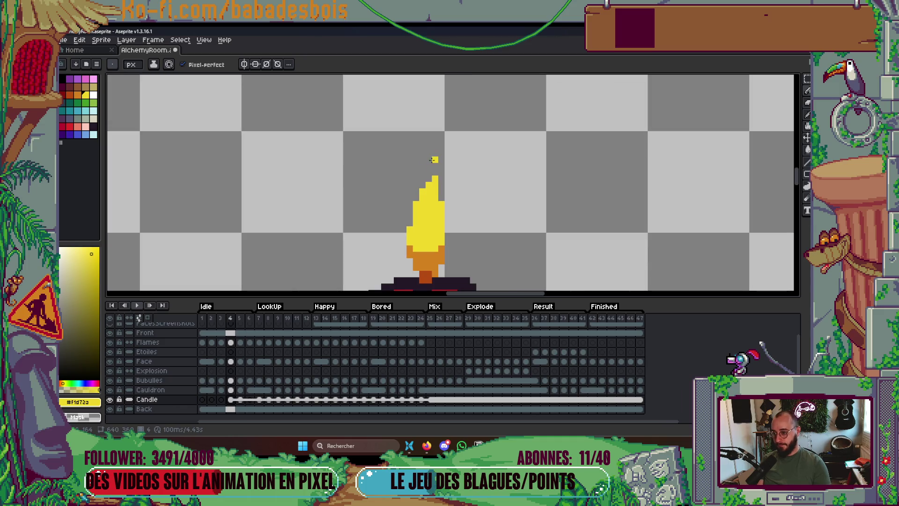
pyautogui.press('Right')
pyautogui.moveTo(434, 158); pyautogui.dragTo(428, 177)
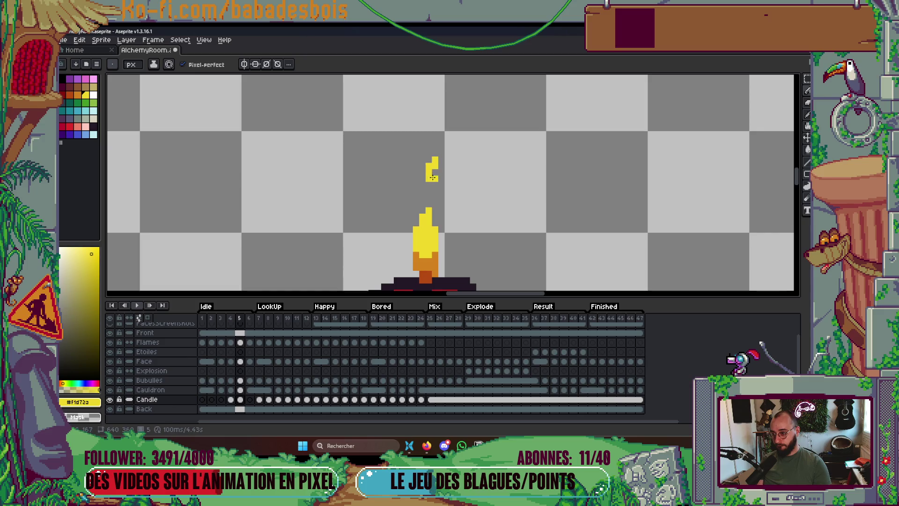
# Add a yellow spark pixel on frame 6, comparing it against frame 5.
pyautogui.press('Left')
pyautogui.press('Right')
pyautogui.press('Right')
pyautogui.click(435, 146)
pyautogui.press('Left')
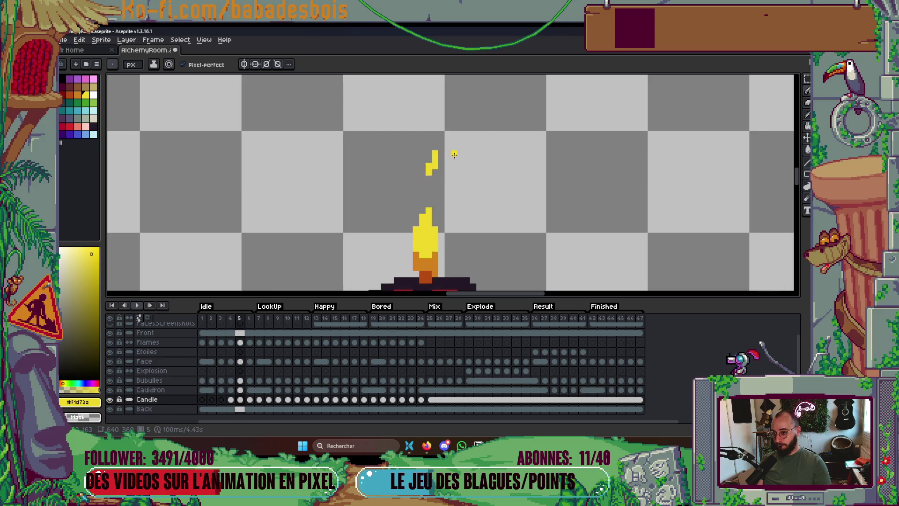
pyautogui.press('Right')
pyautogui.press('Left')
pyautogui.press('Right')
pyautogui.press('Left')
pyautogui.scroll(-2, 429, 273)
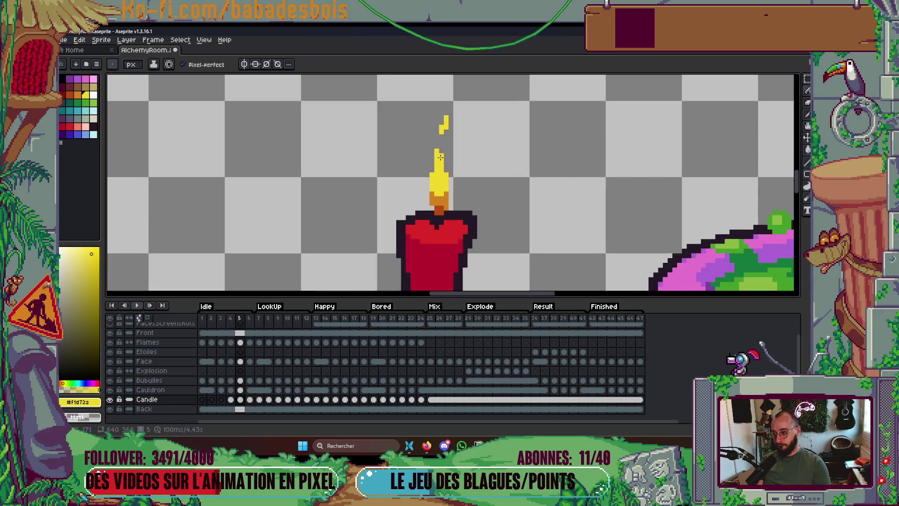
pyautogui.scroll(2, 440, 157)
# Widen frame 5's flame left side with orange, pick yellow again, and preview the animation.
pyautogui.keyDown('alt'); pyautogui.click(424, 224); pyautogui.keyUp('alt')
pyautogui.click(415, 221)
pyautogui.moveTo(418, 215); pyautogui.dragTo(425, 123)
pyautogui.keyDown('alt'); pyautogui.click(426, 192); pyautogui.keyUp('alt')
pyautogui.scroll(-5, 424, 124)
pyautogui.press('Return')
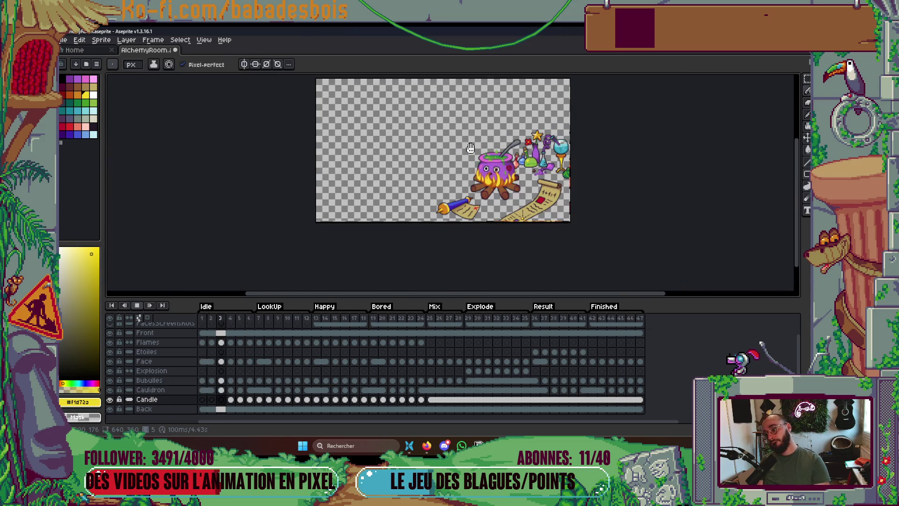
pyautogui.scroll(3, 470, 149)
pyautogui.press('Return')
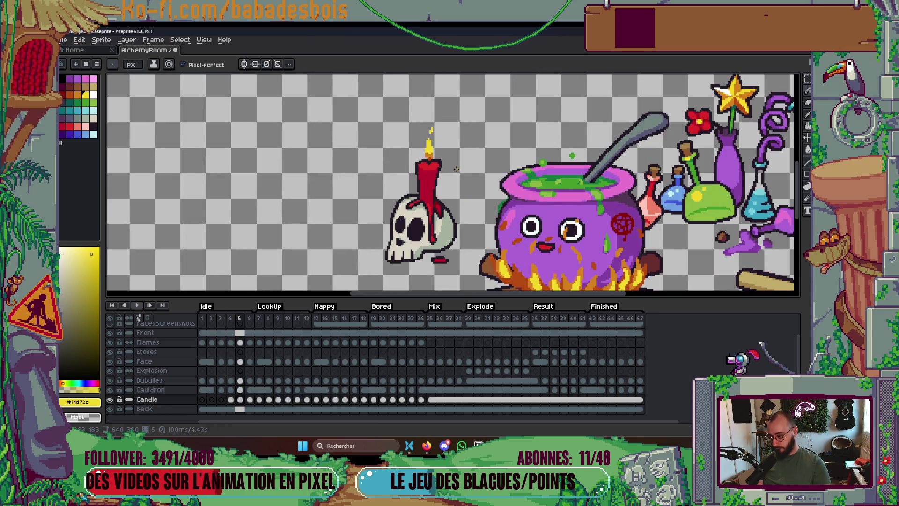
pyautogui.click(250, 400)
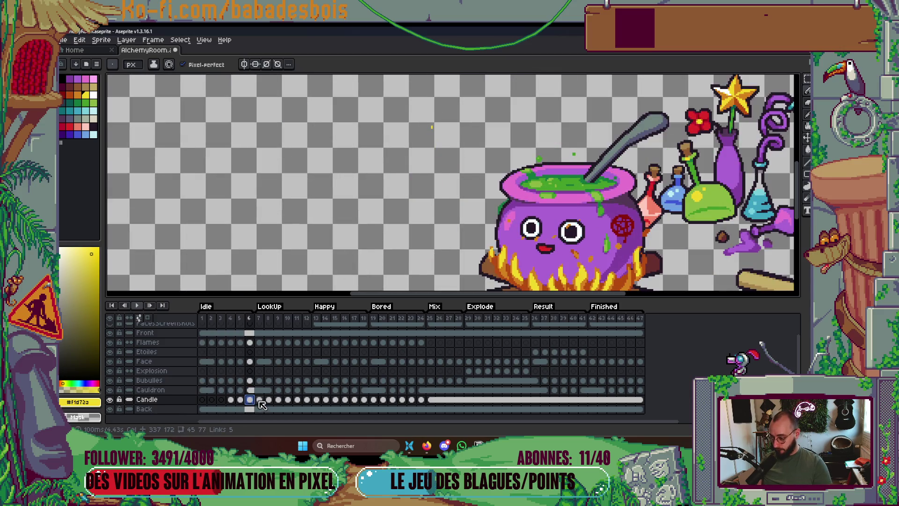
pyautogui.click(261, 400)
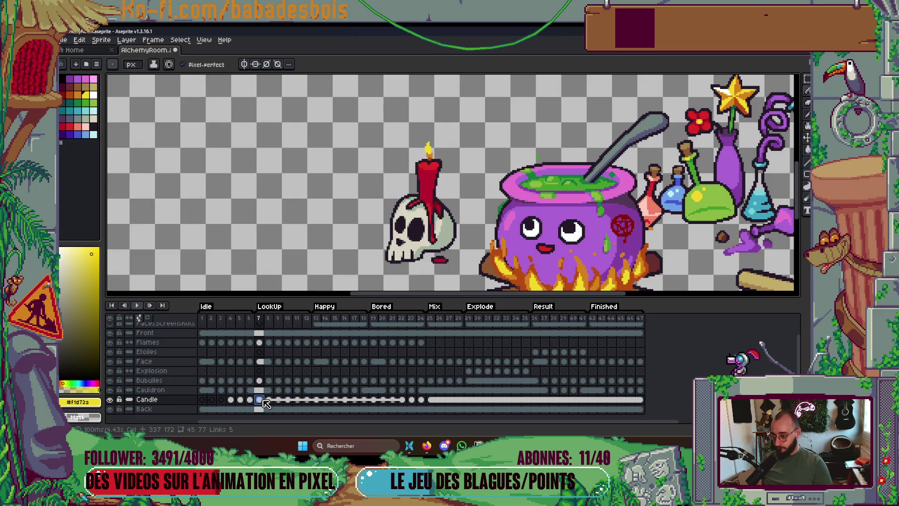
pyautogui.click(250, 400)
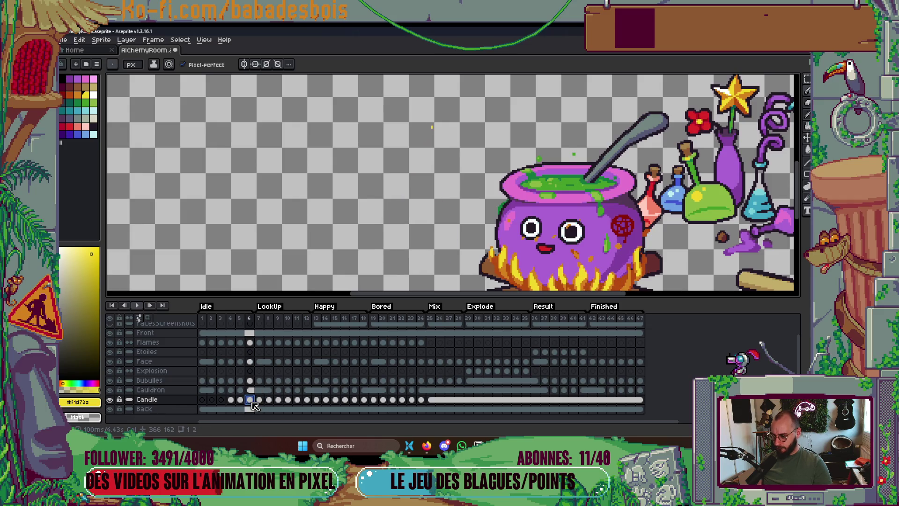
pyautogui.scroll(-2, 359, 225)
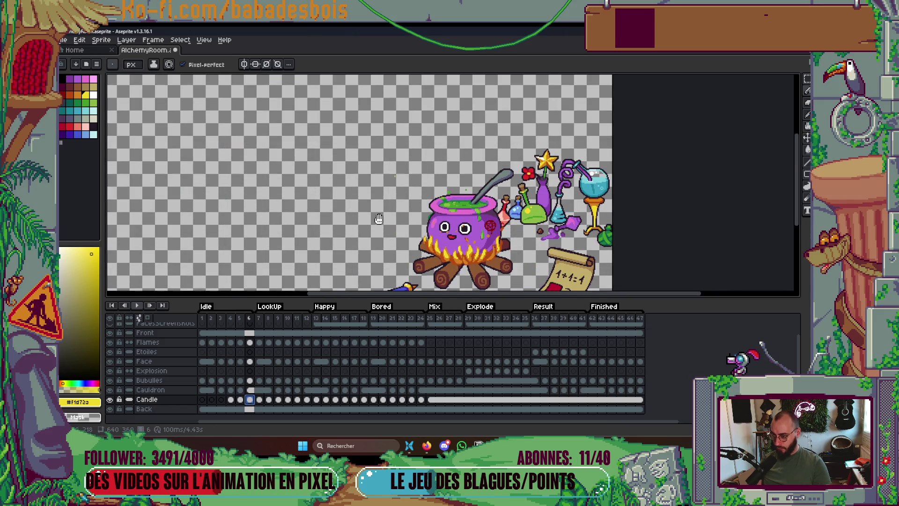
pyautogui.click(240, 400)
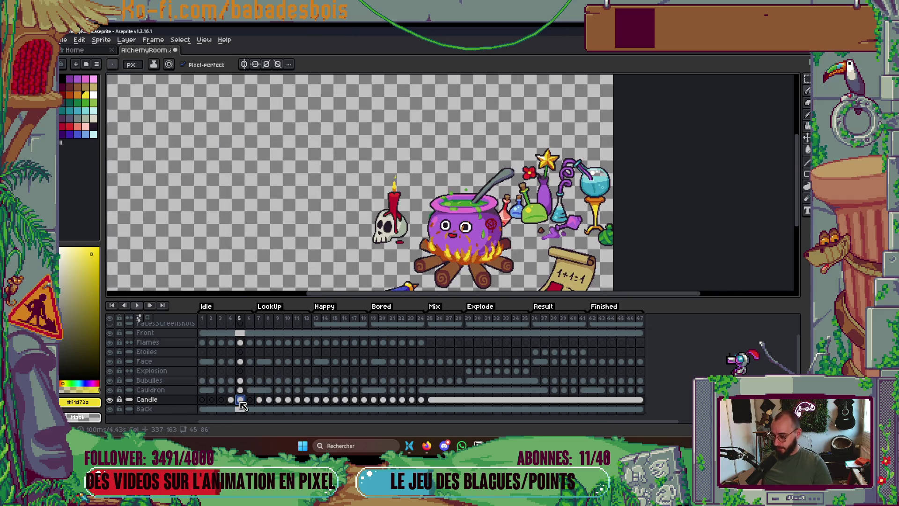
pyautogui.click(249, 400)
pyautogui.click(259, 400)
pyautogui.click(270, 400)
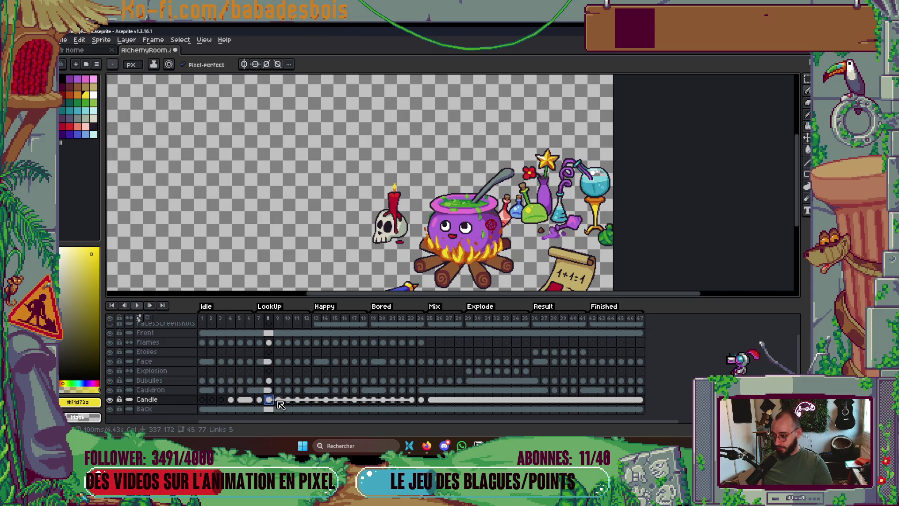
pyautogui.click(278, 400)
pyautogui.click(231, 318)
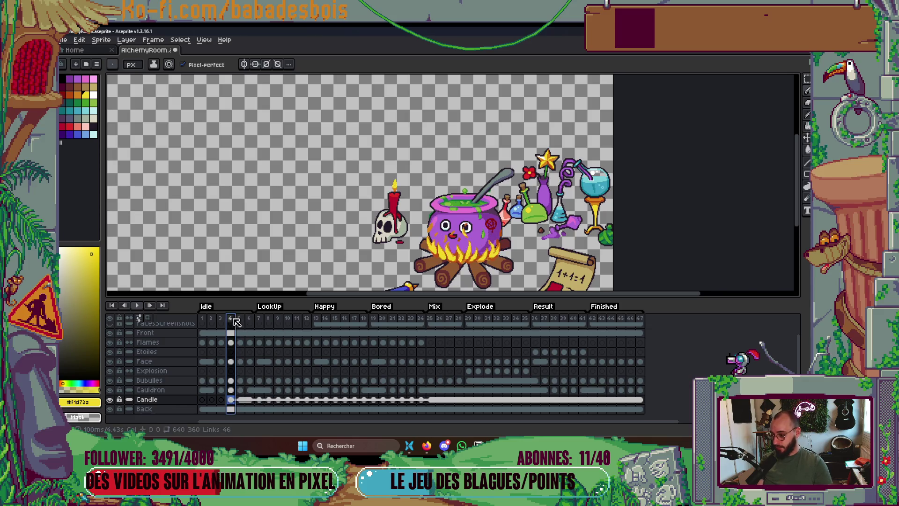
pyautogui.click(239, 400)
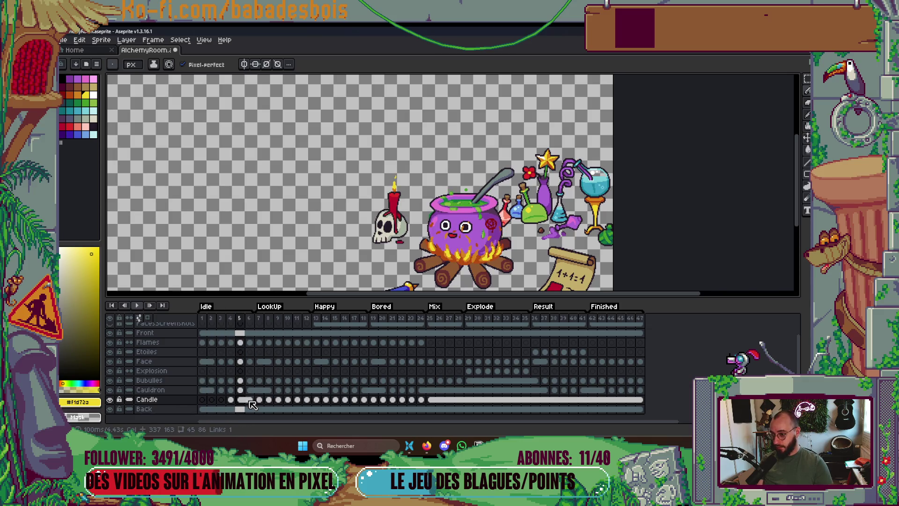
pyautogui.click(230, 399)
pyautogui.scroll(3, 448, 135)
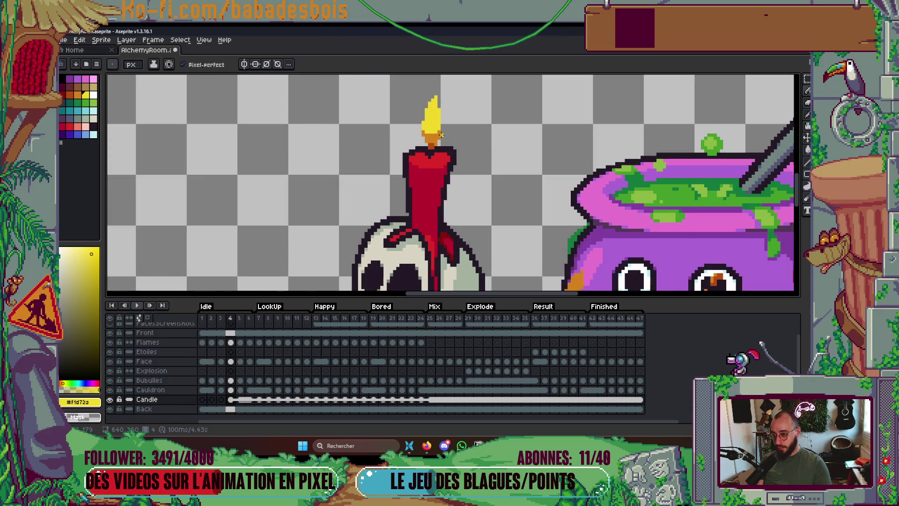
# Go to frame 6 and unlink its Candle cel.
pyautogui.press('Right')
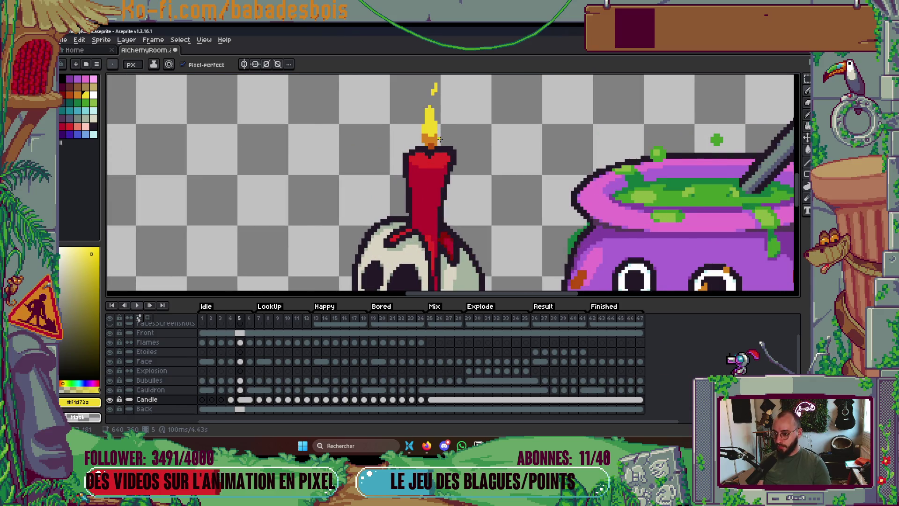
pyautogui.scroll(-3, 440, 140)
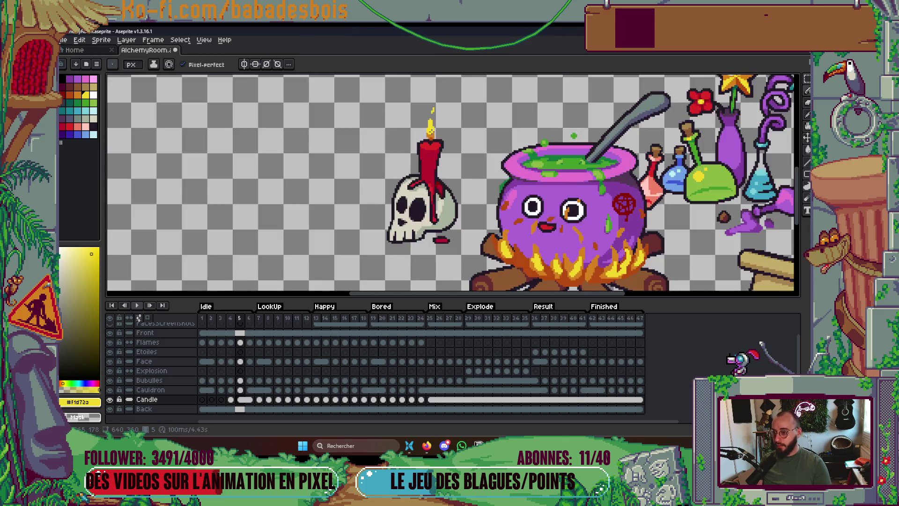
pyautogui.scroll(2, 433, 111)
pyautogui.press('Right')
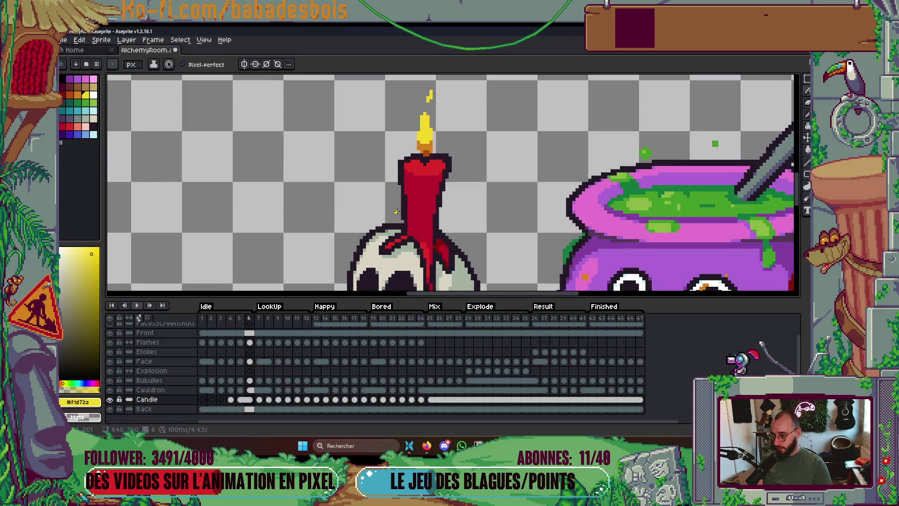
pyautogui.rightClick(256, 404)
pyautogui.click(263, 400)
# Erase the stray flame pixels, add one yellow spark above the flame, and turn on onion skin.
pyautogui.scroll(3, 405, 143)
pyautogui.moveTo(391, 155); pyautogui.dragTo(392, 165)
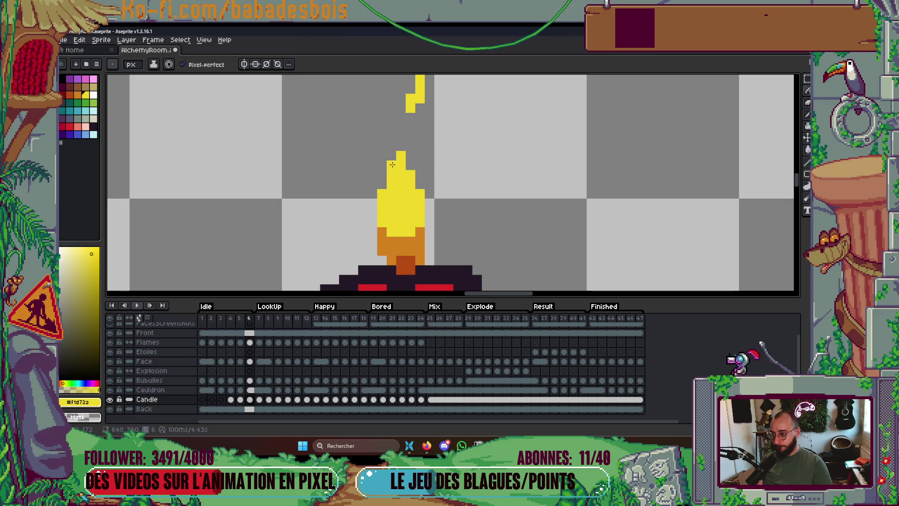
pyautogui.moveTo(416, 107)
pyautogui.mouseDown()
pyautogui.moveTo(399, 142)
pyautogui.moveTo(404, 104)
pyautogui.moveTo(395, 141)
pyautogui.mouseUp()
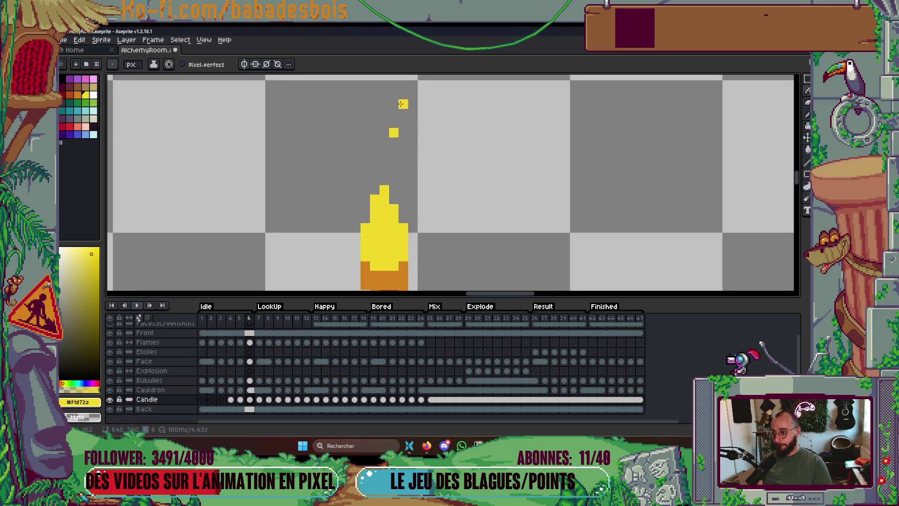
pyautogui.click(394, 113)
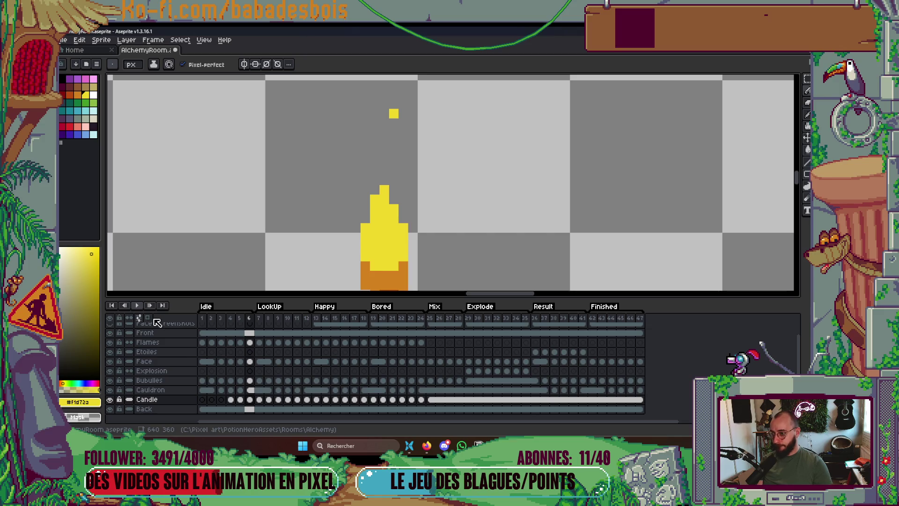
pyautogui.click(147, 317)
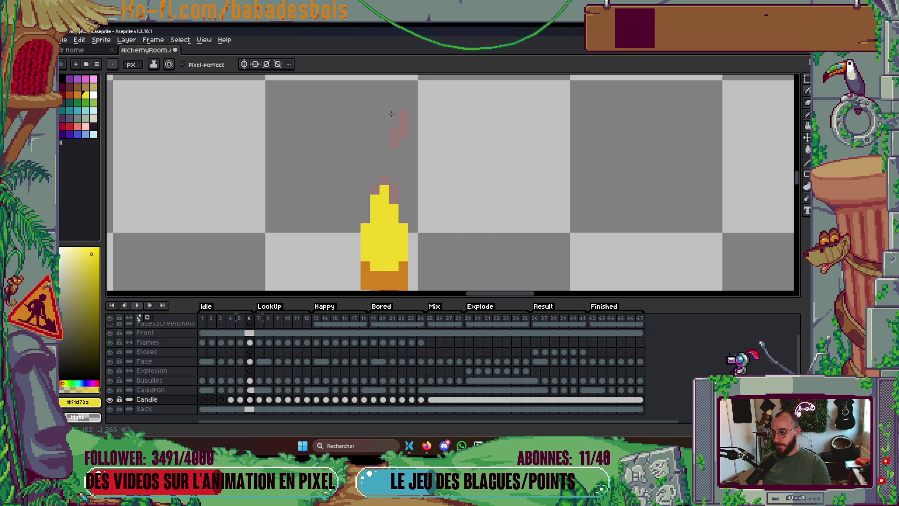
# Step back and forth through the frames, zoomed in, to preview the candle flame.
pyautogui.scroll(-4, 393, 138)
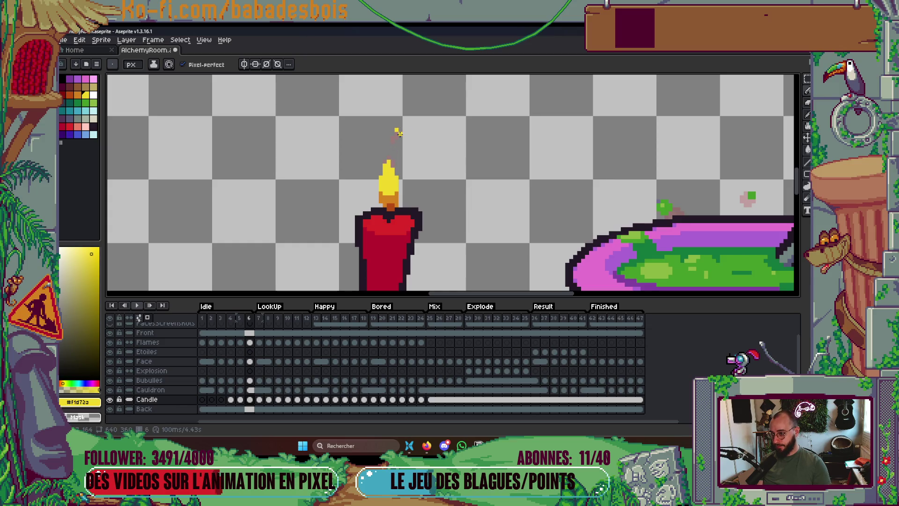
pyautogui.press('Left')
pyautogui.scroll(1, 399, 134)
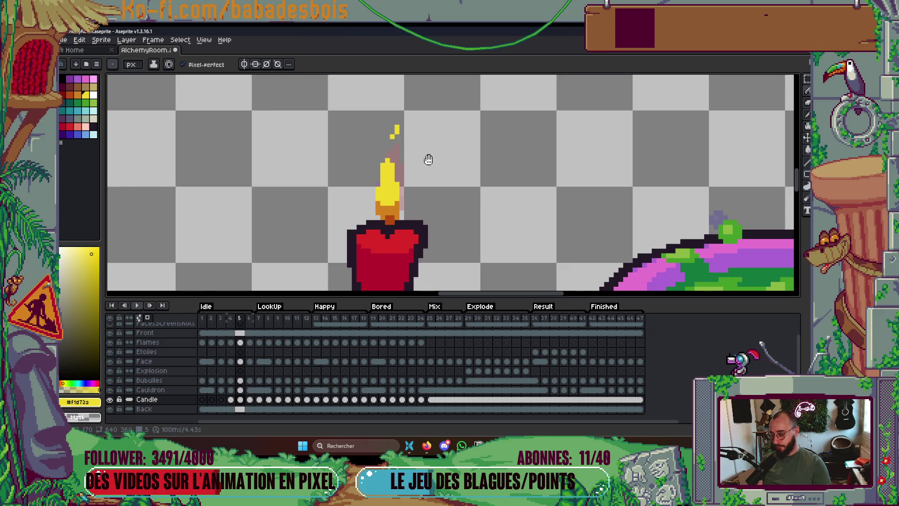
pyautogui.scroll(1, 427, 159)
pyautogui.scroll(1, 432, 155)
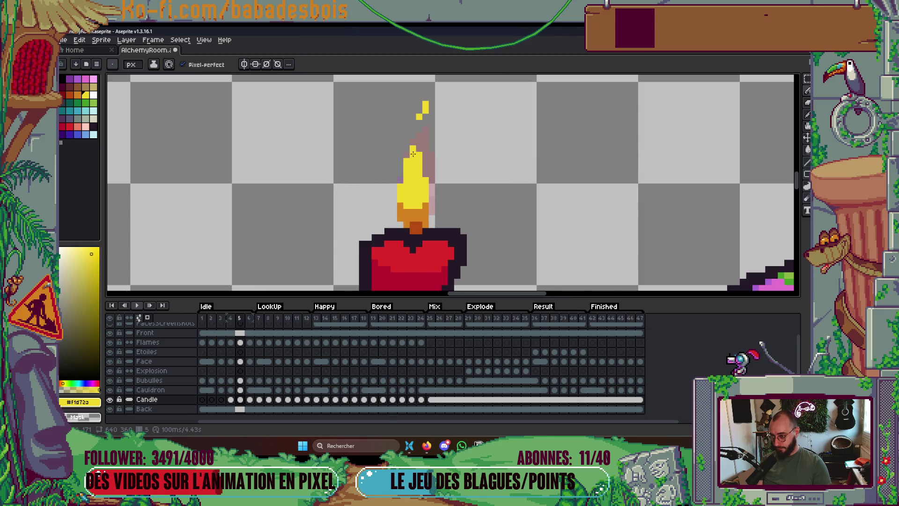
pyautogui.press('Left')
pyautogui.press('Left')
pyautogui.press('Right')
pyautogui.press('Left')
pyautogui.scroll(-2, 436, 169)
pyautogui.press('Right')
pyautogui.press('Left')
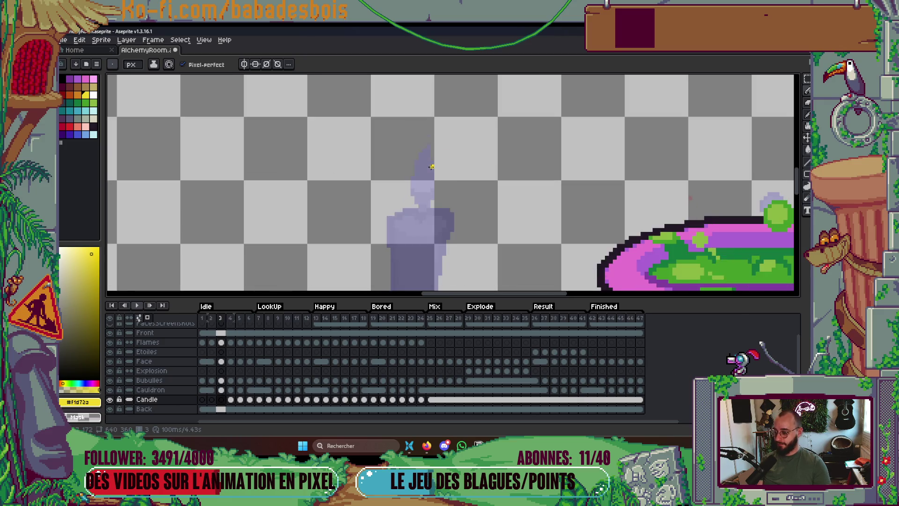
pyautogui.press('Right')
pyautogui.press('Right')
pyautogui.press('Right')
# Compare flame poses around frame 4, then extend frame 4's flame tip upward.
pyautogui.press('Left')
pyautogui.press('Left')
pyautogui.press('Right')
pyautogui.press('Right')
pyautogui.press('Left')
pyautogui.press('Left')
pyautogui.press('Right')
pyautogui.press('Right')
pyautogui.press('Left')
pyautogui.press('Left')
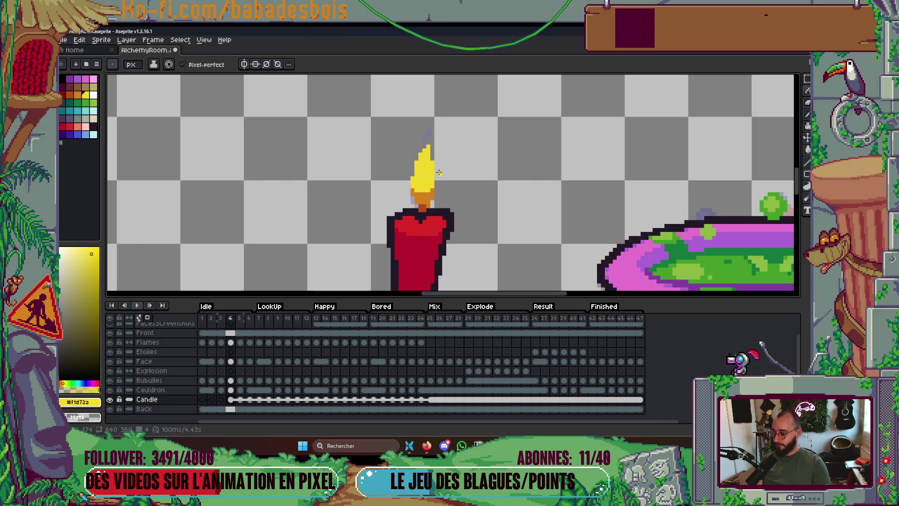
pyautogui.press('Left')
pyautogui.press('Right')
pyautogui.press('Right')
pyautogui.press('Left')
pyautogui.scroll(1, 430, 151)
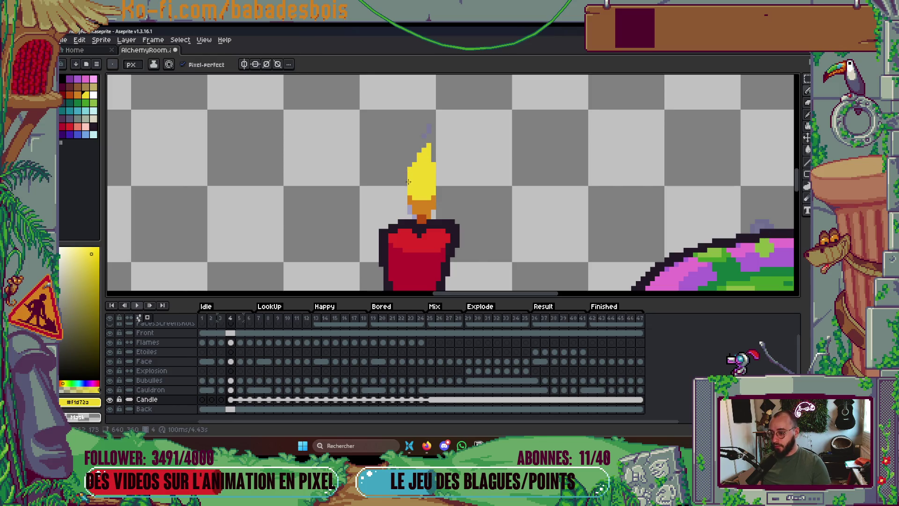
pyautogui.moveTo(415, 151)
pyautogui.mouseDown()
pyautogui.moveTo(412, 135)
pyautogui.moveTo(409, 151)
pyautogui.mouseUp()
# Extend the frame 4 flame's right side and add a new tongue on its left.
pyautogui.moveTo(442, 189); pyautogui.dragTo(447, 175)
pyautogui.moveTo(391, 174)
pyautogui.mouseDown()
pyautogui.moveTo(393, 191)
pyautogui.moveTo(385, 167)
pyautogui.mouseUp()
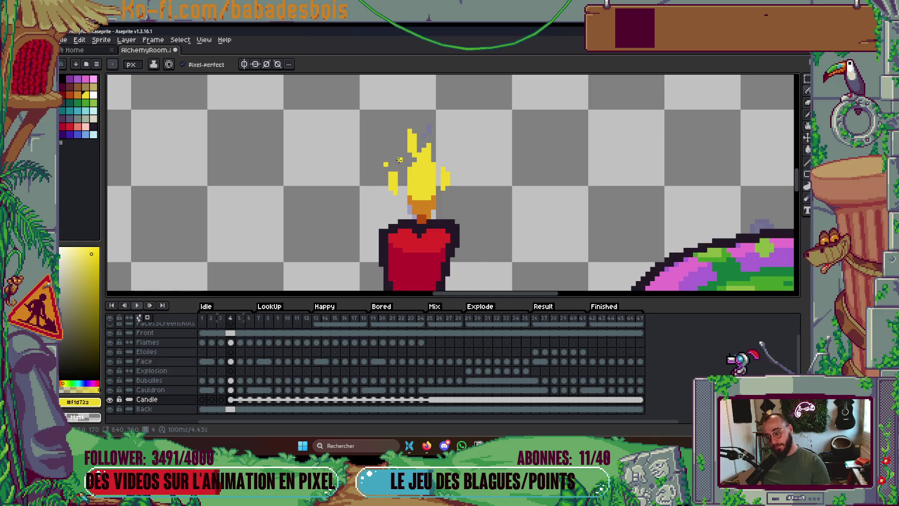
pyautogui.scroll(-2, 457, 155)
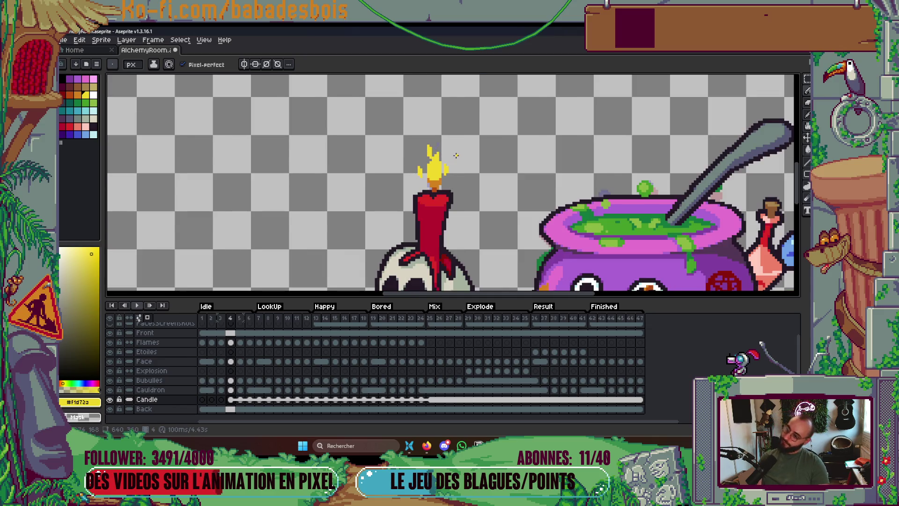
pyautogui.scroll(-1, 456, 155)
pyautogui.scroll(4, 431, 196)
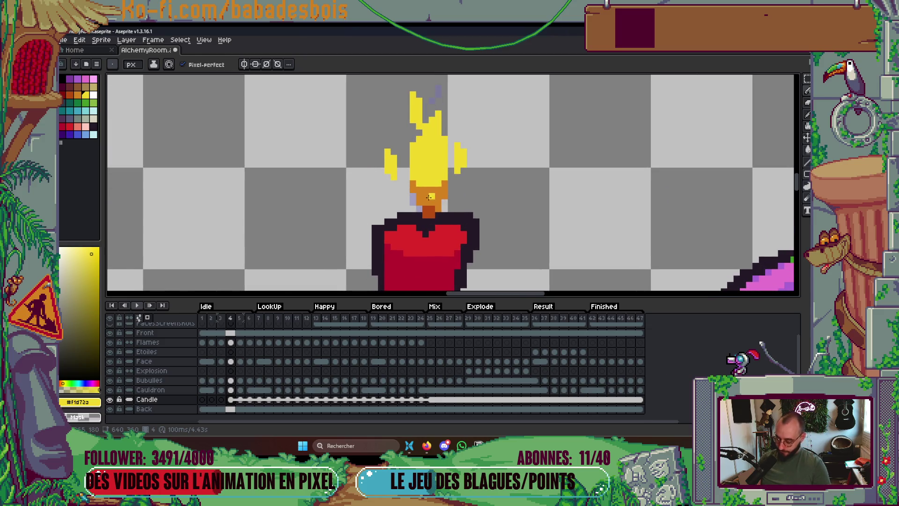
# Fill both side tongues orange with the Paint Bucket and add an orange pixel at the upper left.
pyautogui.keyDown('alt'); pyautogui.click(431, 196); pyautogui.keyUp('alt')
pyautogui.press('g')
pyautogui.click(391, 163)
pyautogui.click(460, 157)
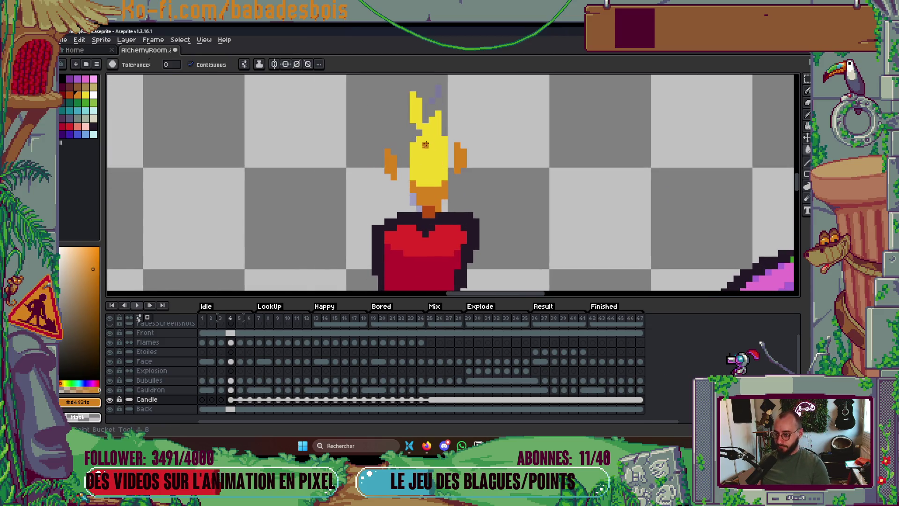
pyautogui.press('b')
pyautogui.click(422, 127)
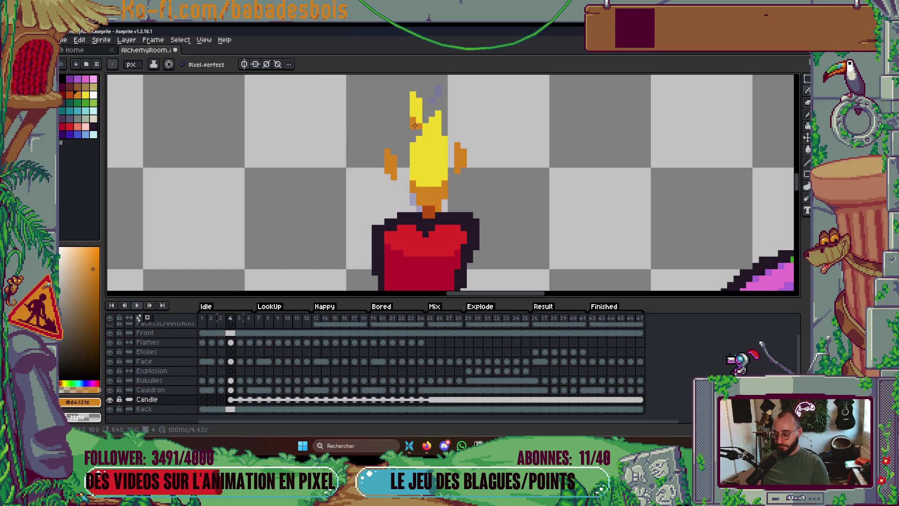
pyautogui.scroll(1, 416, 145)
# On frame 5's Candle layer, draw orange sparks beside and above the flame.
pyautogui.hotkey('alt', 'Down')
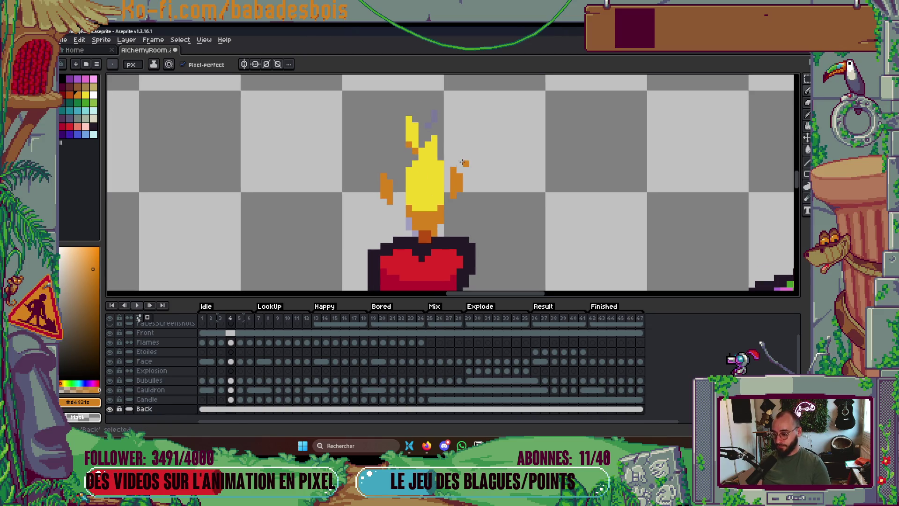
pyautogui.hotkey('alt', 'Up')
pyautogui.press('Right')
pyautogui.moveTo(459, 153); pyautogui.dragTo(455, 159)
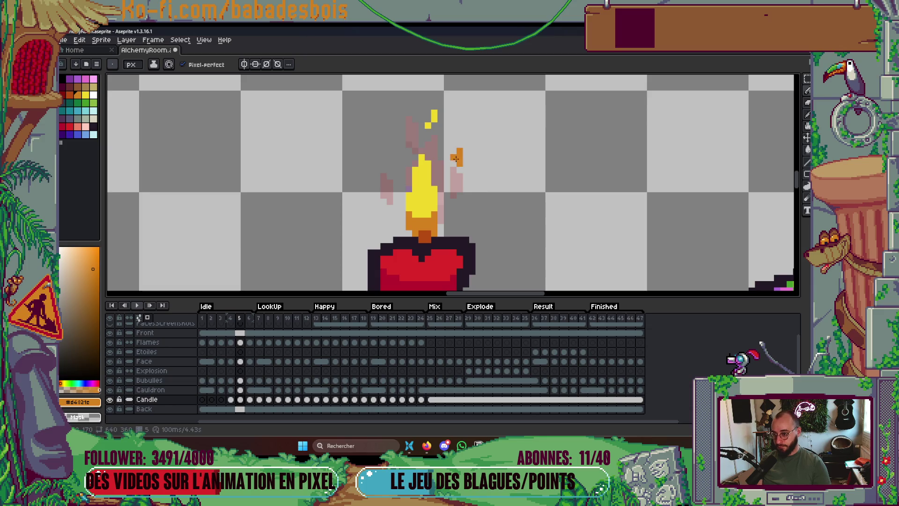
pyautogui.hotkey('ctrl', 'z')
pyautogui.moveTo(385, 166); pyautogui.dragTo(392, 184)
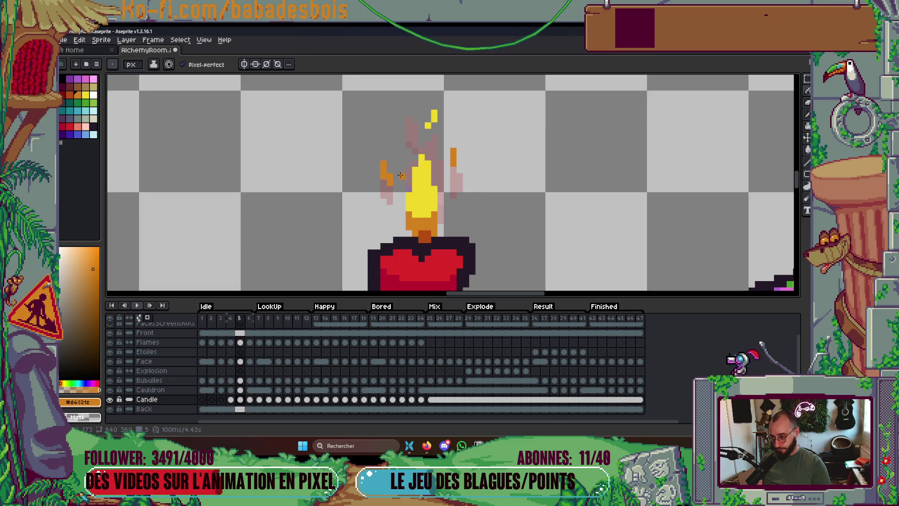
pyautogui.click(427, 124)
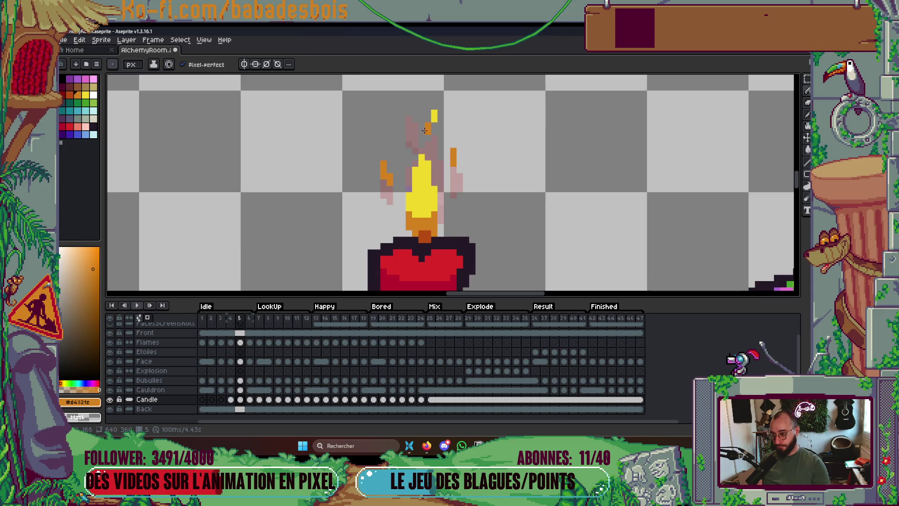
pyautogui.moveTo(415, 125); pyautogui.dragTo(409, 109)
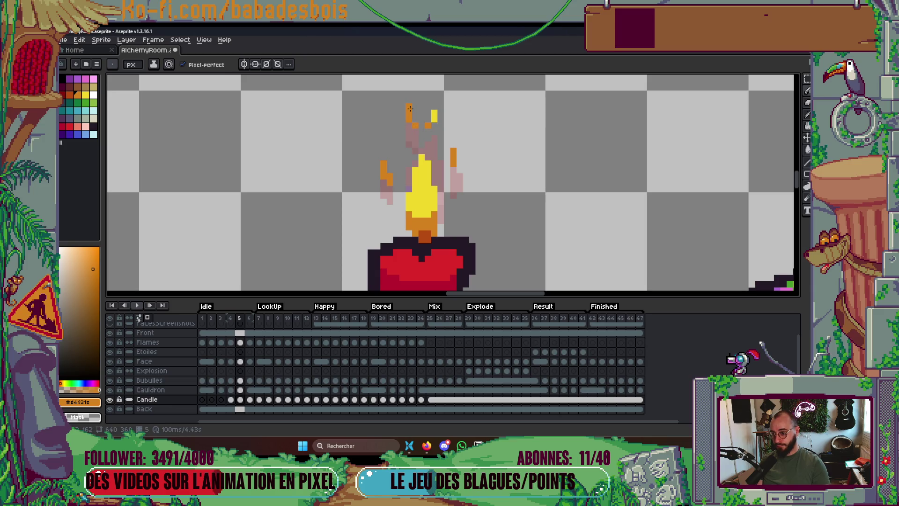
pyautogui.scroll(-3, 414, 119)
# Play the animation to preview the flame, then stop and compare frames 3 and 4.
pyautogui.press('Return')
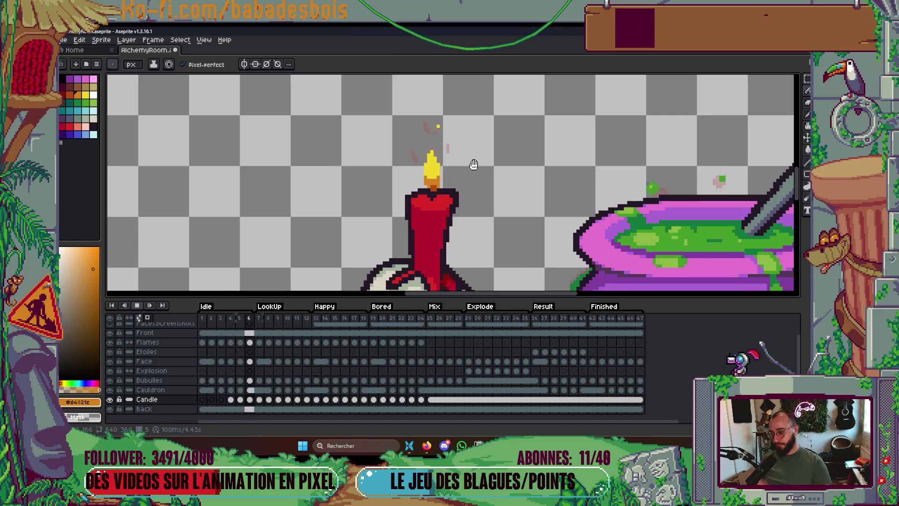
pyautogui.scroll(-3, 439, 224)
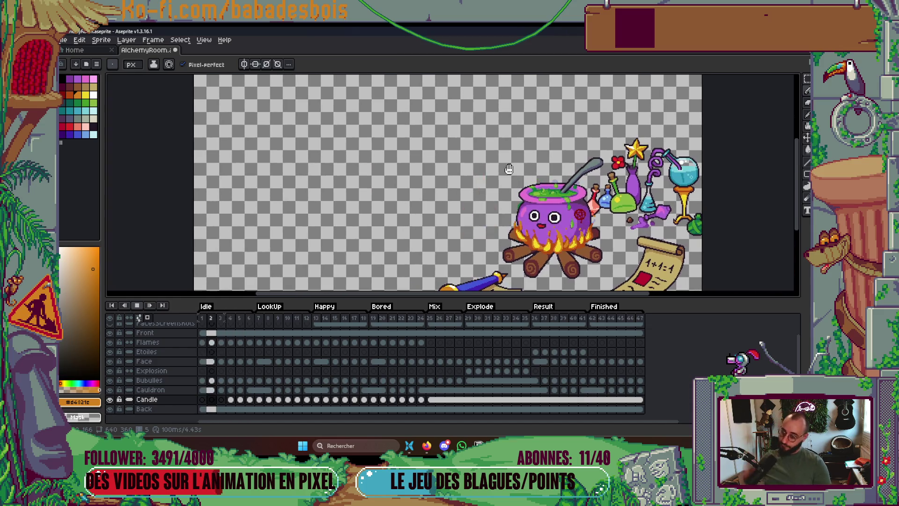
pyautogui.scroll(3, 502, 184)
pyautogui.press('Return')
pyautogui.press('Left')
pyautogui.press('Right')
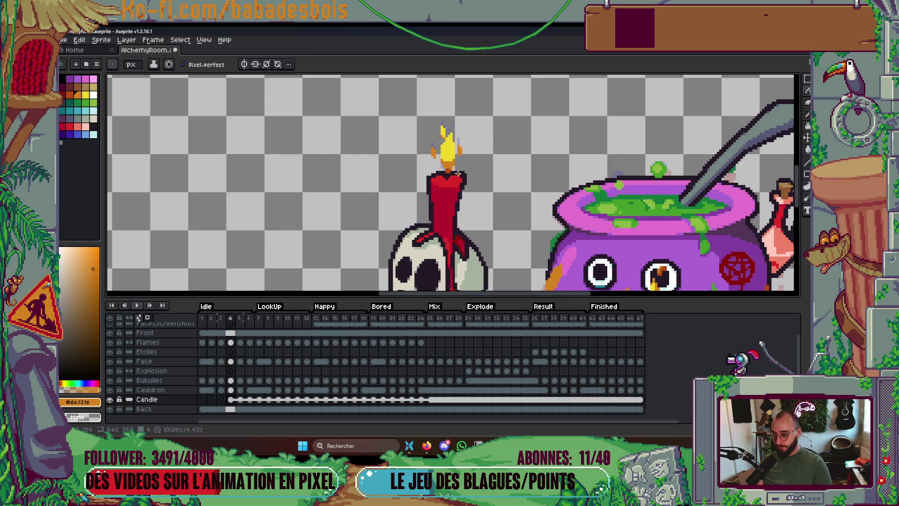
# Select the frame 3 Candle cel, delete and restore its candle, and open the cel options.
pyautogui.click(221, 400)
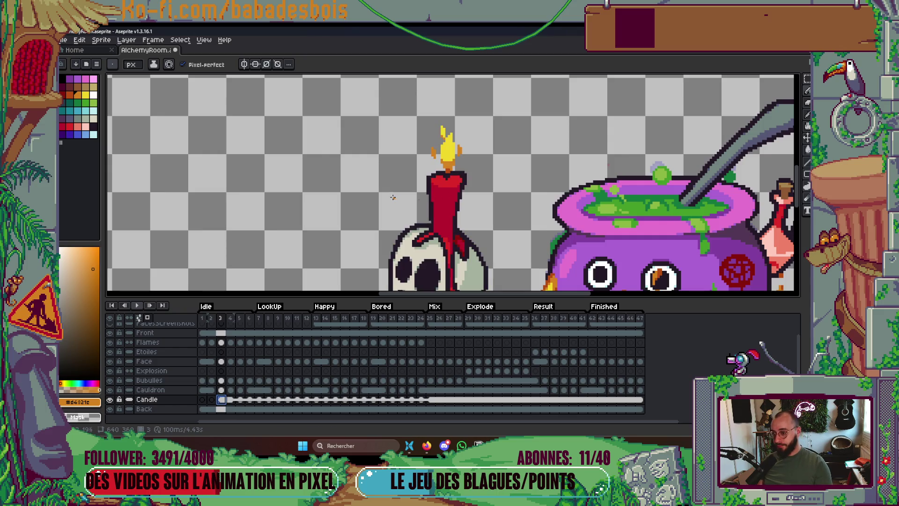
pyautogui.scroll(1, 485, 166)
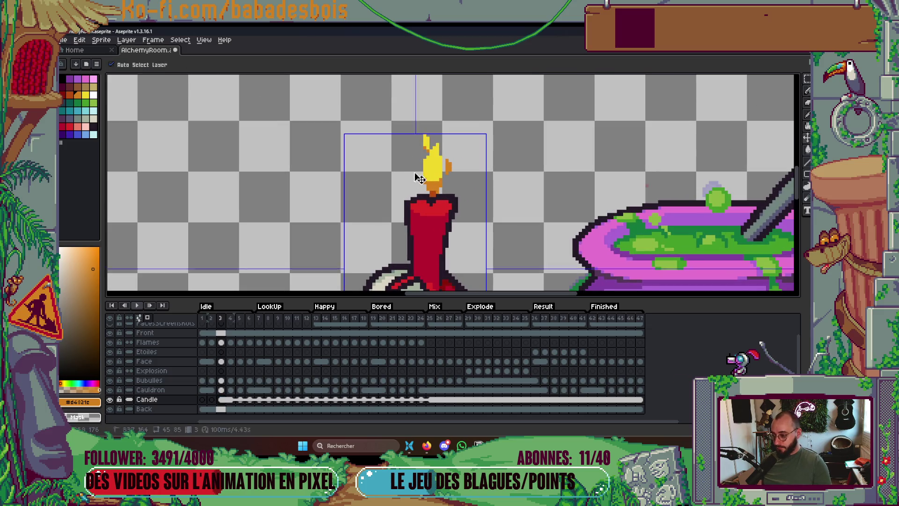
pyautogui.press('Delete')
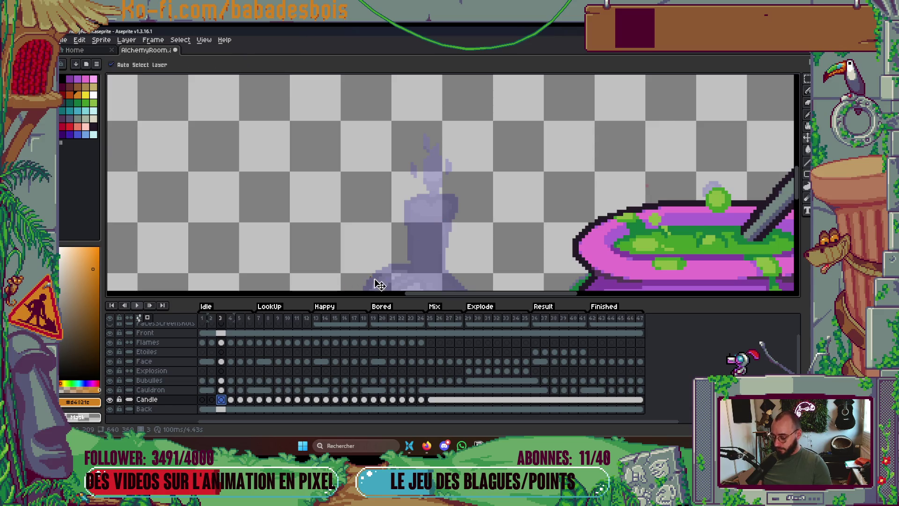
pyautogui.hotkey('ctrl', 'z')
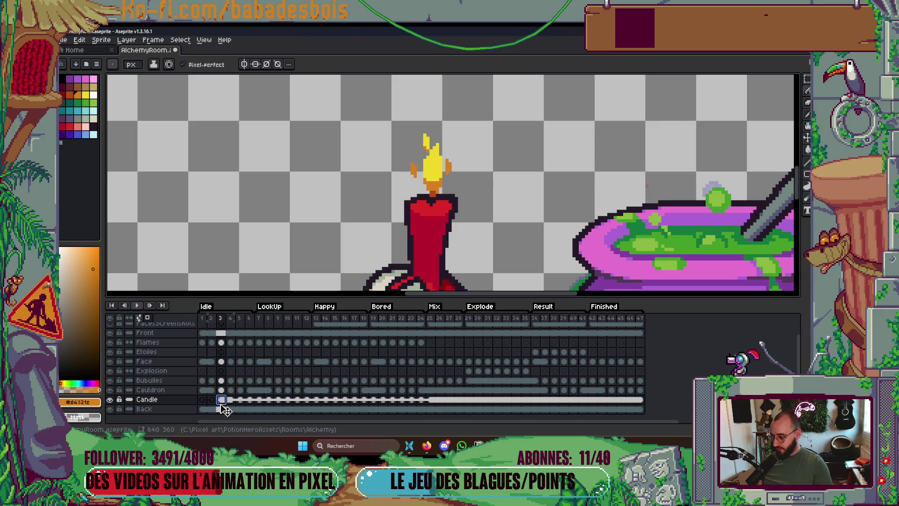
pyautogui.rightClick(221, 399)
# Unlink the Candle cels and erase frame 3's right flame tongue and stray orange bits.
pyautogui.click(244, 399)
pyautogui.scroll(2, 468, 178)
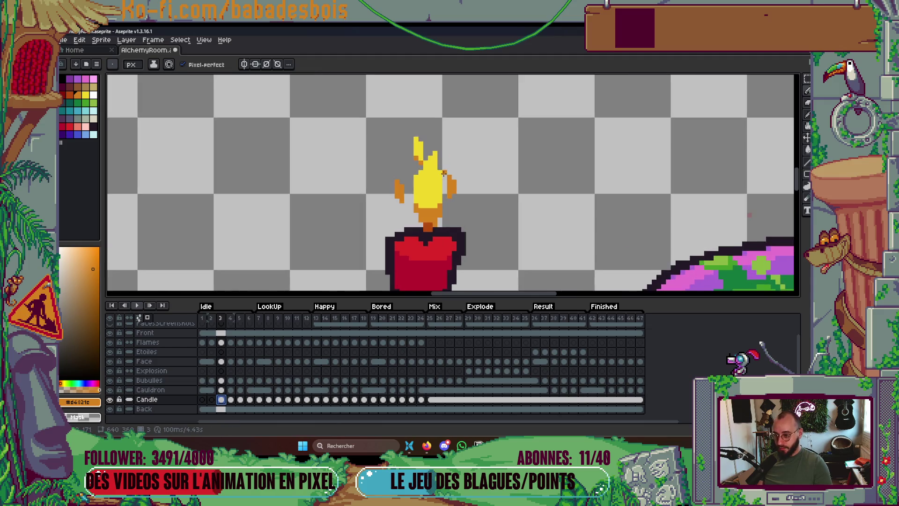
pyautogui.press('m')
pyautogui.moveTo(355, 102)
pyautogui.mouseDown()
pyautogui.moveTo(403, 175)
pyautogui.moveTo(451, 176)
pyautogui.moveTo(428, 180)
pyautogui.mouseUp()
pyautogui.hotkey('ctrl', 'd')
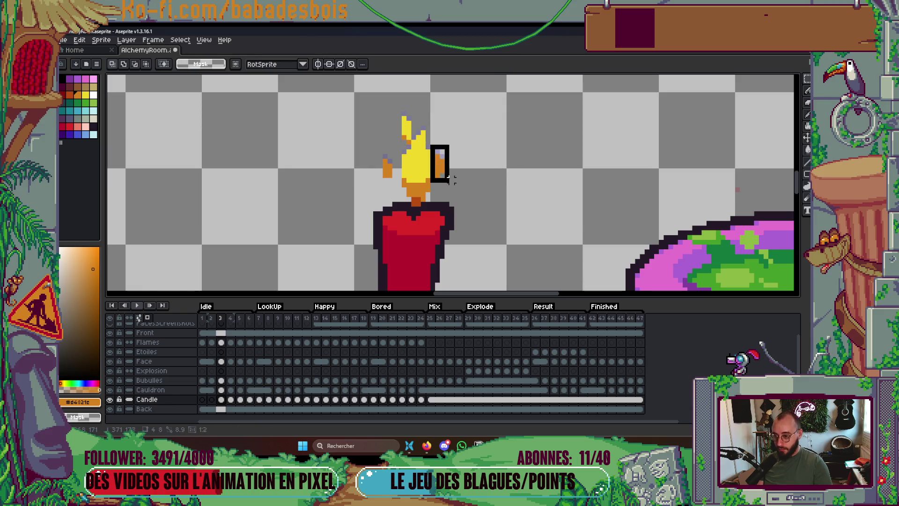
pyautogui.press('Delete')
pyautogui.moveTo(383, 102); pyautogui.dragTo(411, 149)
pyautogui.press('Delete')
pyautogui.moveTo(370, 127); pyautogui.dragTo(397, 187)
pyautogui.press('Delete')
# Move the remaining flame down onto the wick and trim its left edge.
pyautogui.scroll(1, 398, 146)
pyautogui.moveTo(373, 97)
pyautogui.mouseDown()
pyautogui.moveTo(474, 181)
pyautogui.moveTo(481, 200)
pyautogui.mouseUp()
pyautogui.moveTo(411, 175); pyautogui.dragTo(411, 188)
pyautogui.hotkey('ctrl', 'd')
pyautogui.moveTo(389, 124); pyautogui.dragTo(451, 186)
pyautogui.hotkey('ctrl', 'd')
pyautogui.moveTo(389, 150); pyautogui.dragTo(410, 204)
pyautogui.hotkey('ctrl', 'd')
pyautogui.moveTo(382, 125)
pyautogui.mouseDown()
pyautogui.moveTo(425, 161)
pyautogui.moveTo(461, 227)
pyautogui.mouseUp()
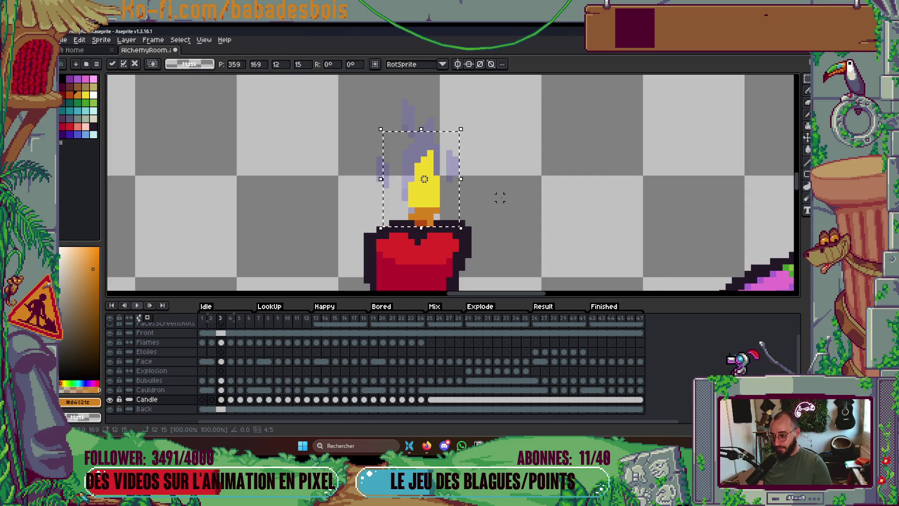
pyautogui.hotkey('ctrl', 'd')
pyautogui.moveTo(368, 136)
pyautogui.mouseDown()
pyautogui.moveTo(476, 197)
pyautogui.moveTo(474, 209)
pyautogui.mouseUp()
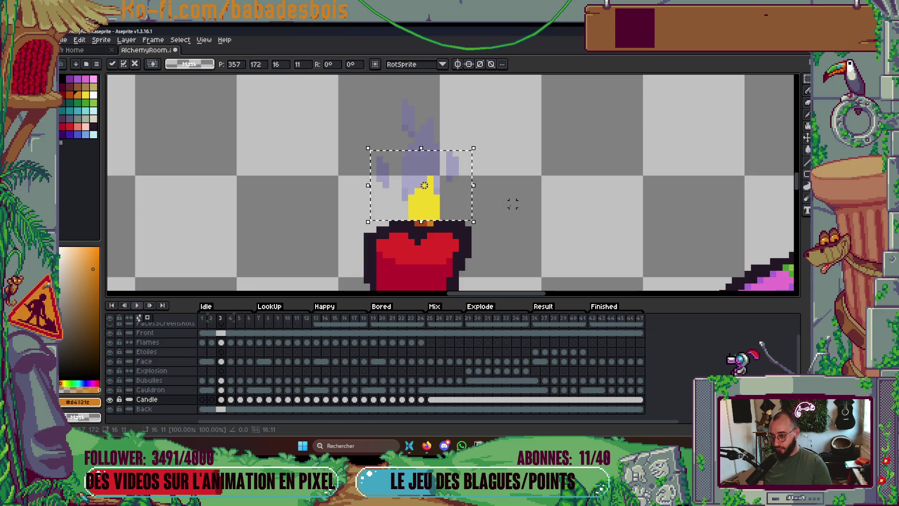
pyautogui.hotkey('ctrl', 'd')
pyautogui.moveTo(423, 221); pyautogui.dragTo(406, 186)
pyautogui.hotkey('ctrl', 'd')
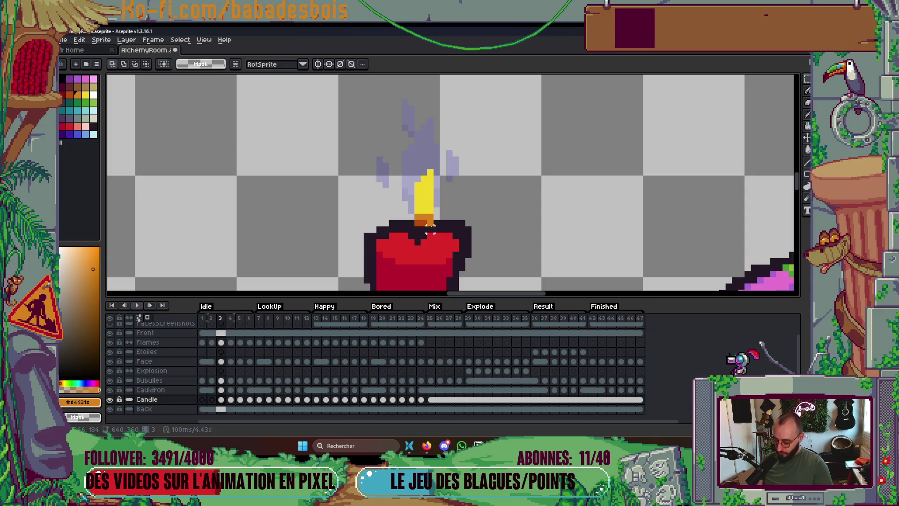
# Pencil orange over the lower flame and dark outline pixels beside the wick.
pyautogui.press('b')
pyautogui.click(419, 227)
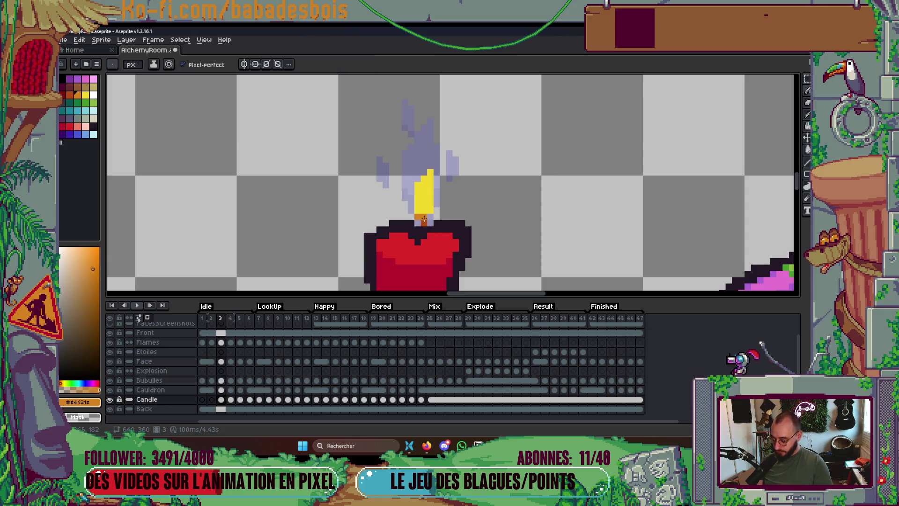
pyautogui.moveTo(418, 195)
pyautogui.mouseDown()
pyautogui.moveTo(419, 206)
pyautogui.moveTo(430, 199)
pyautogui.mouseUp()
pyautogui.keyDown('alt'); pyautogui.click(437, 222); pyautogui.keyUp('alt')
pyautogui.click(417, 223)
pyautogui.click(433, 223)
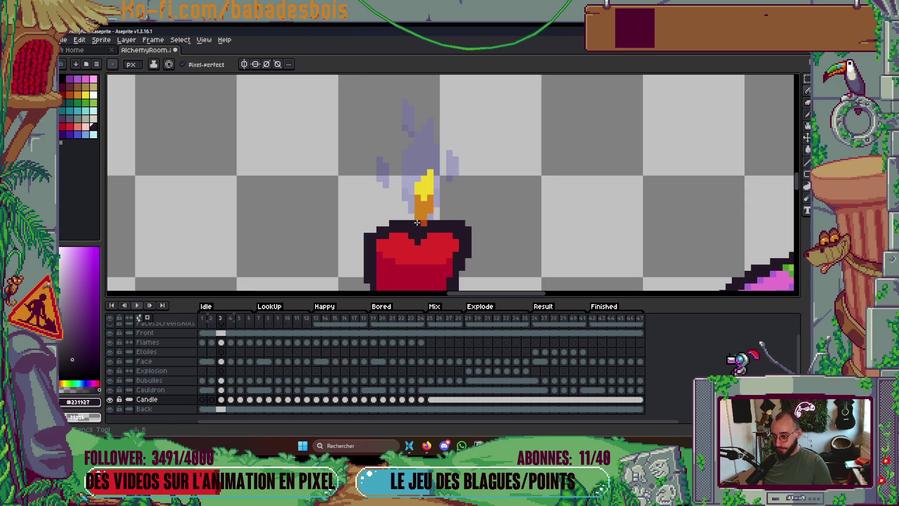
pyautogui.press('alt')
pyautogui.keyDown('alt'); pyautogui.click(431, 217); pyautogui.keyUp('alt')
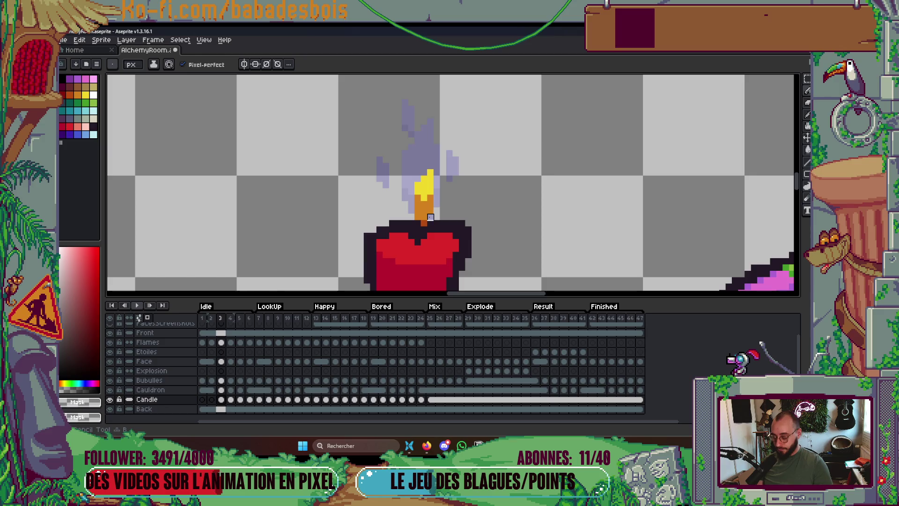
pyautogui.keyDown('alt'); pyautogui.click(425, 198); pyautogui.keyUp('alt')
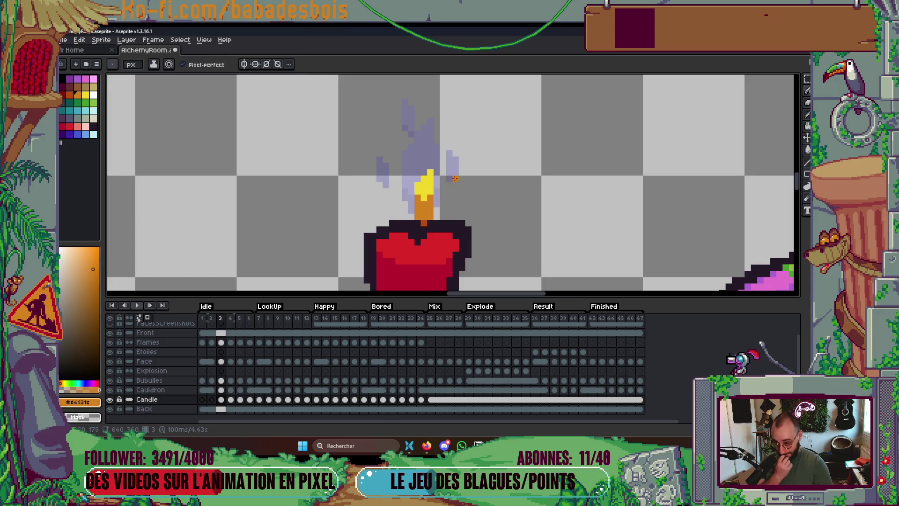
# Box-select and deselect the flame tip, then play the candle animation preview.
pyautogui.scroll(-1, 447, 182)
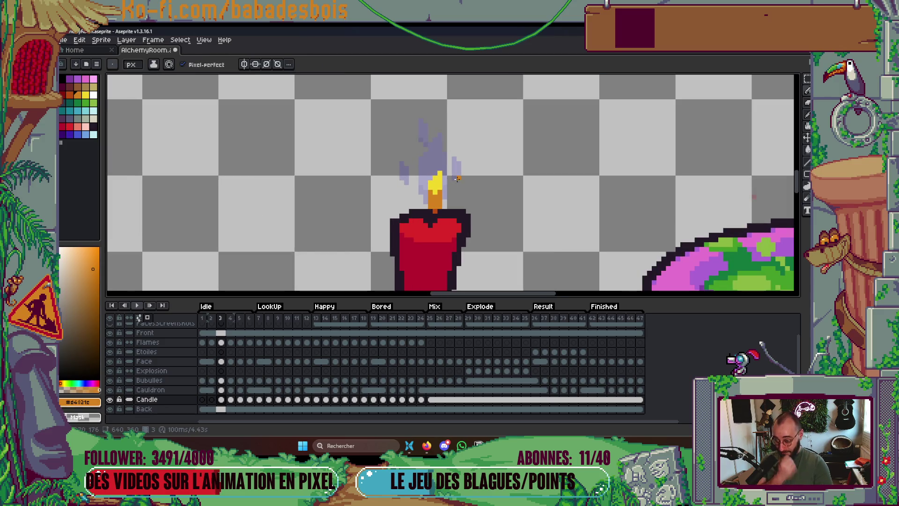
pyautogui.scroll(1, 456, 178)
pyautogui.press('m')
pyautogui.moveTo(407, 158); pyautogui.dragTo(446, 190)
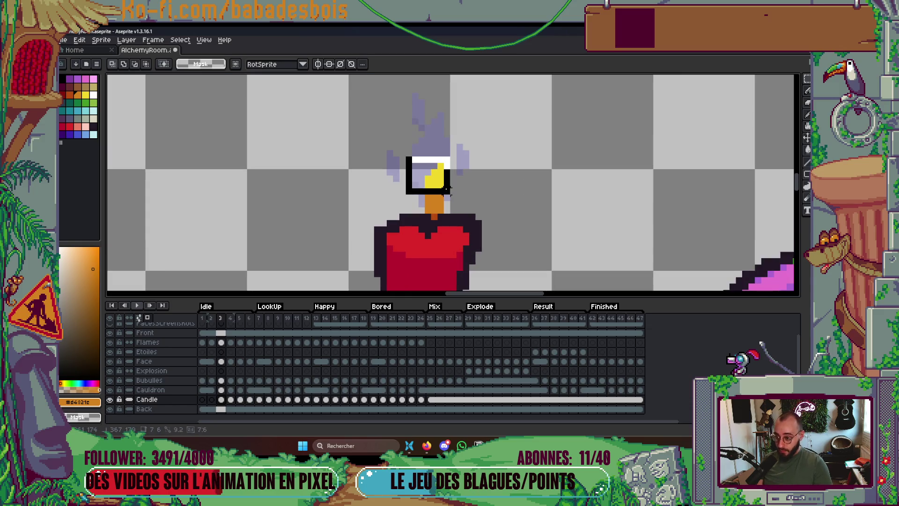
pyautogui.hotkey('ctrl', 'd')
pyautogui.scroll(-2, 514, 185)
pyautogui.press('Return')
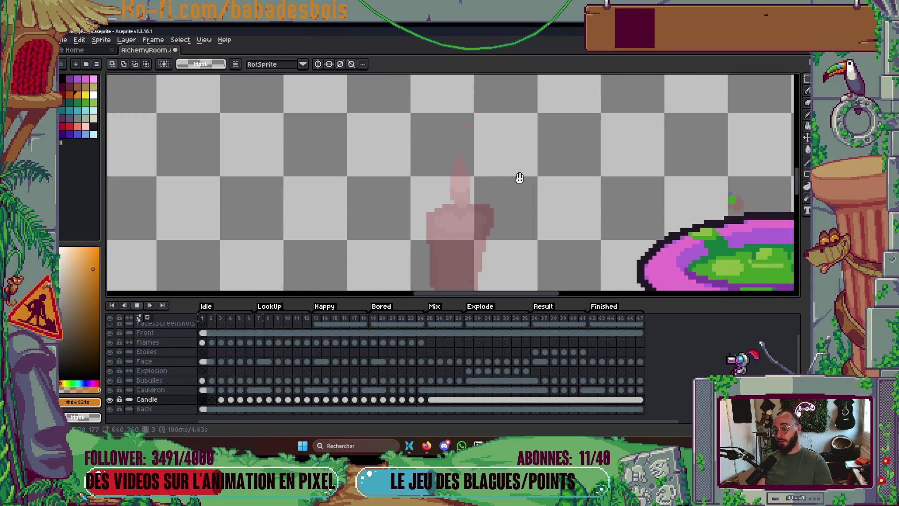
pyautogui.scroll(-2, 514, 181)
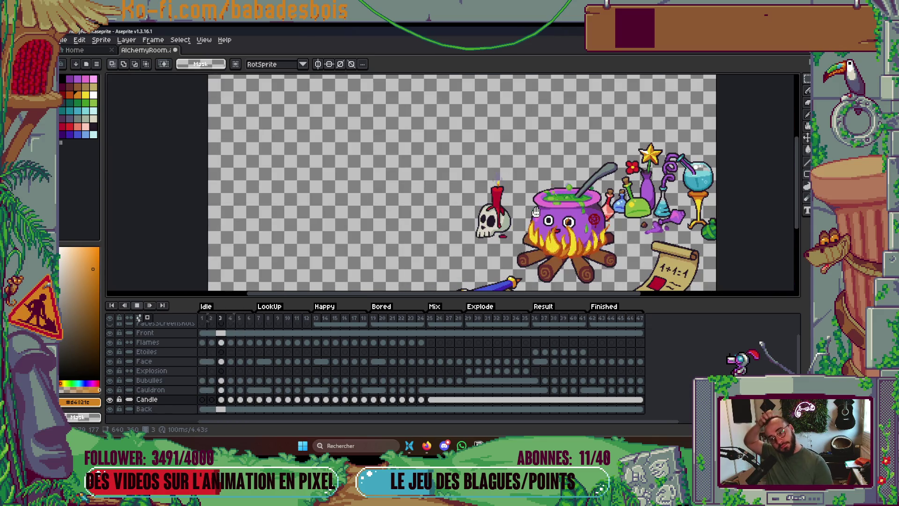
pyautogui.press('Return')
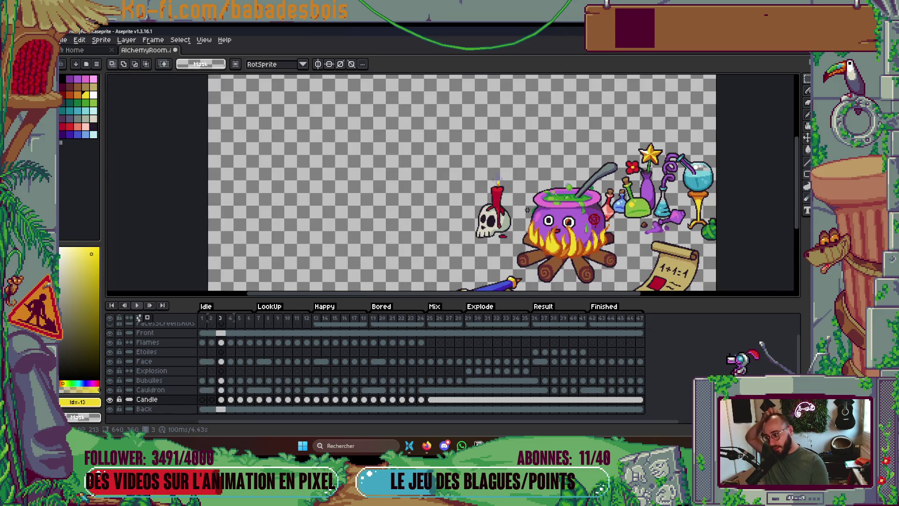
pyautogui.press('Return')
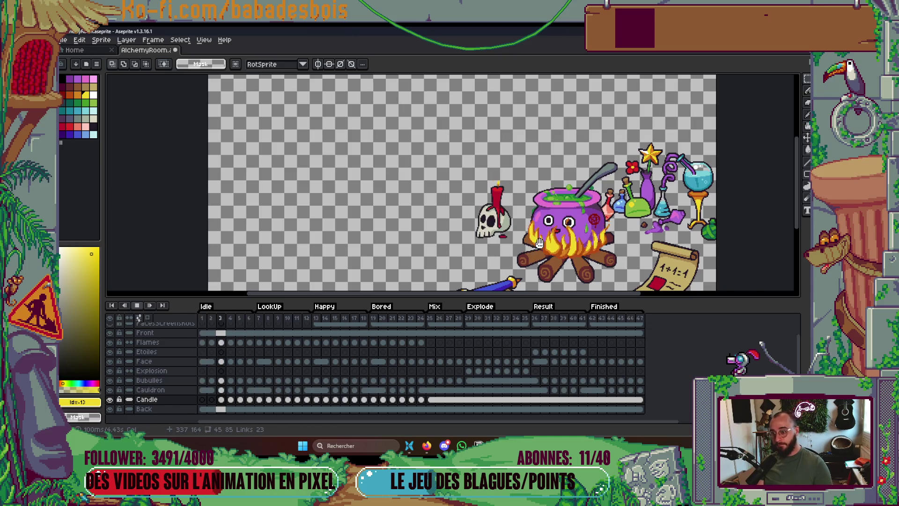
pyautogui.press('Return')
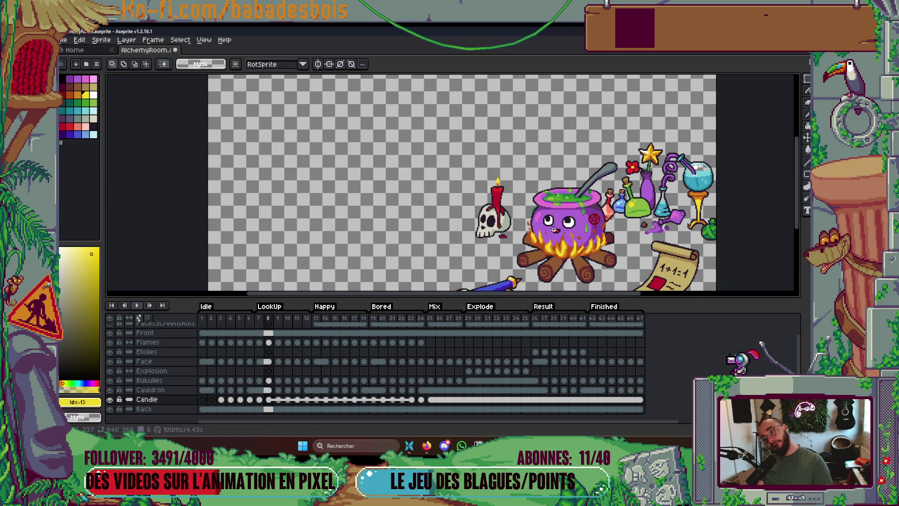
pyautogui.press('Return')
pyautogui.press('Return')
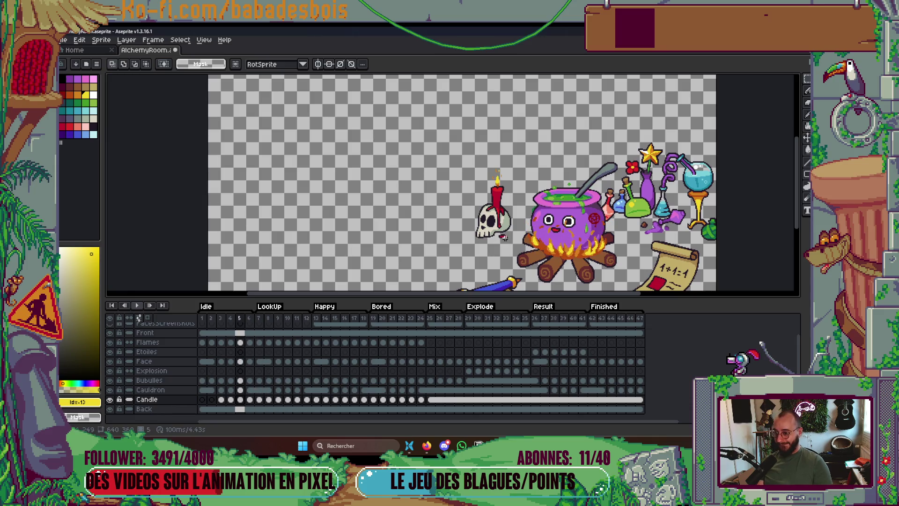
pyautogui.press('Left')
pyautogui.press('Left')
pyautogui.scroll(5, 513, 197)
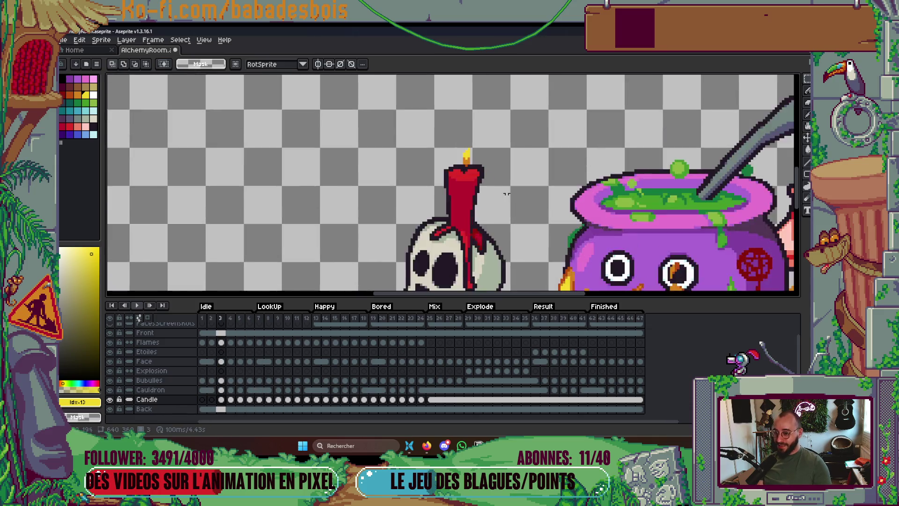
pyautogui.press('i')
pyautogui.click(455, 147)
pyautogui.press('b')
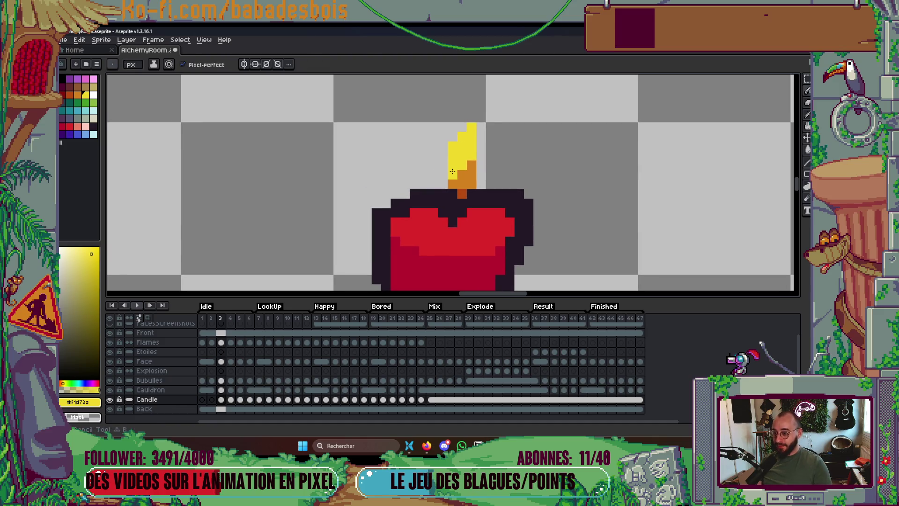
pyautogui.scroll(-3, 461, 162)
pyautogui.press('Return')
pyautogui.scroll(-3, 497, 166)
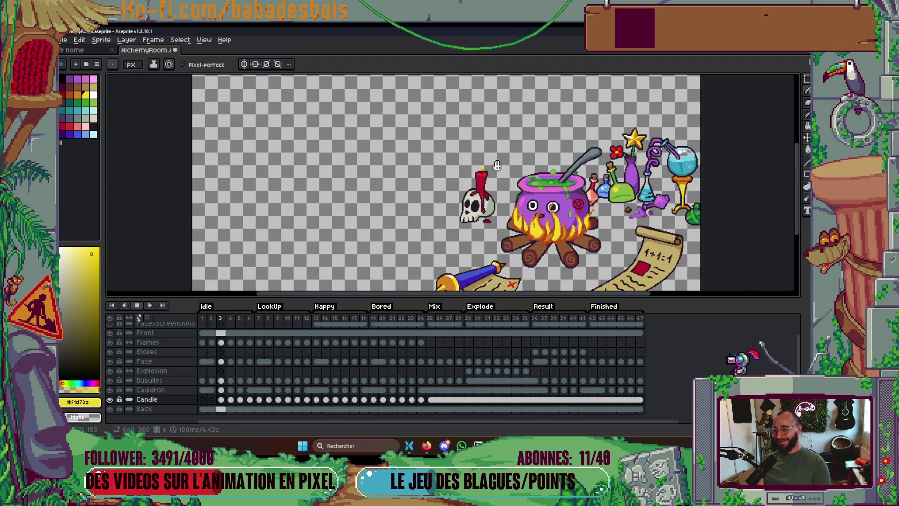
pyautogui.press('Return')
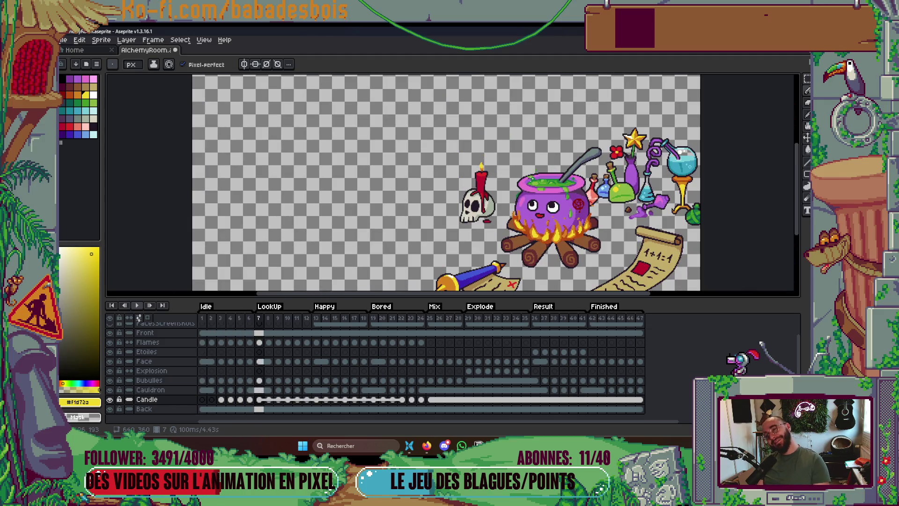
pyautogui.press('Return')
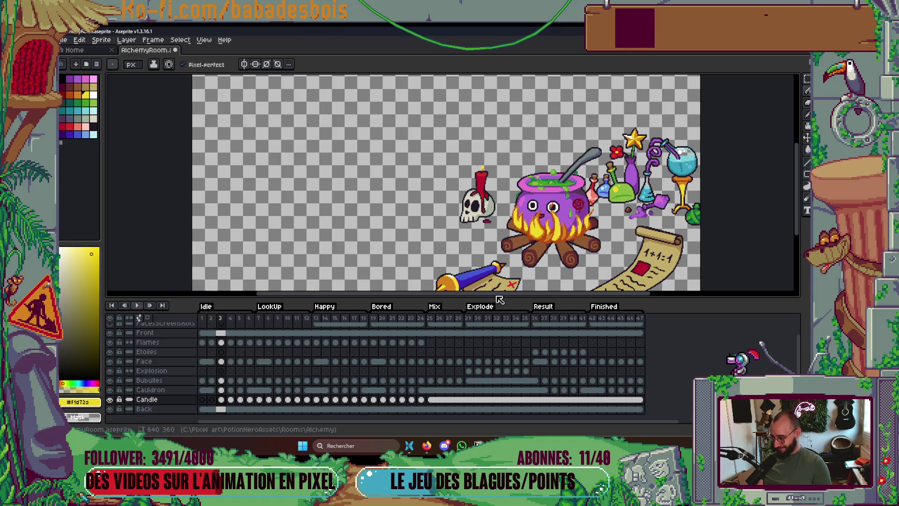
pyautogui.click(221, 400)
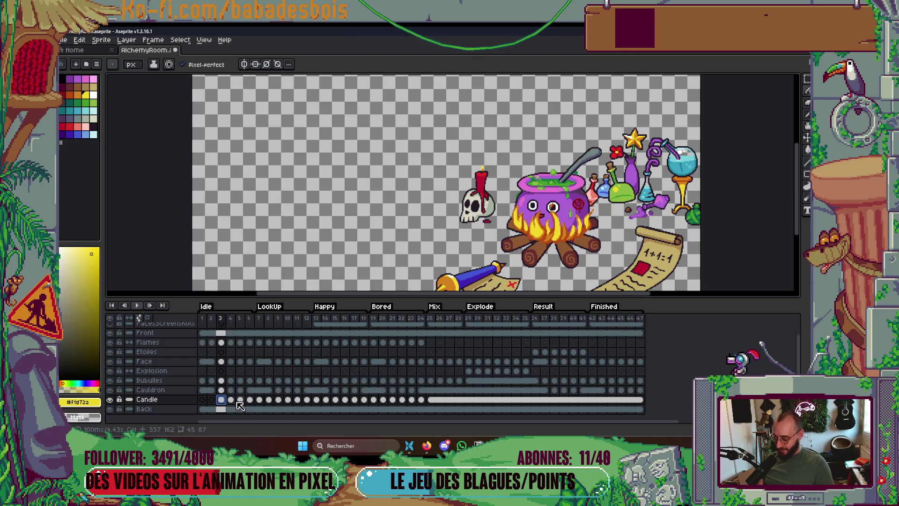
# Unlink the Candle cel on frame 2.
pyautogui.click(204, 401)
pyautogui.click(212, 400)
pyautogui.rightClick(212, 401)
pyautogui.click(244, 407)
pyautogui.scroll(5, 481, 178)
# Erase frame 2's flame with transparent fill and draw a dark unlit wick.
pyautogui.press('i')
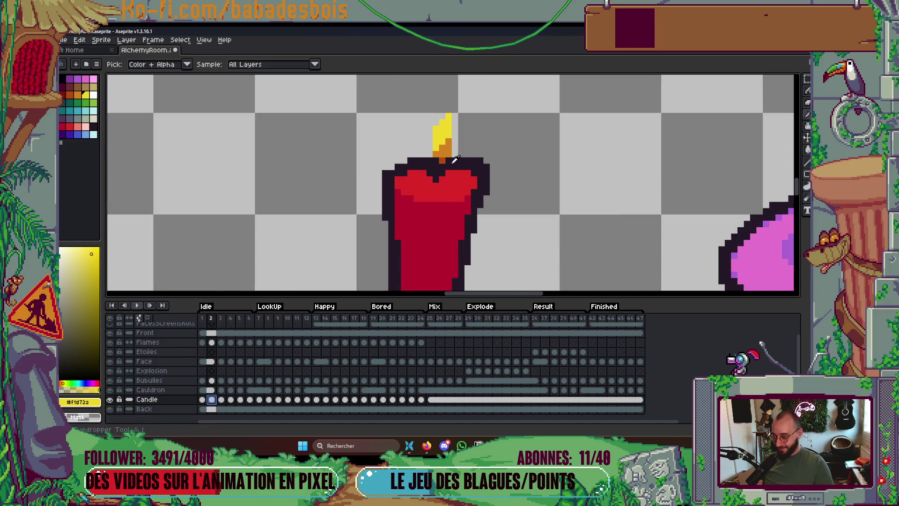
pyautogui.press('g')
pyautogui.rightClick(443, 131)
pyautogui.rightClick(443, 148)
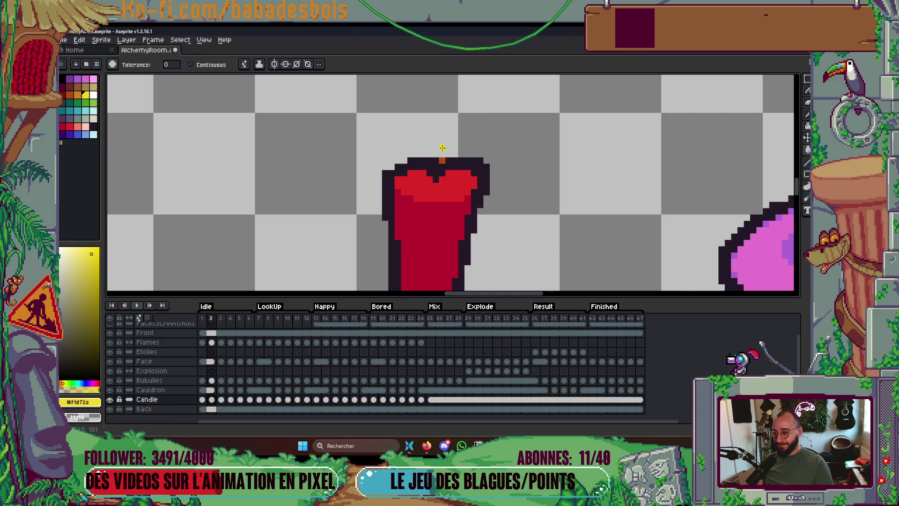
pyautogui.press('b')
pyautogui.keyDown('alt'); pyautogui.click(442, 167); pyautogui.keyUp('alt')
pyautogui.click(442, 161)
pyautogui.moveTo(437, 156); pyautogui.dragTo(437, 148)
pyautogui.scroll(-2, 476, 155)
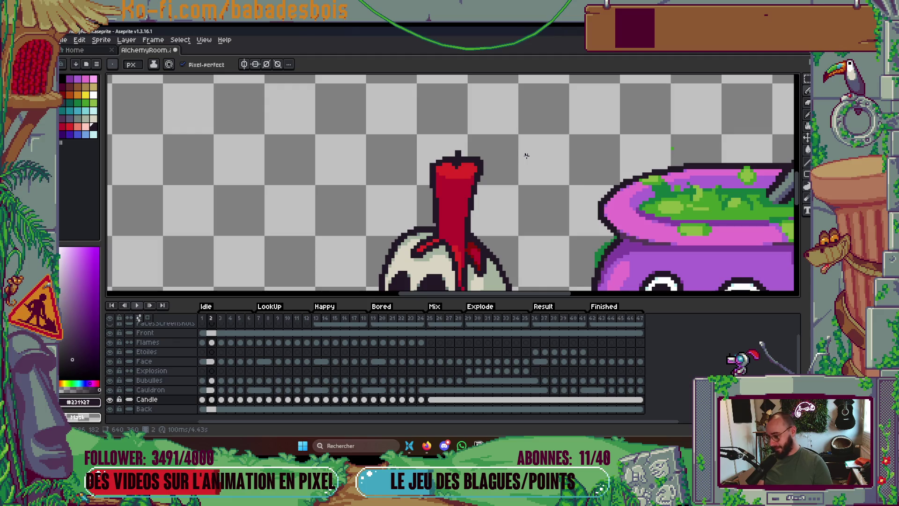
# Play the animation from frame 1 to check the candle, then stop it.
pyautogui.press('Left')
pyautogui.press('Return')
pyautogui.scroll(-3, 551, 212)
pyautogui.moveTo(551, 212); pyautogui.dragTo(543, 172)
pyautogui.scroll(-1, 558, 136)
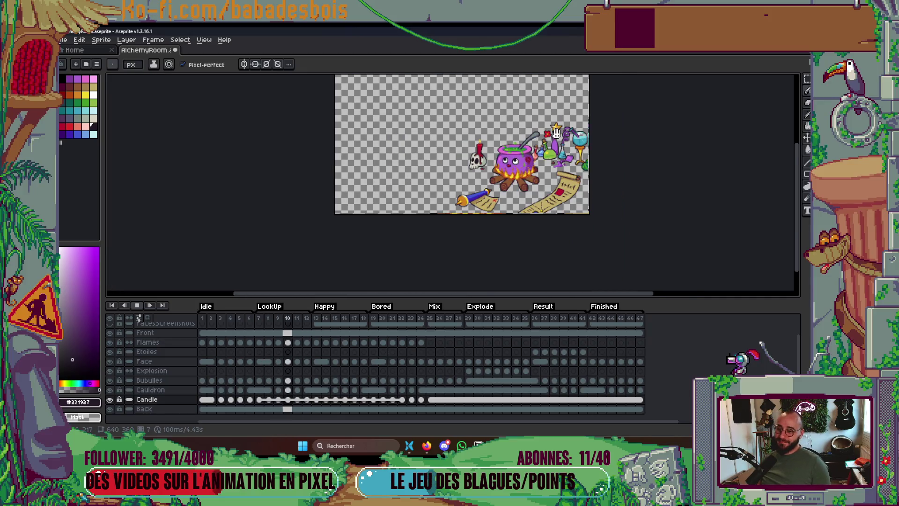
pyautogui.scroll(3, 556, 133)
pyautogui.press('Return')
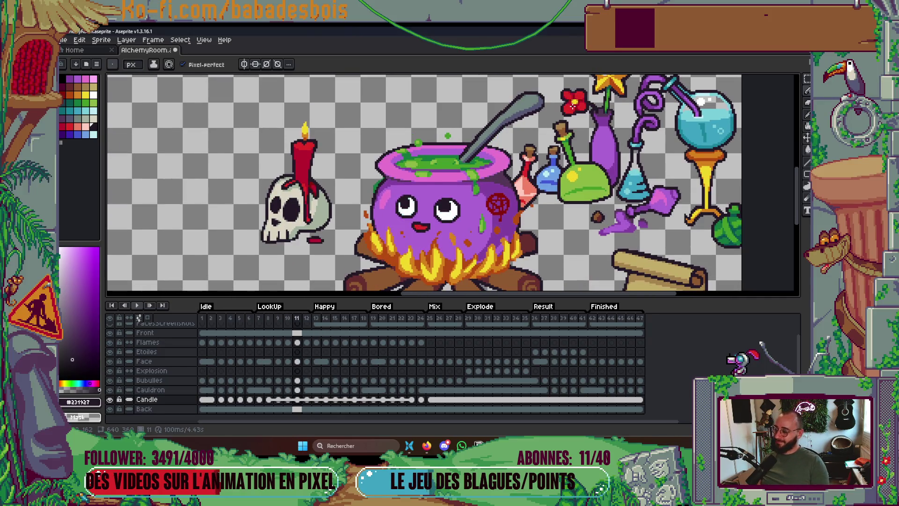
# Save AlchemyRoom.aseprite, hide the timeline, and minimise to the desktop.
pyautogui.hotkey('ctrl', 's')
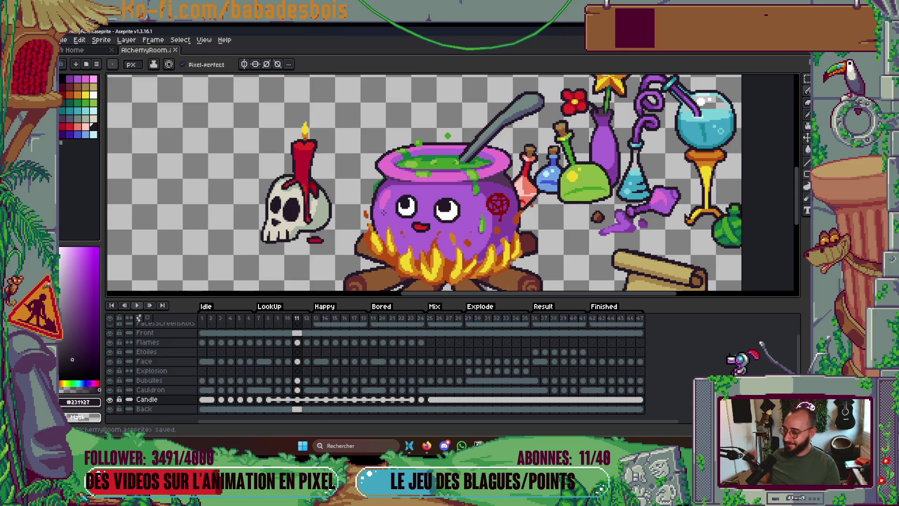
pyautogui.scroll(-1, 418, 188)
pyautogui.press('Tab')
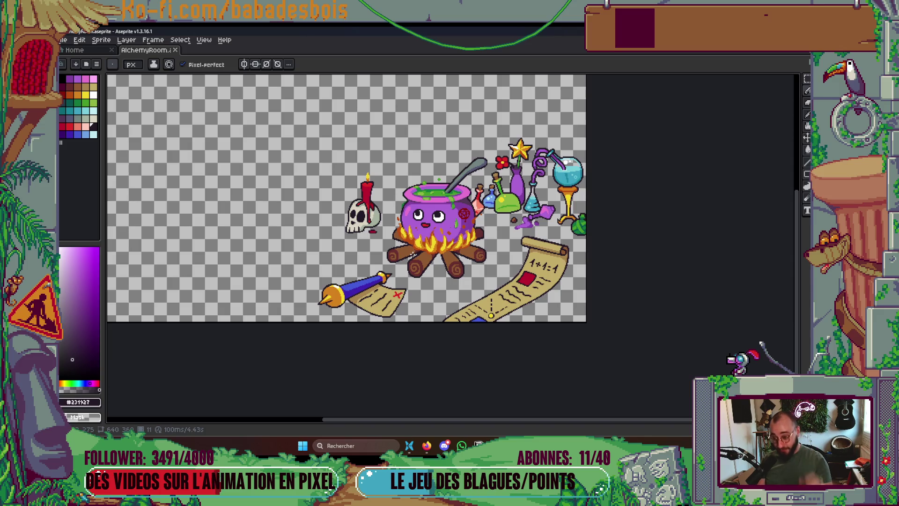
pyautogui.press('super+d')
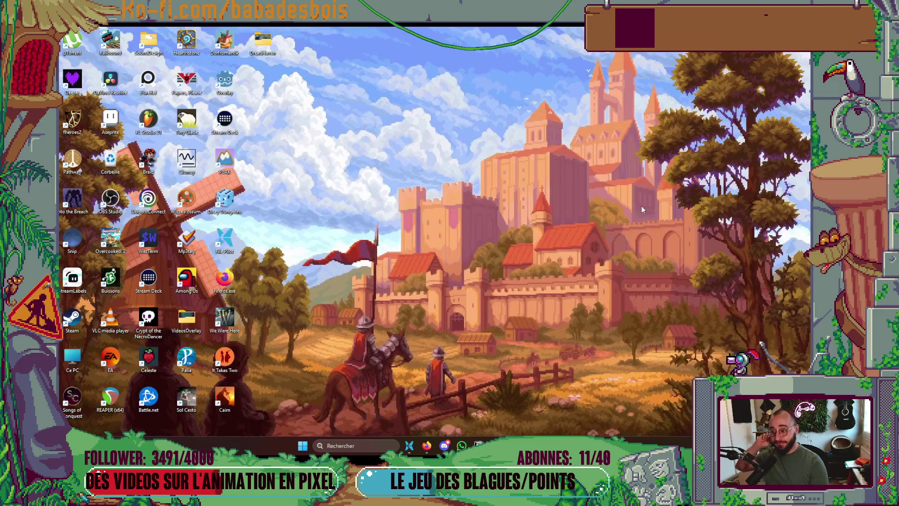
# Open PotionHero's project.godot in Godot via File Pilot, then reopen the project folder.
pyautogui.click(410, 443)
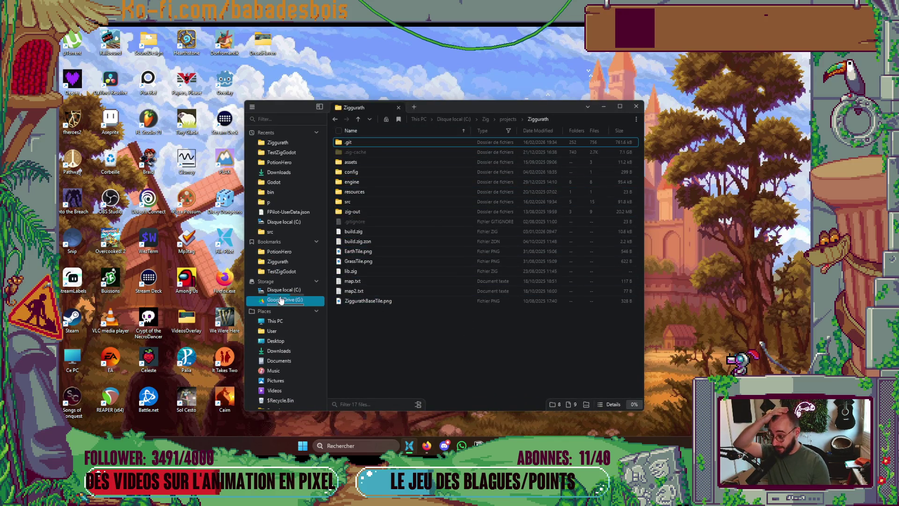
pyautogui.click(288, 253)
pyautogui.doubleClick(364, 342)
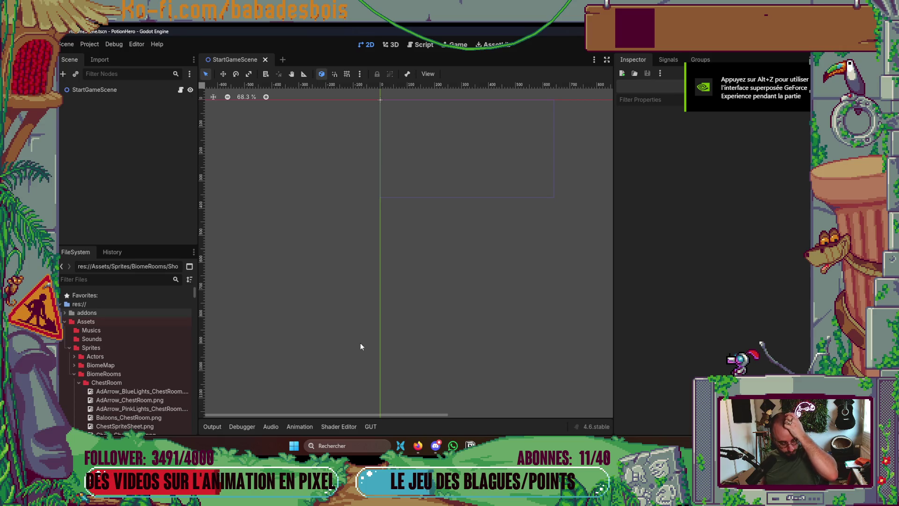
pyautogui.scroll(2, 436, 278)
pyautogui.hscroll(2, 435, 279)
pyautogui.press('super+e')
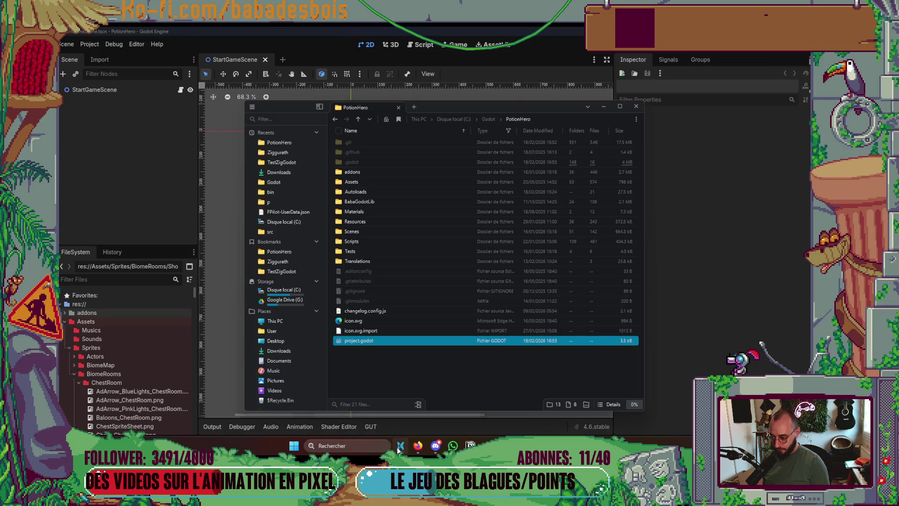
# Open a maximised PowerShell terminal in the PotionHero folder.
pyautogui.rightClick(519, 302)
pyautogui.click(530, 265)
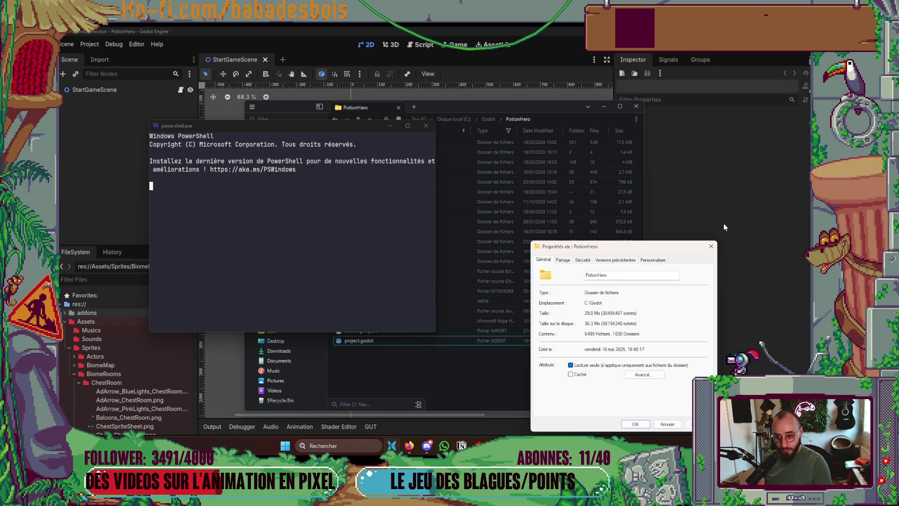
pyautogui.click(324, 242)
pyautogui.press('F11')
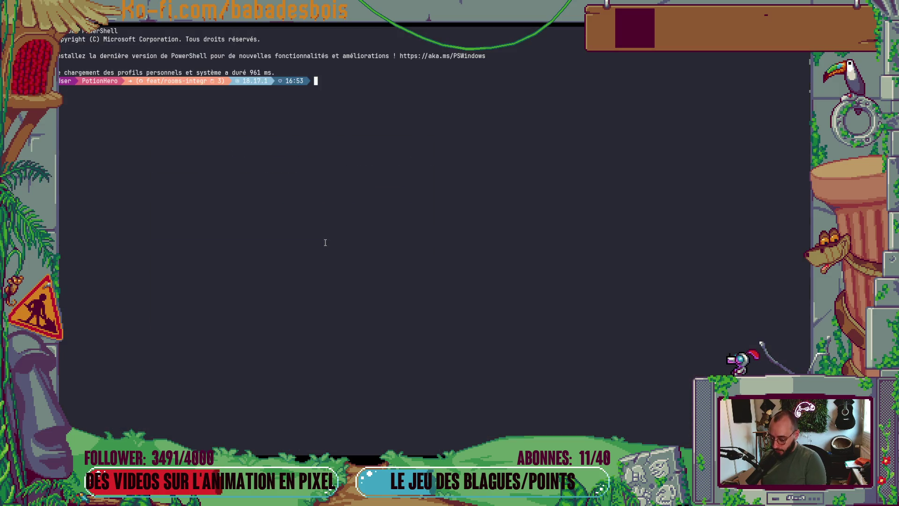
# Run git s for the status and show the recent commit log, leaving git diff typed.
pyautogui.write('gits')
pyautogui.press('Return')
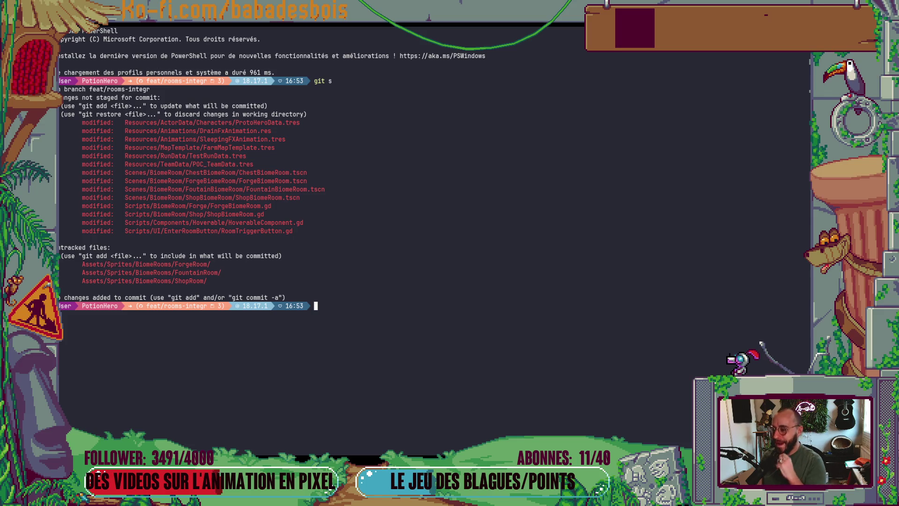
pyautogui.write('git add')
pyautogui.press('Escape')
pyautogui.press('Return')
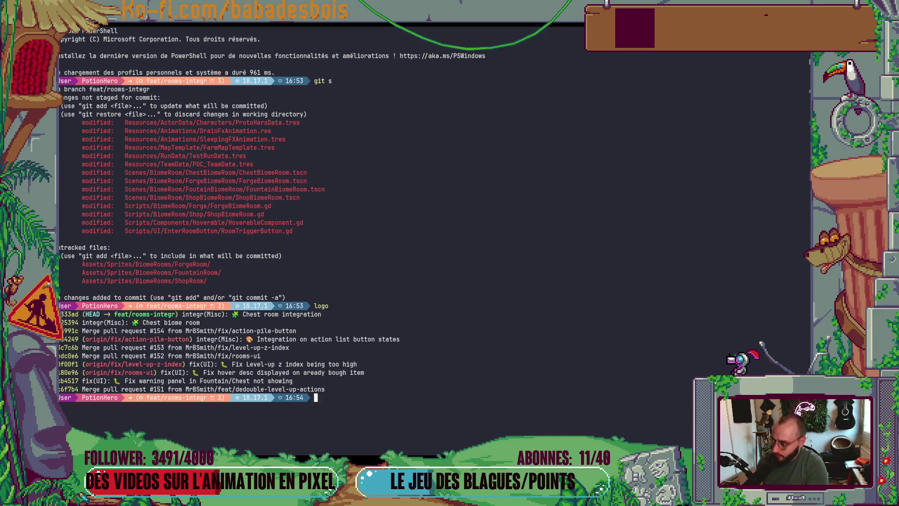
pyautogui.write('git diff')
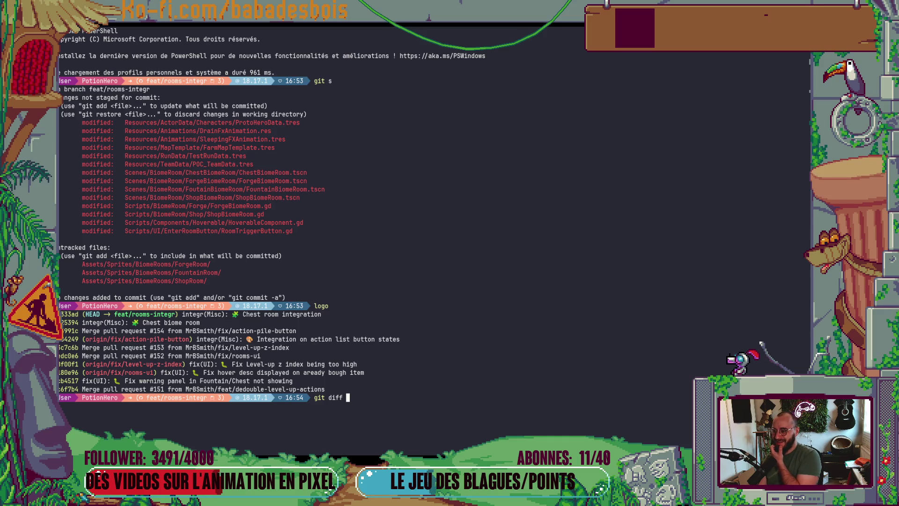
pyautogui.hotkey('alt', 'Tab')
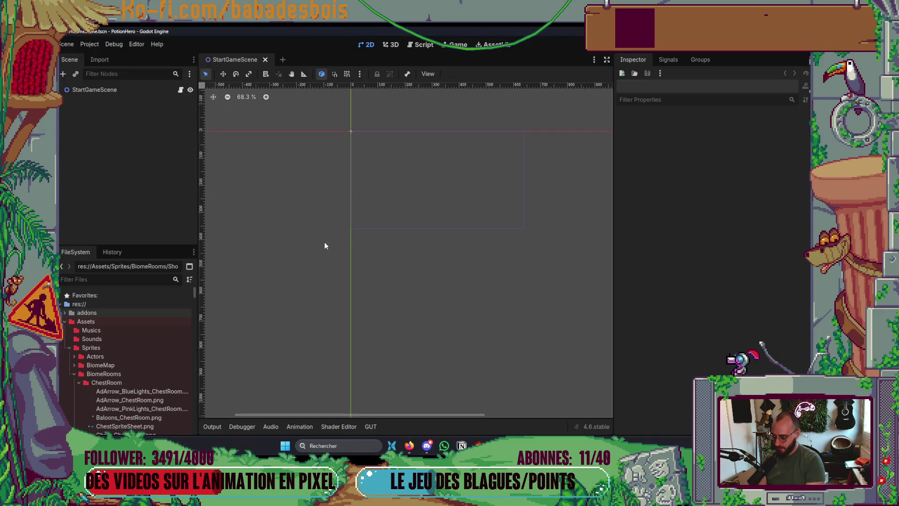
# Open DrainFx.tscn via the 'Drain' scene search and preview its drain animation twice.
pyautogui.hotkey('ctrl', 'shift', 'o')
pyautogui.write('Drain')
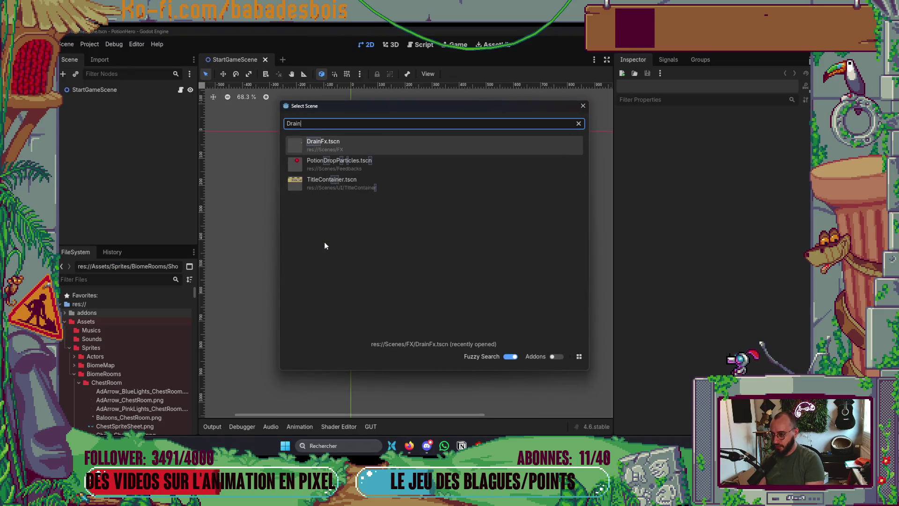
pyautogui.press('Return')
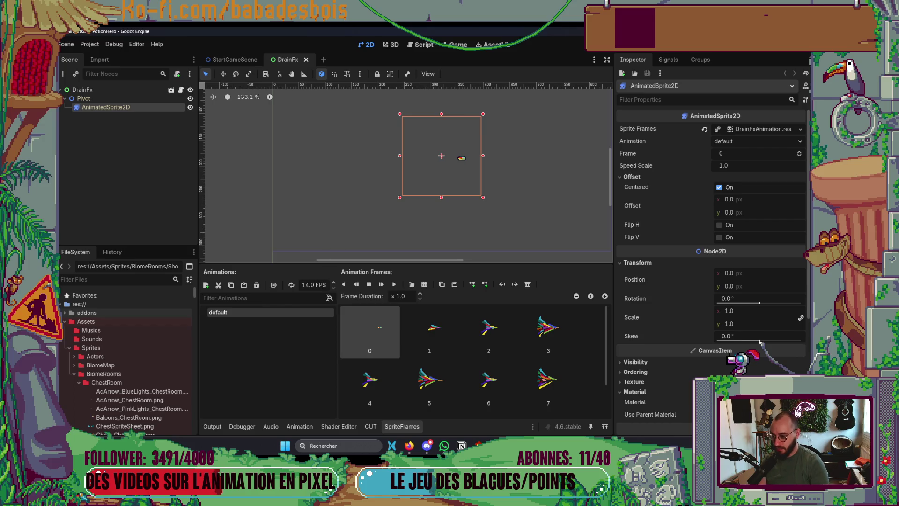
pyautogui.click(395, 285)
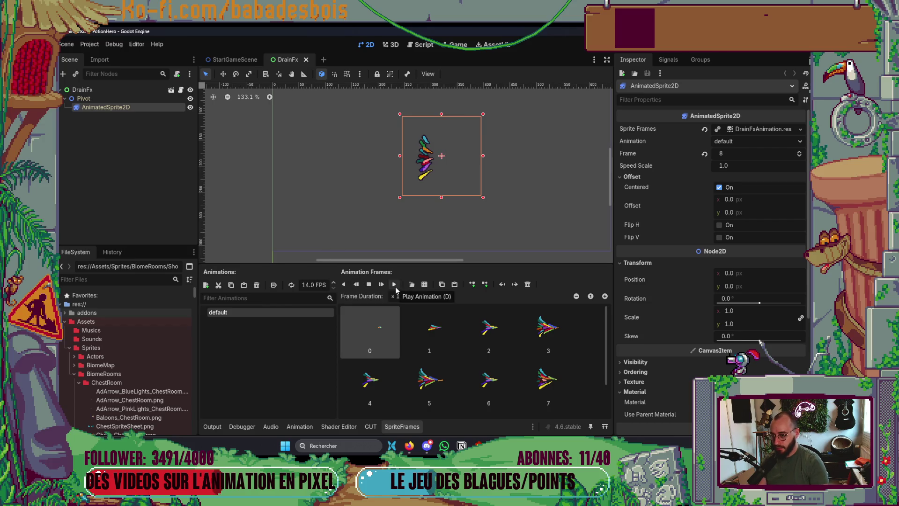
pyautogui.click(369, 285)
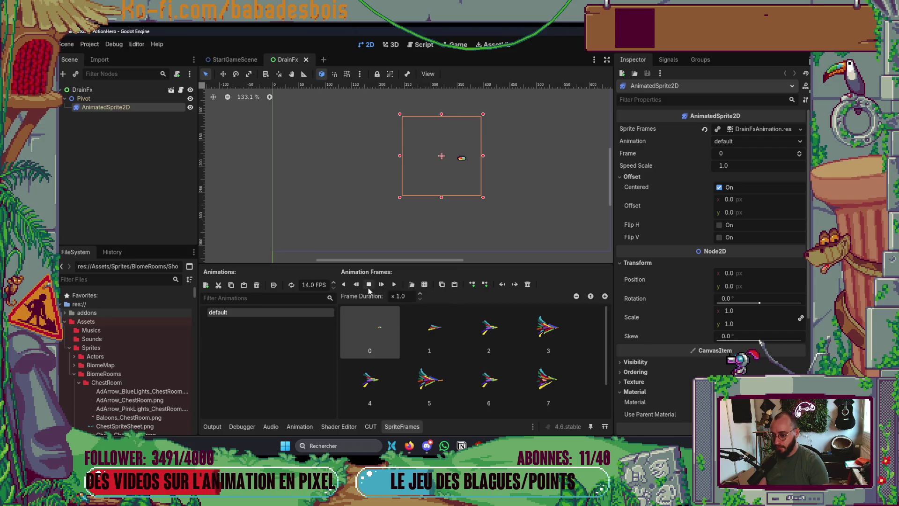
pyautogui.click(394, 284)
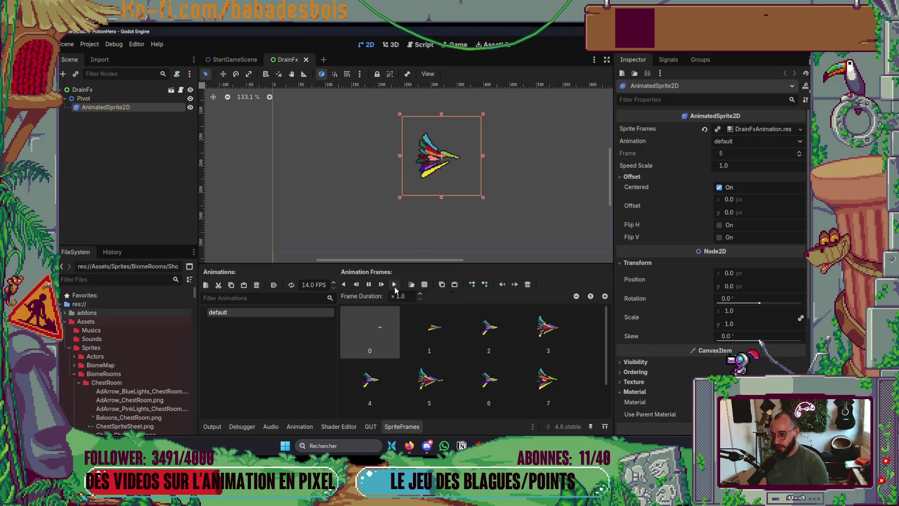
pyautogui.click(368, 286)
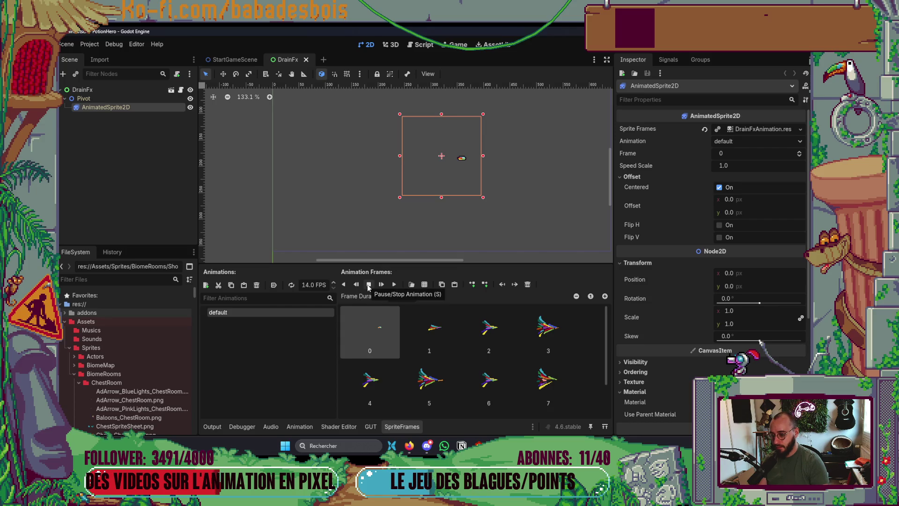
pyautogui.hotkey('alt', 'Tab')
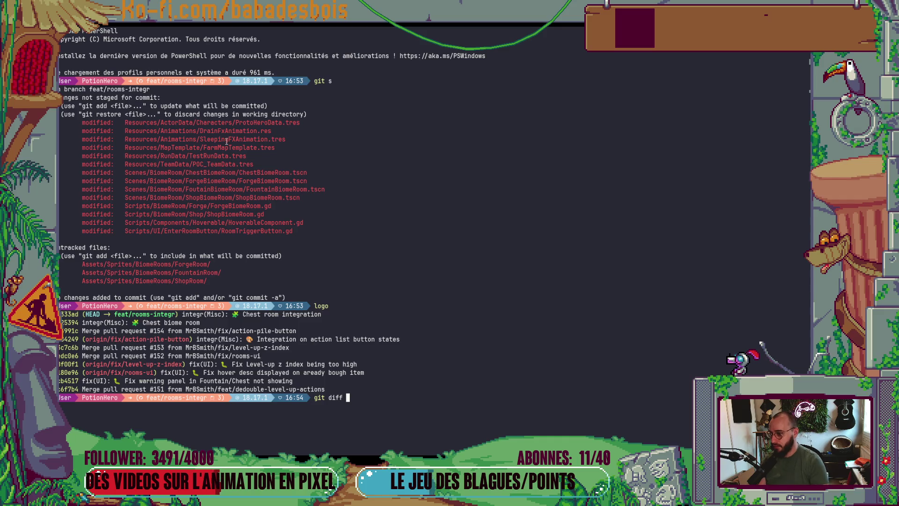
# Run git diff on Resources/Animations/DrainFxAnimation.res, which reports differing binary files.
pyautogui.doubleClick(244, 132)
pyautogui.rightClick(247, 131)
pyautogui.press('Return')
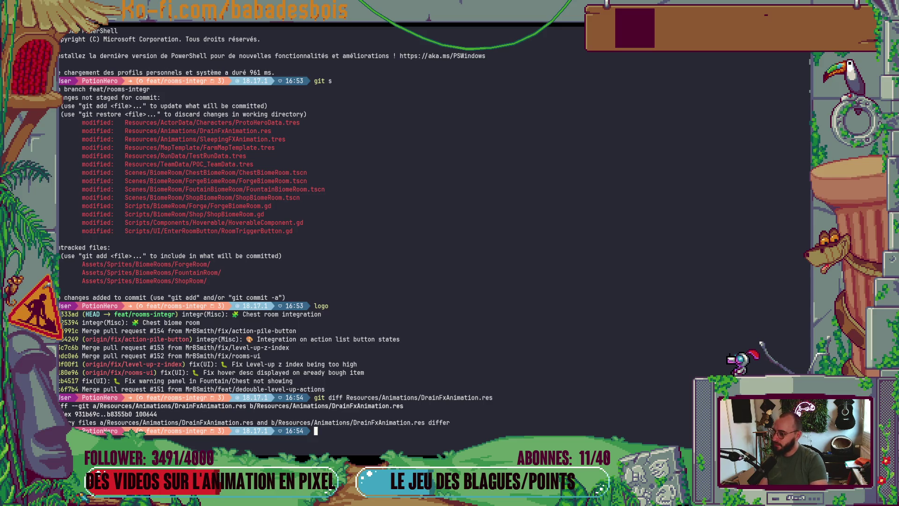
# Switch between Godot and the terminal, then bring the browser to the front.
pyautogui.hotkey('alt', 'Tab')
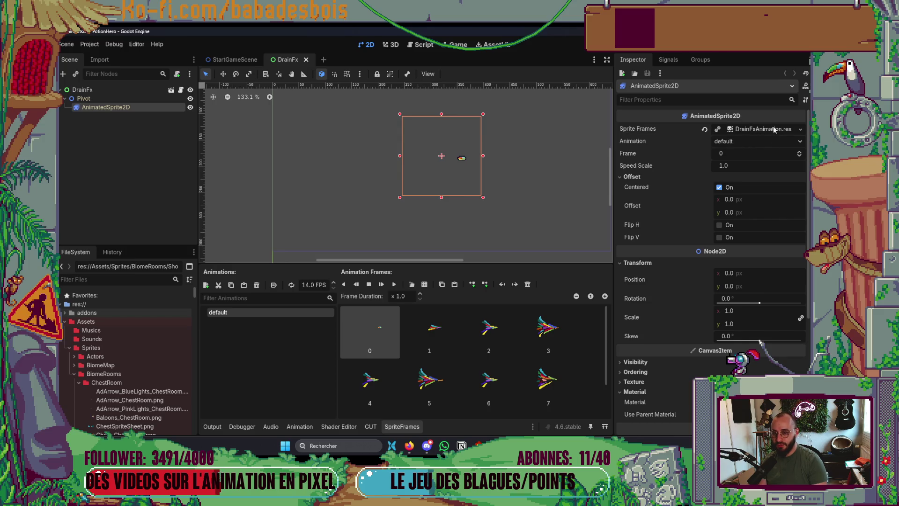
pyautogui.hotkey('alt', 'Tab')
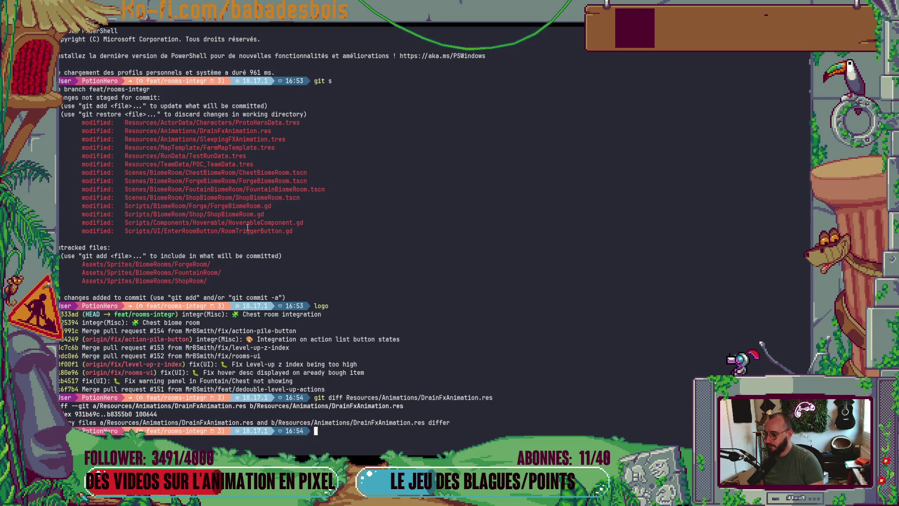
pyautogui.hotkey('alt', 'Tab')
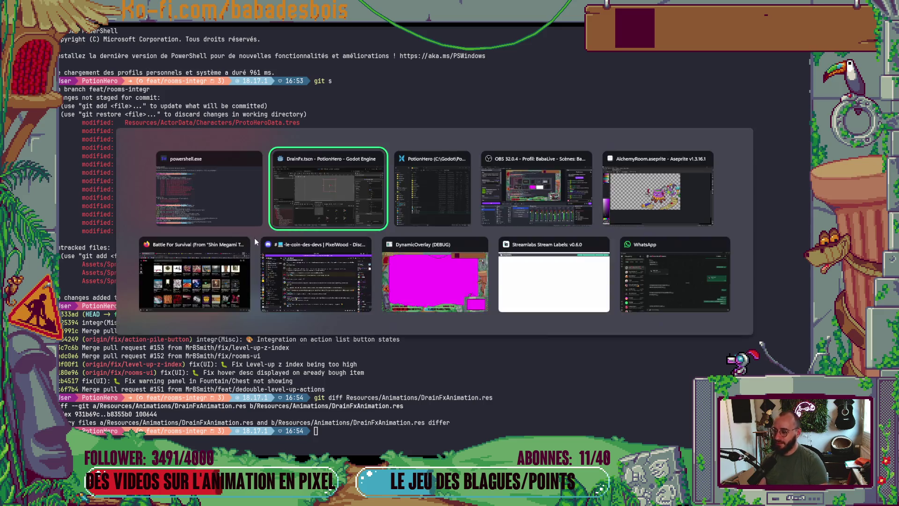
pyautogui.hotkey('alt', 'Tab')
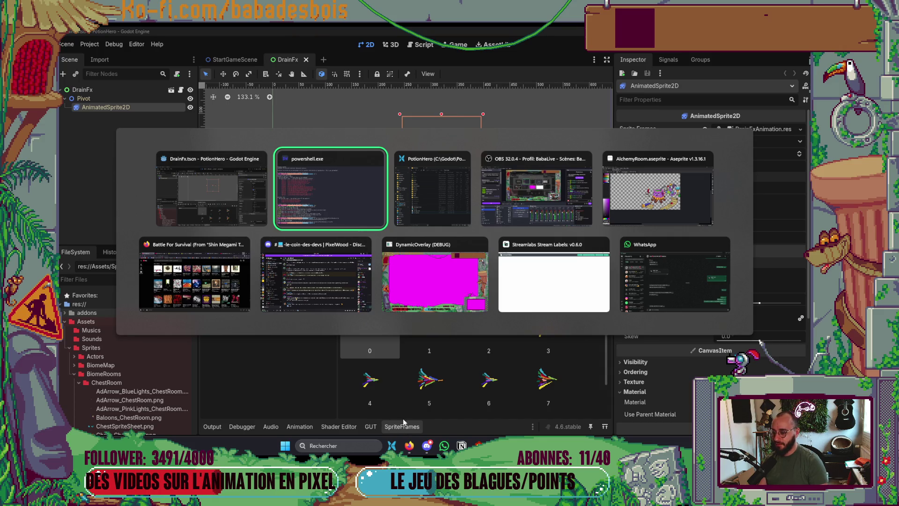
pyautogui.click(215, 271)
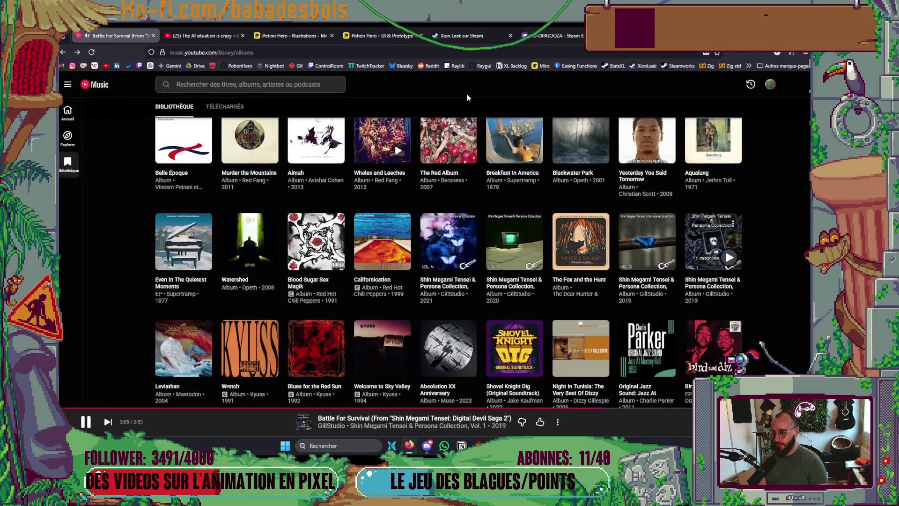
# Open the PotionHero repository in a new tab and go to its commit history.
pyautogui.hotkey('ctrl', 't')
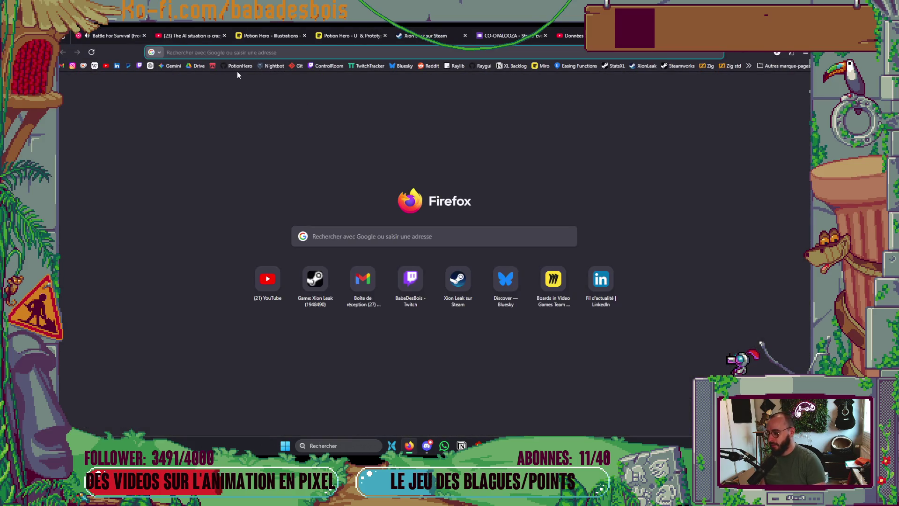
pyautogui.click(240, 66)
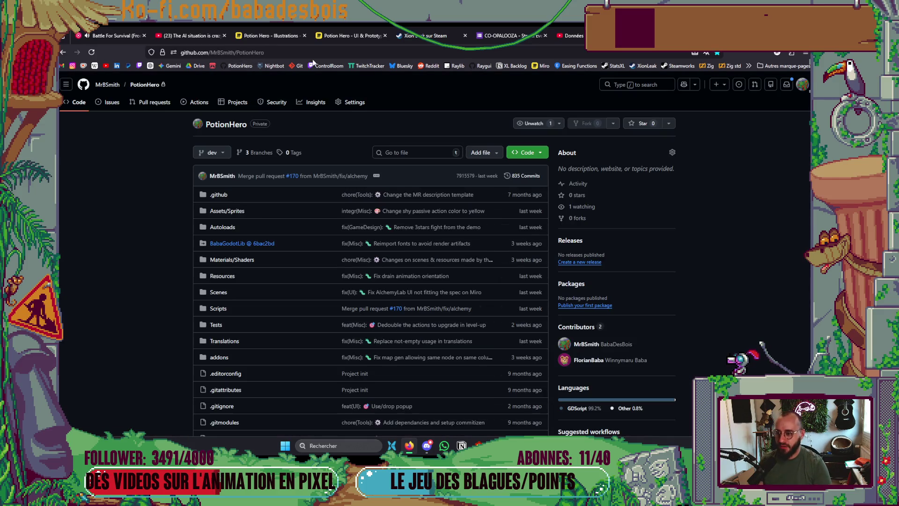
pyautogui.click(406, 155)
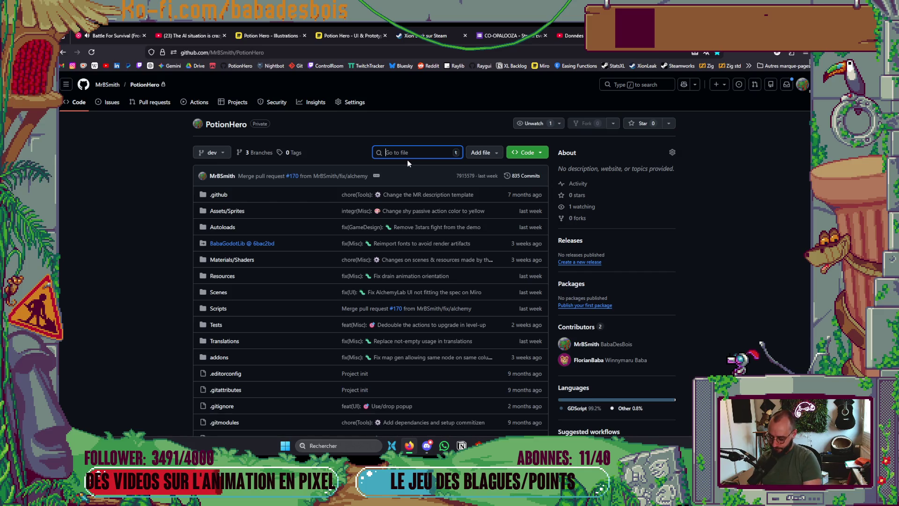
pyautogui.write('drain')
pyautogui.press('Escape')
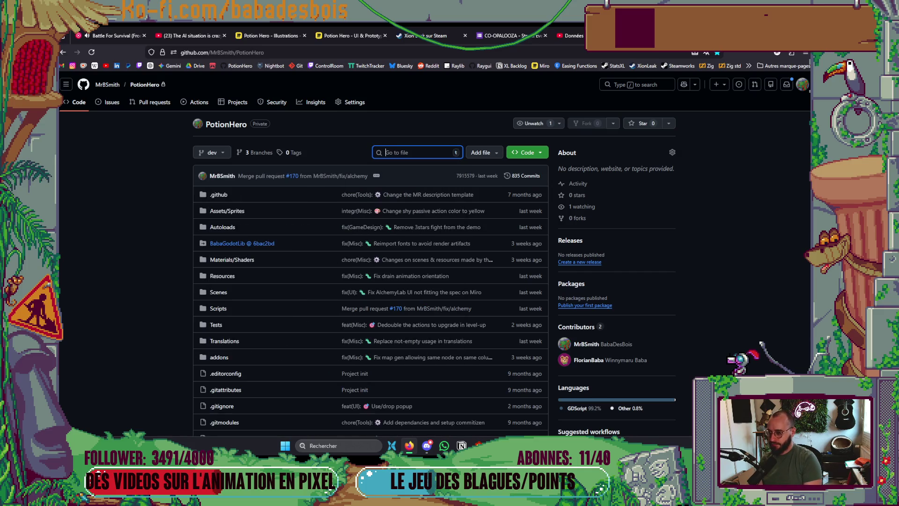
pyautogui.click(529, 177)
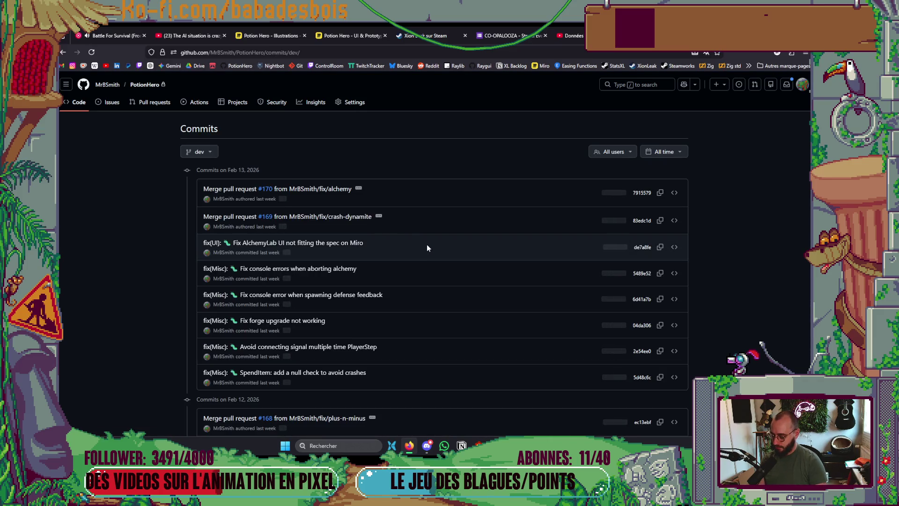
# Search the commit pages for 'drain' to open the 'Fix drain animation orientation' commit.
pyautogui.hotkey('ctrl', 'f')
pyautogui.write('drain')
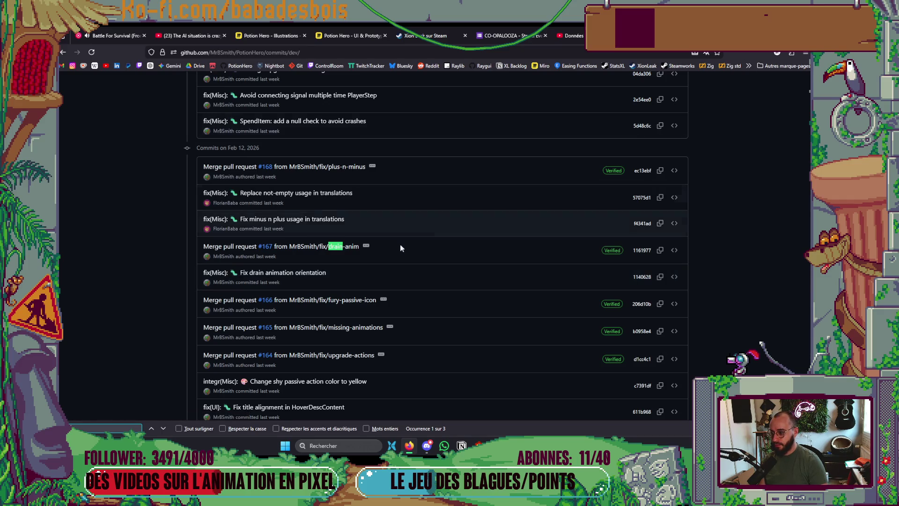
pyautogui.scroll(5, 366, 260)
pyautogui.scroll(-15, 370, 237)
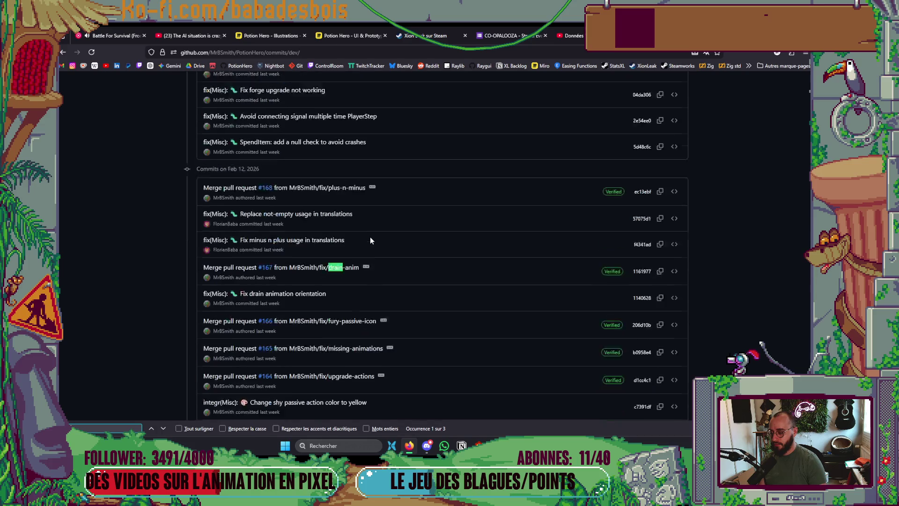
pyautogui.click(445, 359)
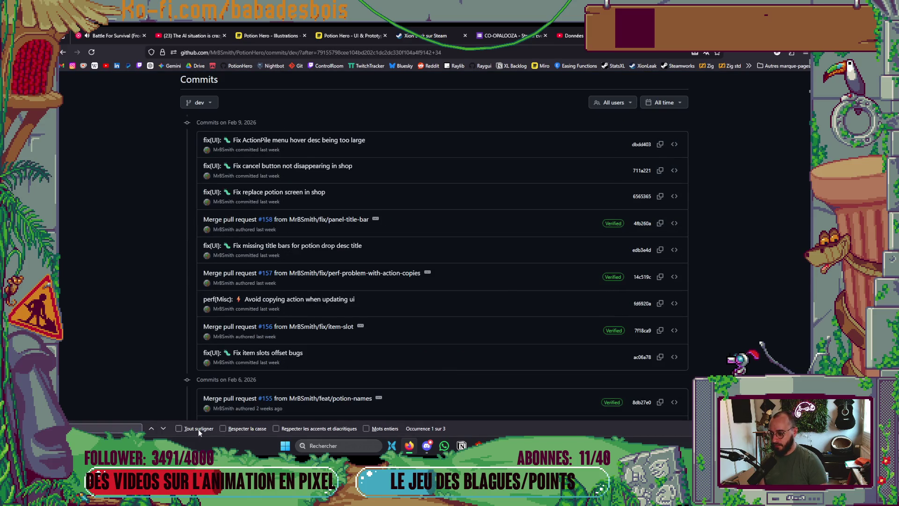
pyautogui.click(164, 429)
pyautogui.scroll(-15, 235, 367)
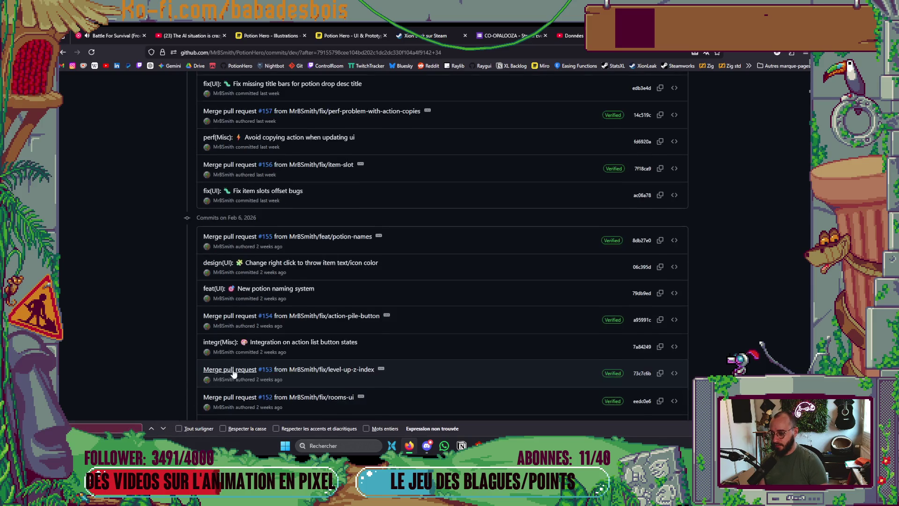
pyautogui.click(431, 360)
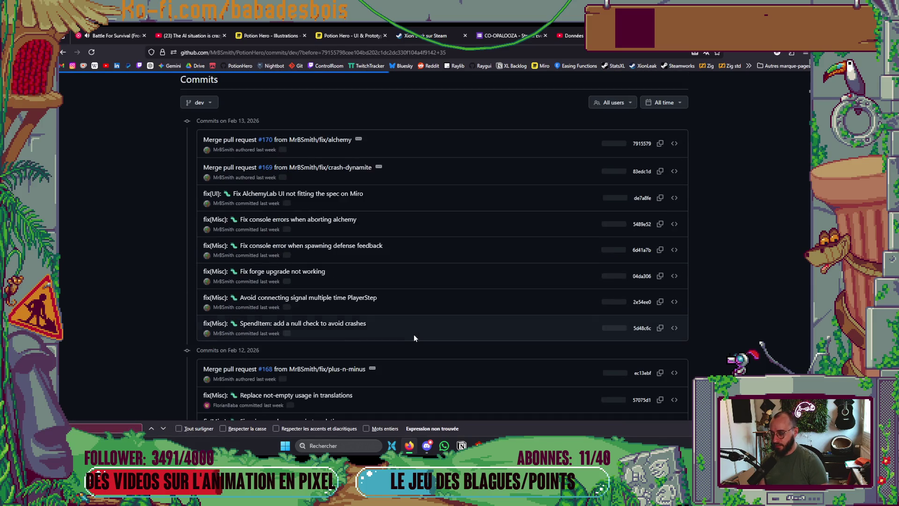
pyautogui.scroll(-5, 393, 335)
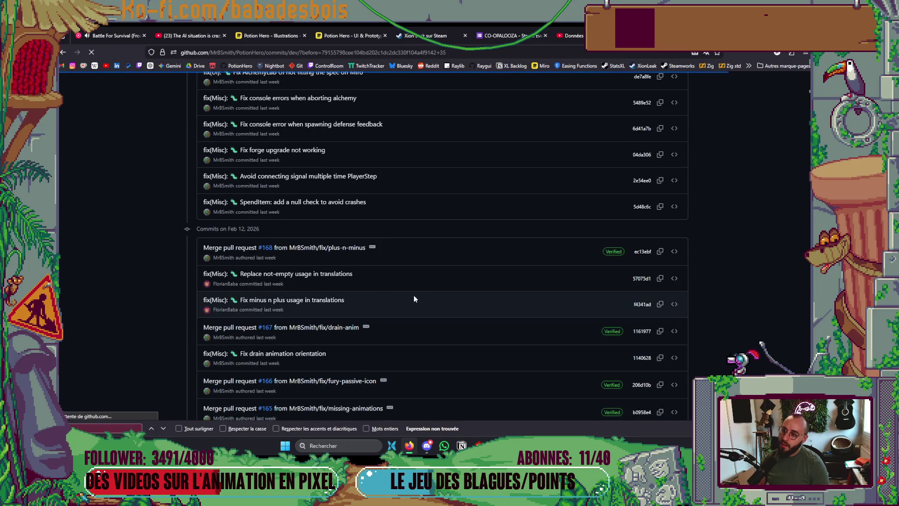
pyautogui.scroll(-2, 414, 292)
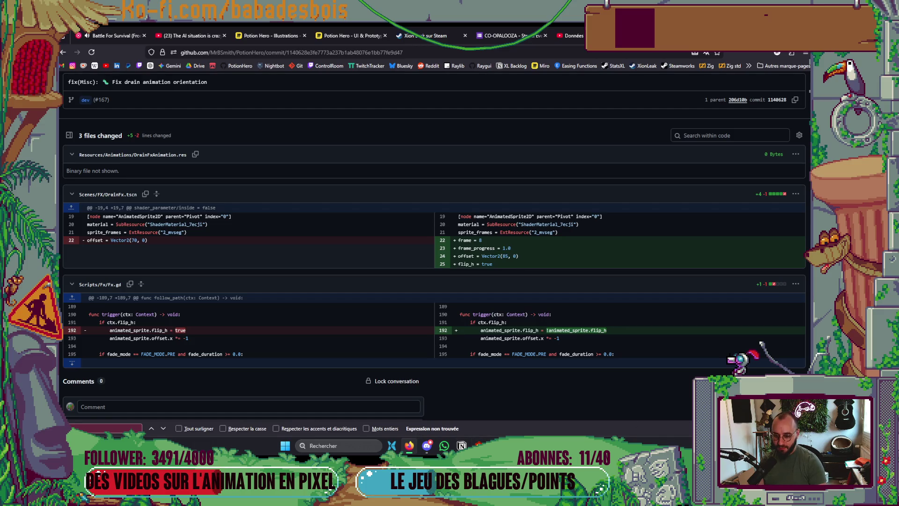
pyautogui.press('Escape')
pyautogui.hotkey('alt', 'Tab')
pyautogui.hotkey('alt', 'Tab')
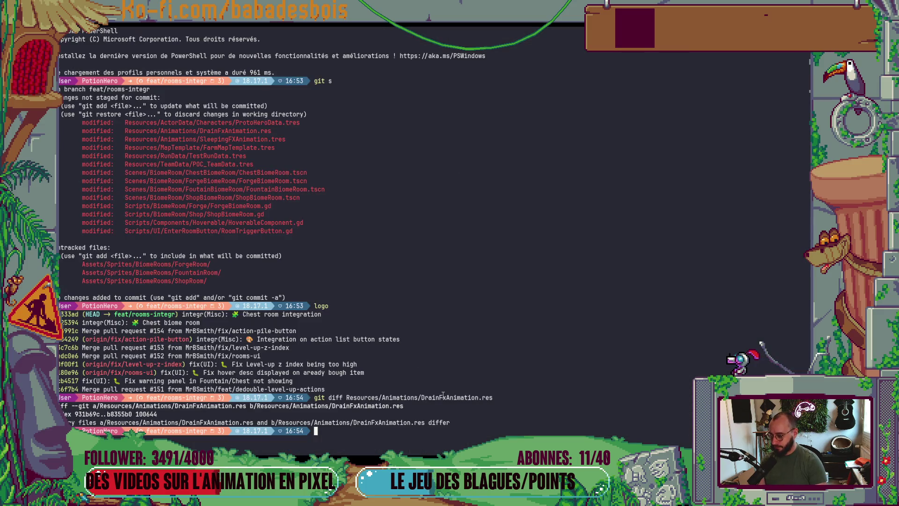
# Restore DrainFxAnimation.res with git r and recheck the status with git s.
pyautogui.write('git r')
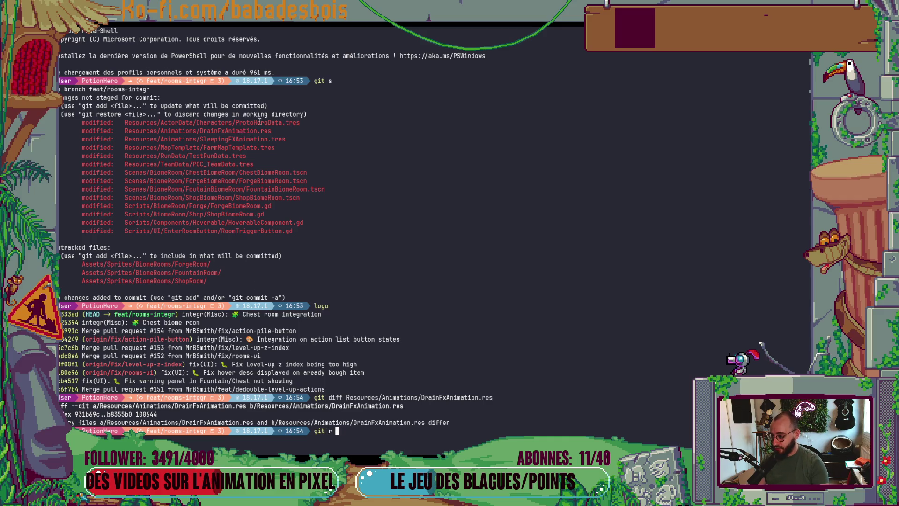
pyautogui.doubleClick(242, 132)
pyautogui.rightClick(242, 132)
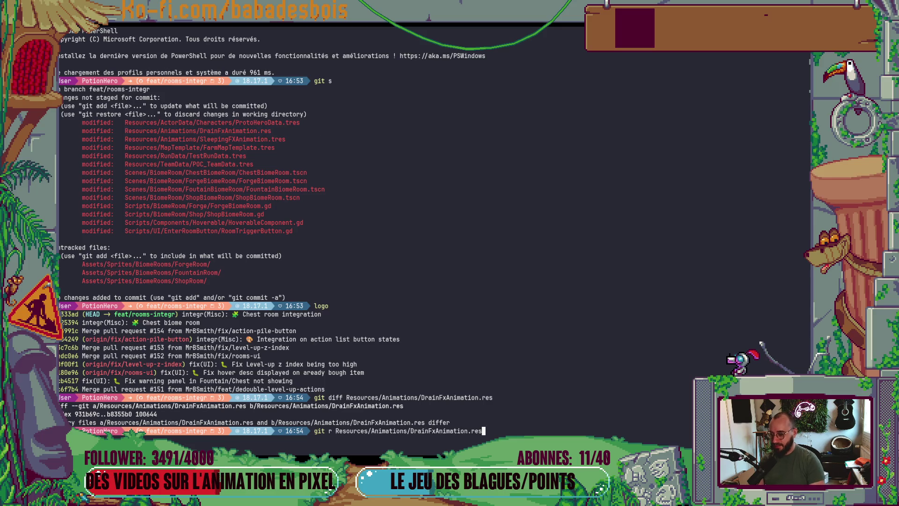
pyautogui.press('Return')
pyautogui.write('git s')
pyautogui.press('Return')
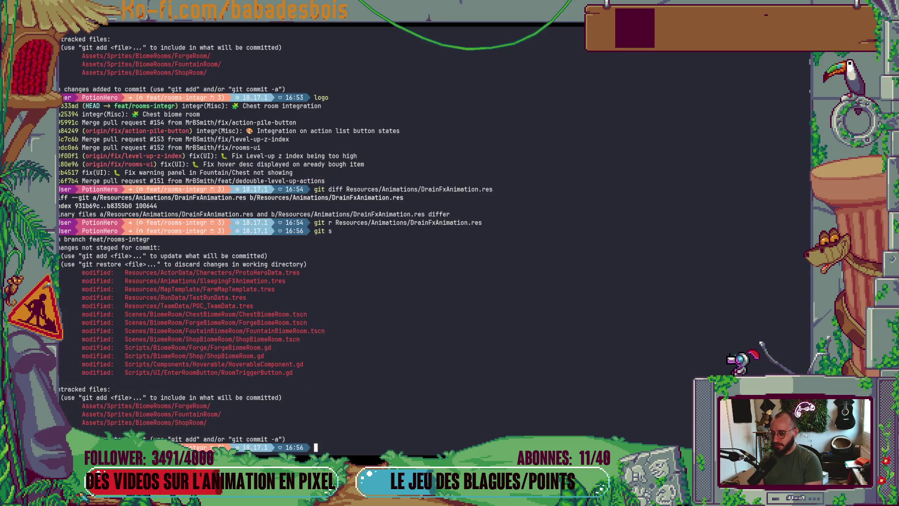
# Run git diff on ProtoHeroData.tres.
pyautogui.write('git diff')
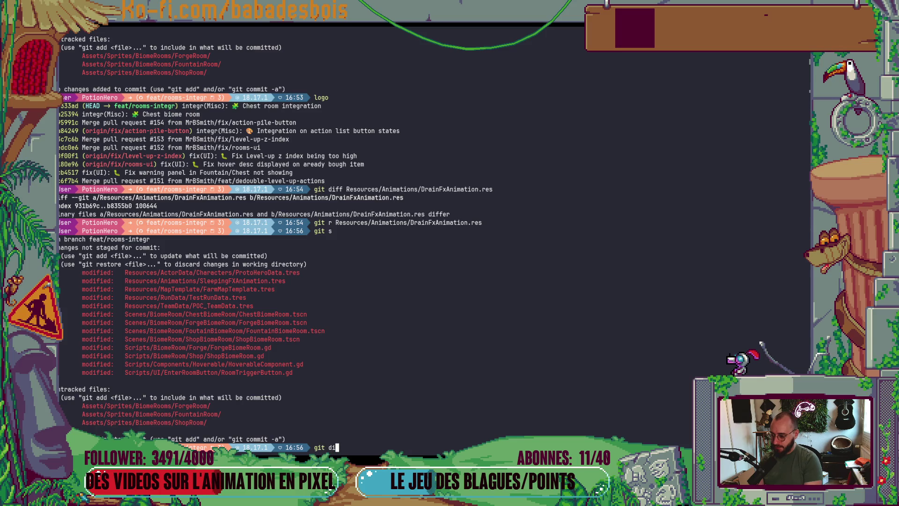
pyautogui.doubleClick(251, 272)
pyautogui.rightClick(251, 272)
pyautogui.press('Return')
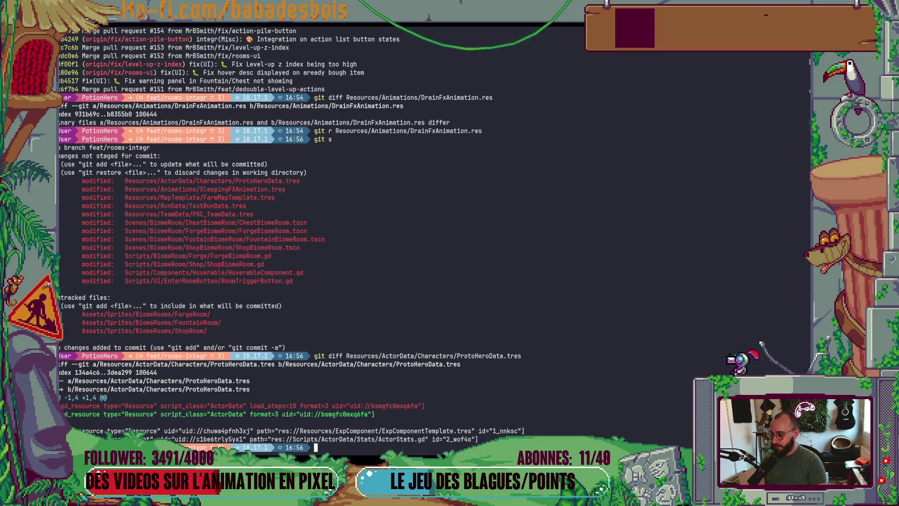
# Restore ProtoHeroData.tres with git r and show the updated git status.
pyautogui.press('Up')
pyautogui.hotkey('ctrl', 'Left')
pyautogui.hotkey('ctrl', 'Left')
pyautogui.hotkey('ctrl', 'Left')
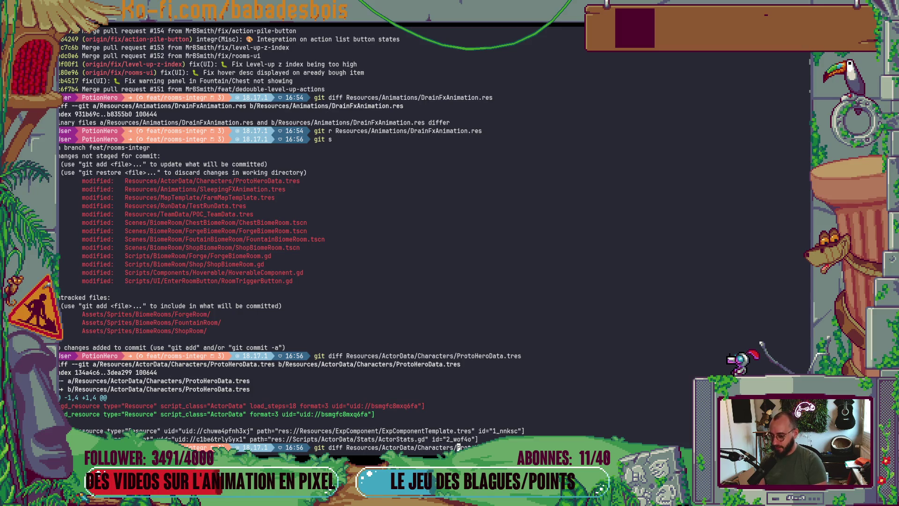
pyautogui.press('BackSpace')
pyautogui.press('BackSpace')
pyautogui.press('BackSpace')
pyautogui.write('r')
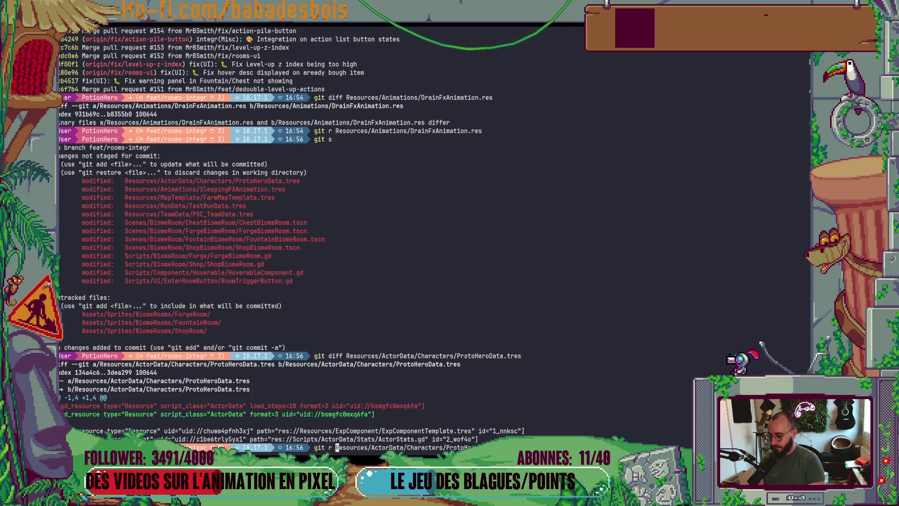
pyautogui.press('Return')
pyautogui.write('gh')
pyautogui.press('BackSpace')
pyautogui.write('s')
pyautogui.press('Return')
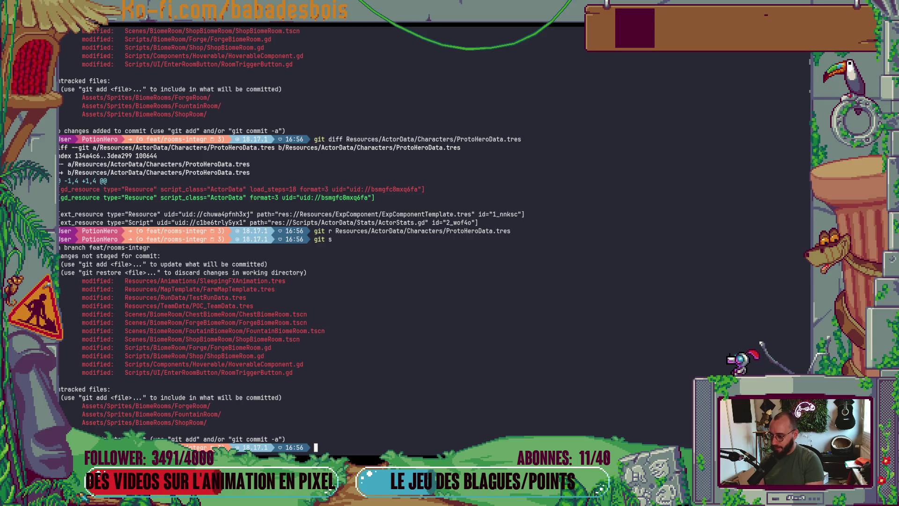
# Revert the changes to TestRunData.tres and POC_TeamData.tres with git r, then check git status.
pyautogui.write('git add')
pyautogui.press('BackSpace')
pyautogui.press('BackSpace')
pyautogui.press('BackSpace')
pyautogui.write('r')
pyautogui.doubleClick(213, 300)
pyautogui.middleClick(213, 300)
pyautogui.press('Return')
pyautogui.press('Up')
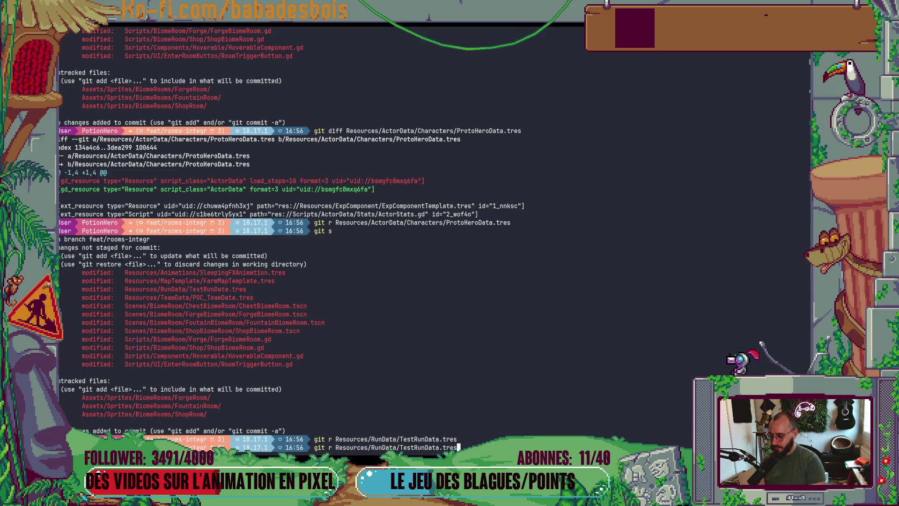
pyautogui.press('BackSpace')
pyautogui.press('BackSpace')
pyautogui.press('BackSpace')
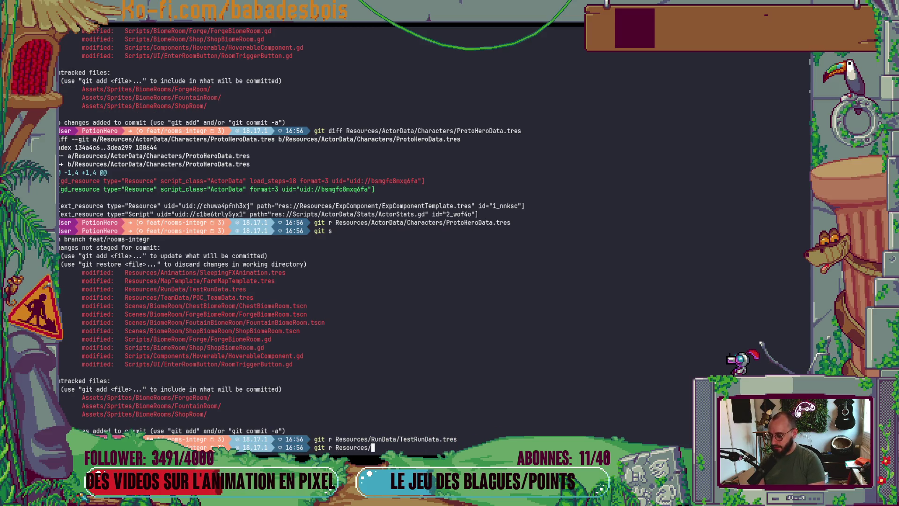
pyautogui.doubleClick(186, 298)
pyautogui.middleClick(186, 298)
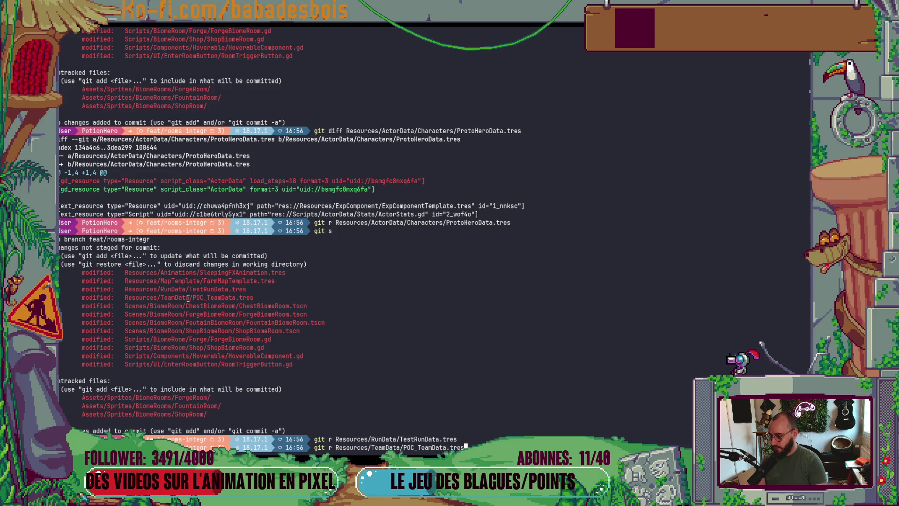
pyautogui.press('Return')
pyautogui.write('git s')
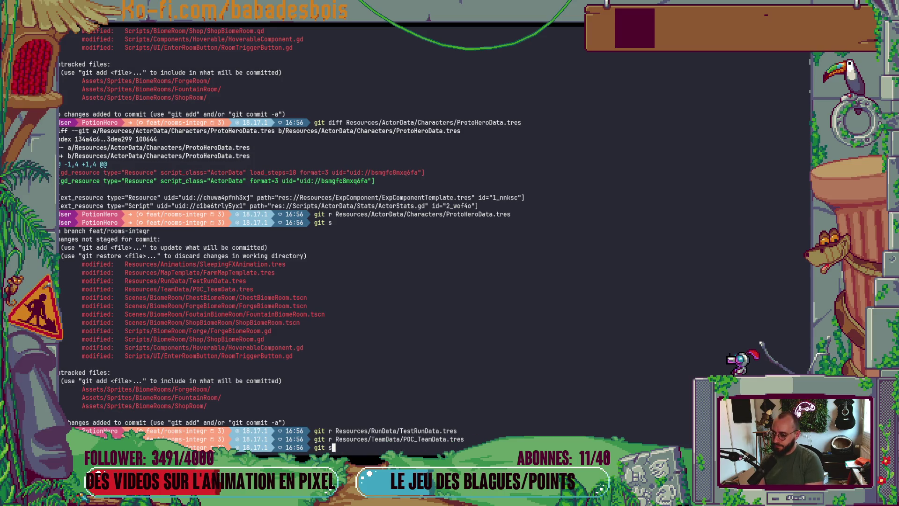
pyautogui.press('Return')
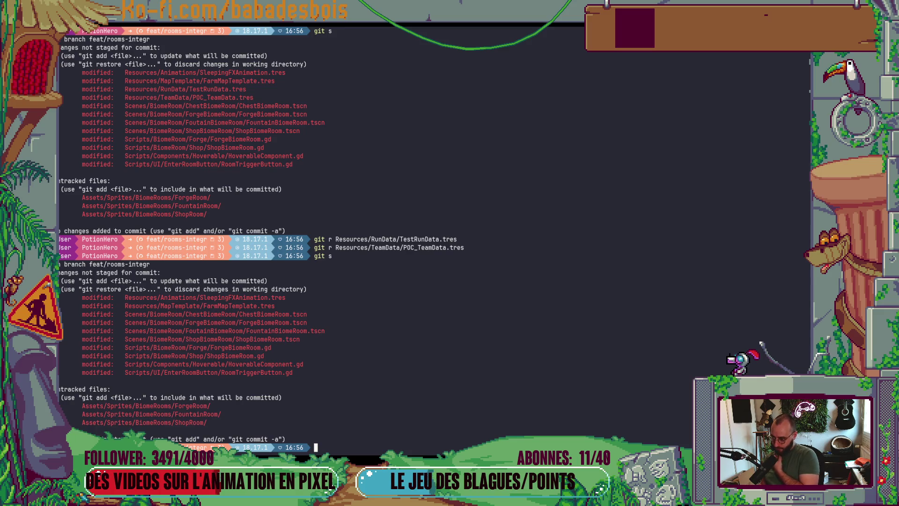
# Review the HoverableComponent.gd diff, then revert that file with git r and recheck status.
pyautogui.write('git ad')
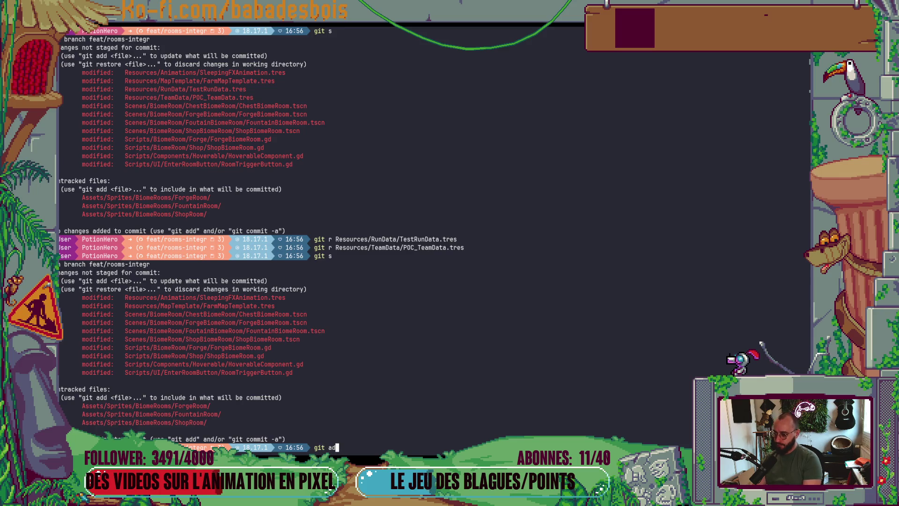
pyautogui.press('BackSpace')
pyautogui.write('dd')
pyautogui.press('BackSpace')
pyautogui.press('BackSpace')
pyautogui.press('BackSpace')
pyautogui.write('diff')
pyautogui.doubleClick(281, 365)
pyautogui.middleClick(281, 365)
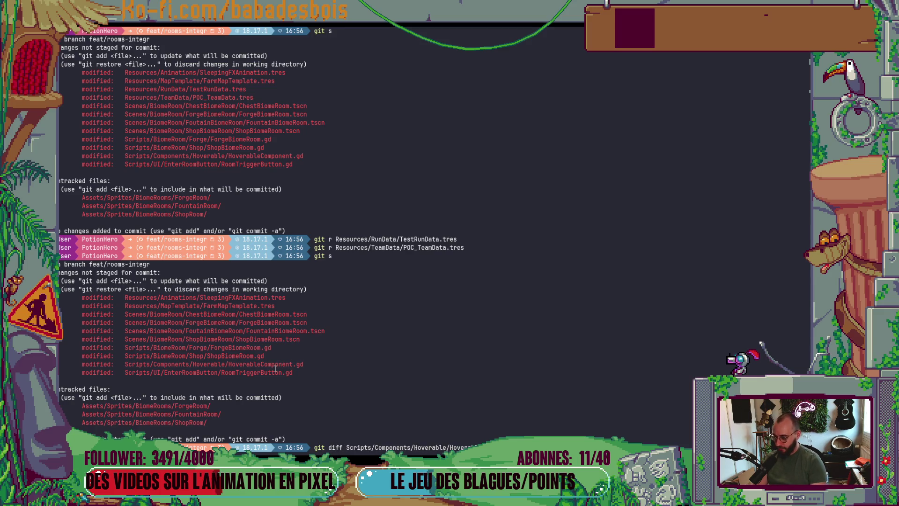
pyautogui.press('Return')
pyautogui.press('Up')
pyautogui.hotkey('ctrl', 'Left')
pyautogui.hotkey('ctrl', 'Left')
pyautogui.hotkey('ctrl', 'Left')
pyautogui.hotkey('ctrl', 'w')
pyautogui.write('r')
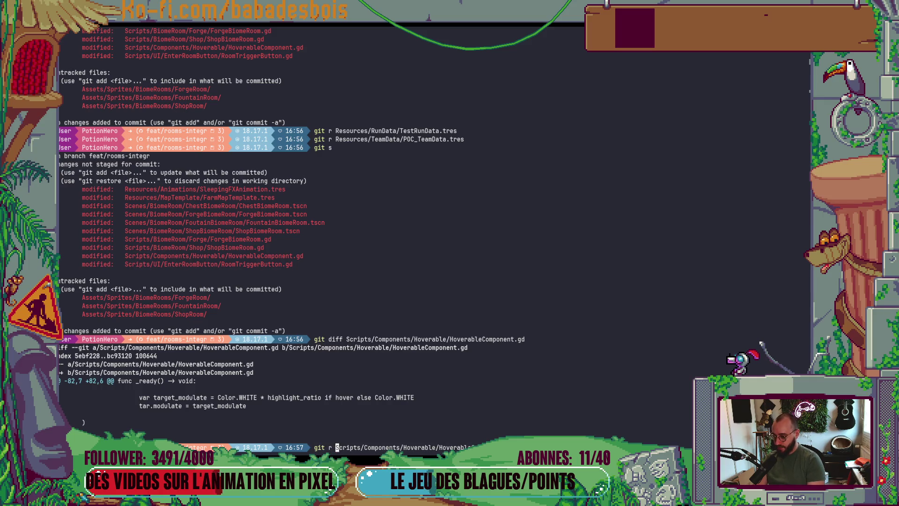
pyautogui.press('Return')
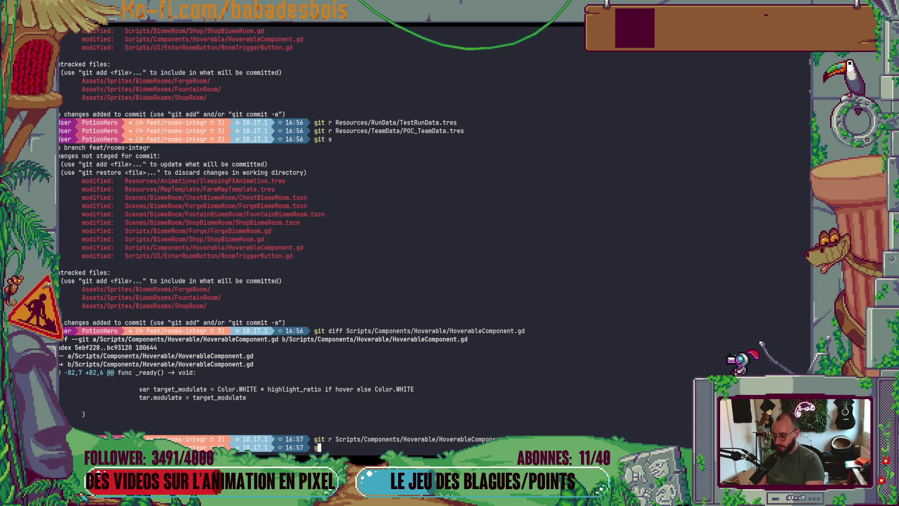
pyautogui.write('git s')
pyautogui.press('Return')
# Review the diff of RoomTriggerButton.gd and recheck git status.
pyautogui.write('git diff')
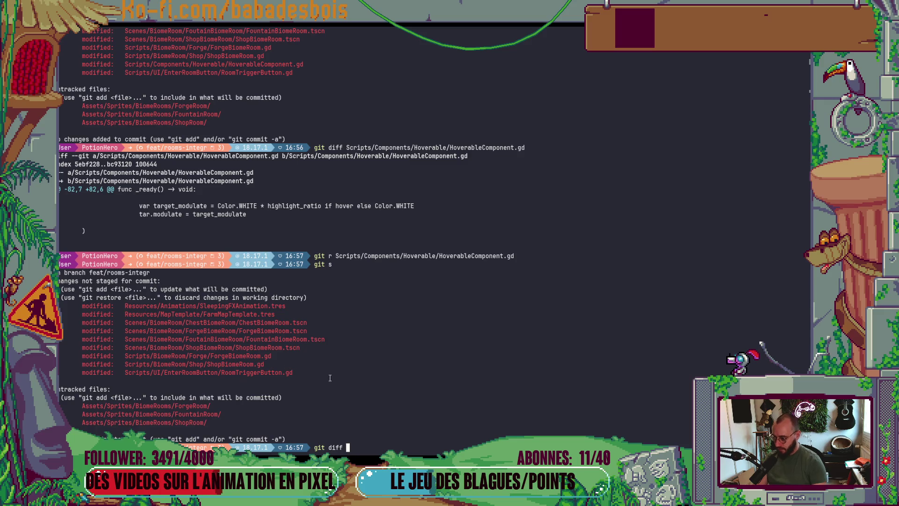
pyautogui.doubleClick(260, 372)
pyautogui.middleClick(260, 372)
pyautogui.press('Return')
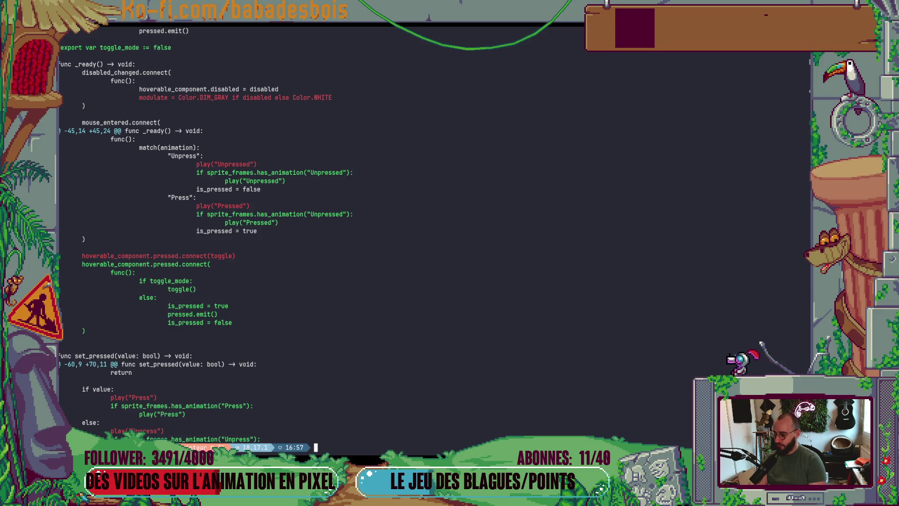
pyautogui.write('git s')
pyautogui.press('Return')
# Stage RoomTriggerButton.gd and fold it into the Chest room integration commit with git gud.
pyautogui.write('git add')
pyautogui.doubleClick(275, 373)
pyautogui.middleClick(266, 384)
pyautogui.press('Return')
pyautogui.write('git ')
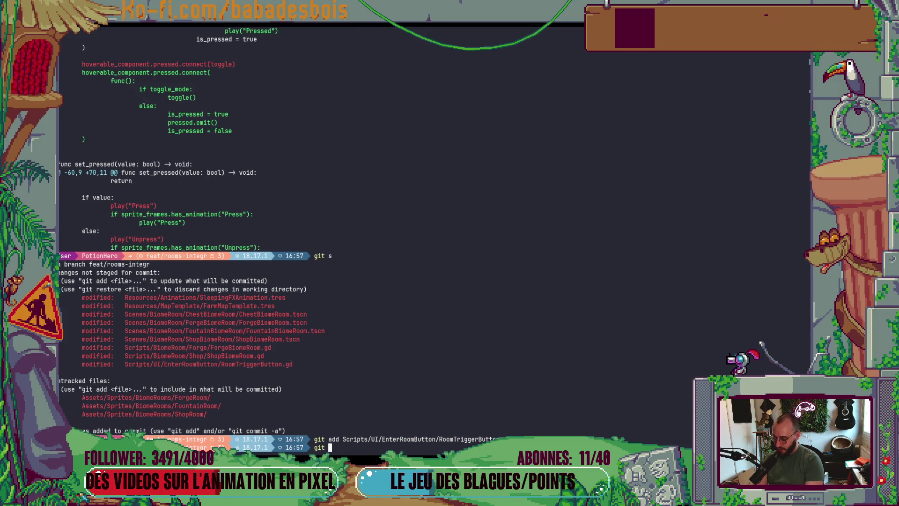
pyautogui.write('gud')
pyautogui.press('Return')
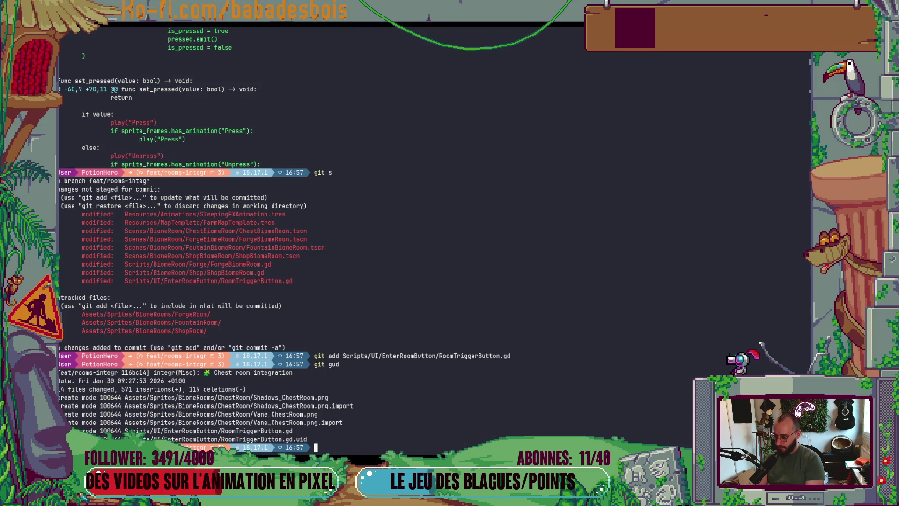
pyautogui.write('git s')
pyautogui.press('Return')
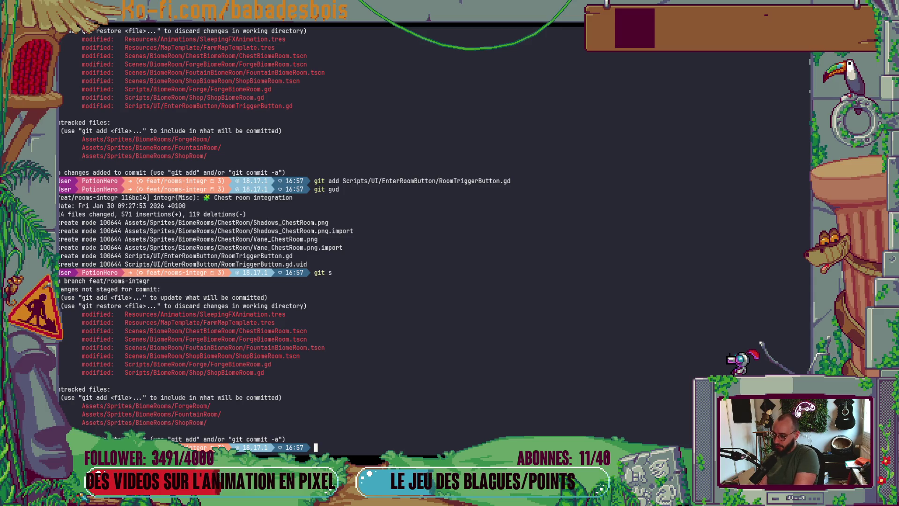
pyautogui.write('git add')
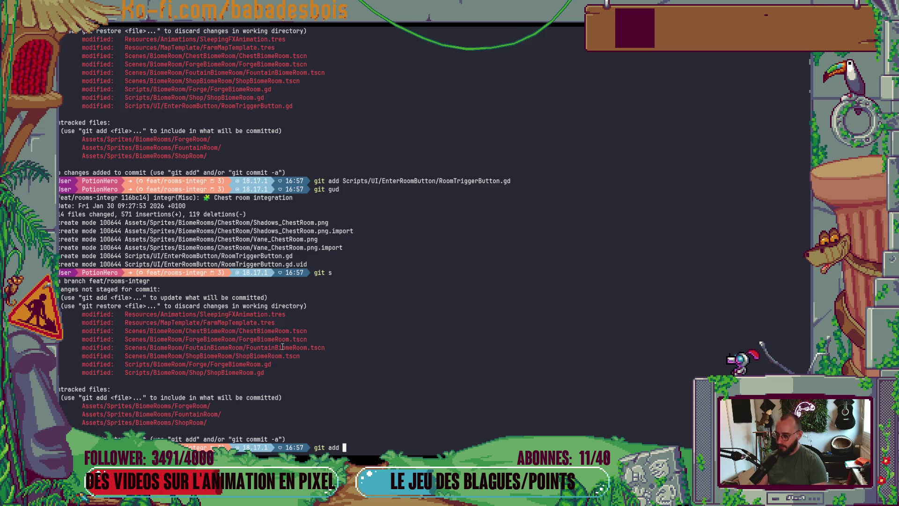
pyautogui.press('BackSpace')
pyautogui.press('BackSpace')
pyautogui.press('BackSpace')
# Inspect the git diff of ChestBiomeRoom.tscn, including the disabled_hover_desc change.
pyautogui.write('diff')
pyautogui.doubleClick(286, 331)
pyautogui.middleClick(286, 330)
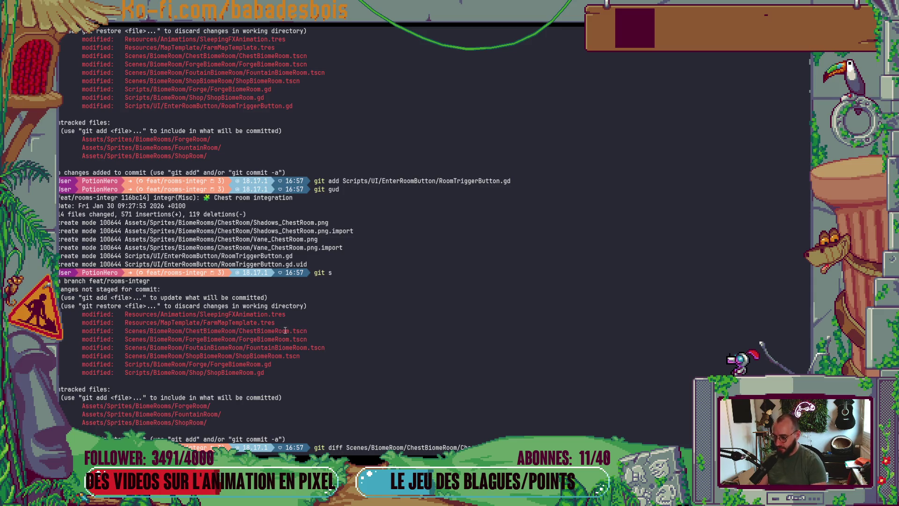
pyautogui.press('Return')
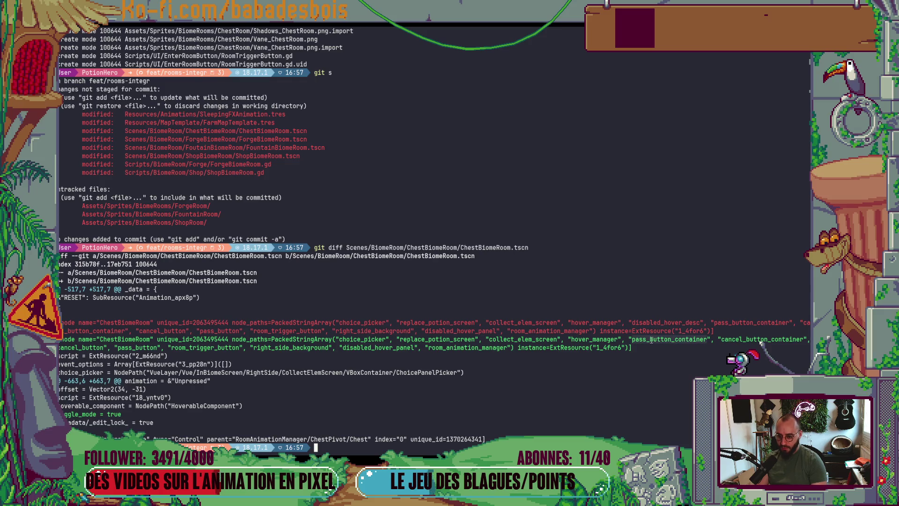
pyautogui.doubleClick(672, 322)
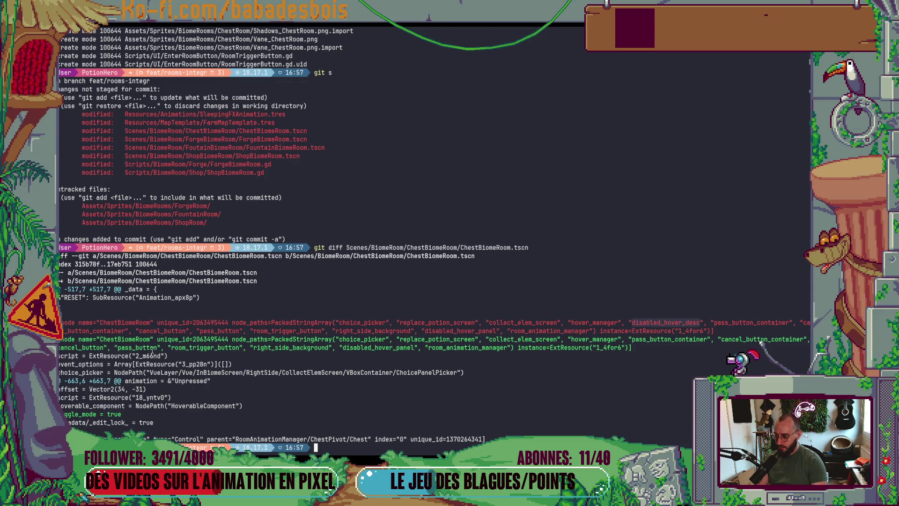
pyautogui.scroll(5, 161, 421)
pyautogui.scroll(-5, 379, 404)
# Stage ChestBiomeRoom.tscn and fold it into the Chest room integration commit with git gud.
pyautogui.write('git add')
pyautogui.press('Right')
pyautogui.press('Left')
pyautogui.press('Left')
pyautogui.press('Left')
pyautogui.write('dd')
pyautogui.press('Return')
pyautogui.write('git gud')
pyautogui.press('Return')
pyautogui.write('git s')
pyautogui.press('Return')
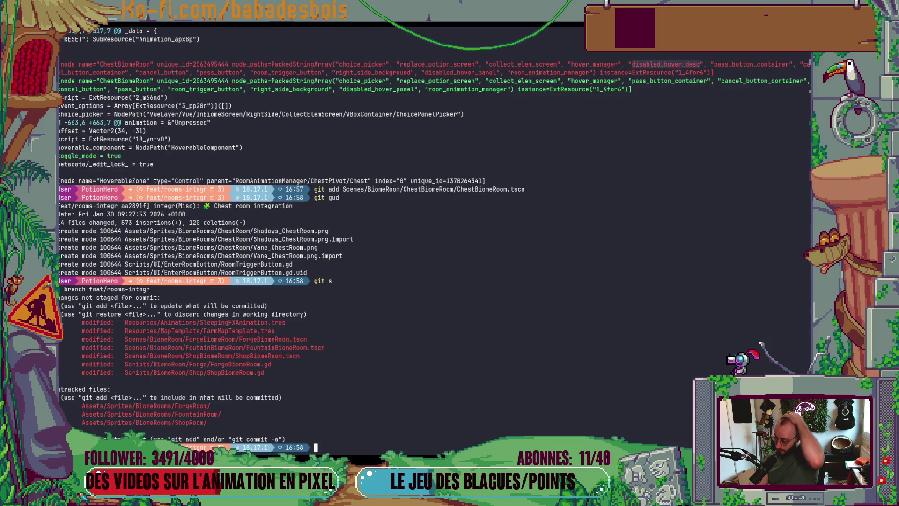
# Discard the FarmMapTemplate.tres changes with git r and confirm via git s.
pyautogui.write('git r')
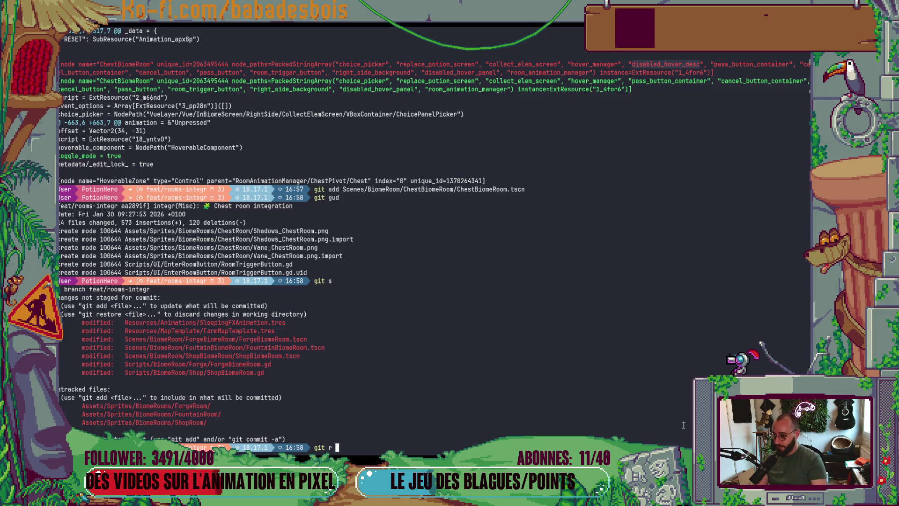
pyautogui.doubleClick(257, 331)
pyautogui.middleClick(257, 331)
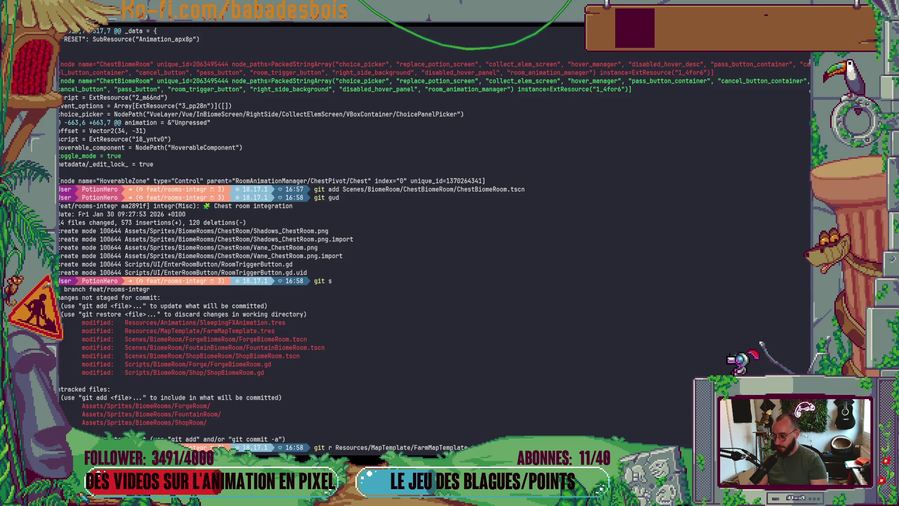
pyautogui.press('Return')
pyautogui.write('git s')
pyautogui.press('Return')
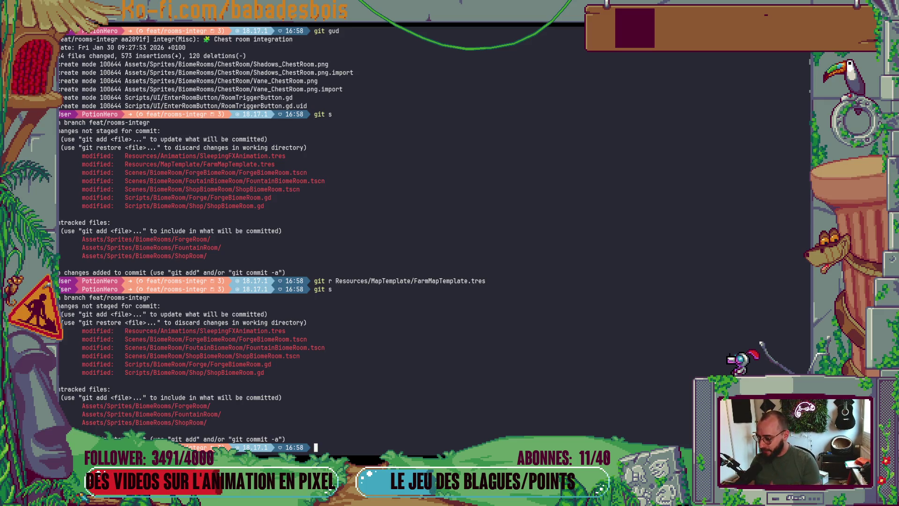
# Stage FountainBiomeRoom.tscn and the FountainRoom sprites folder, then check status.
pyautogui.write('git add')
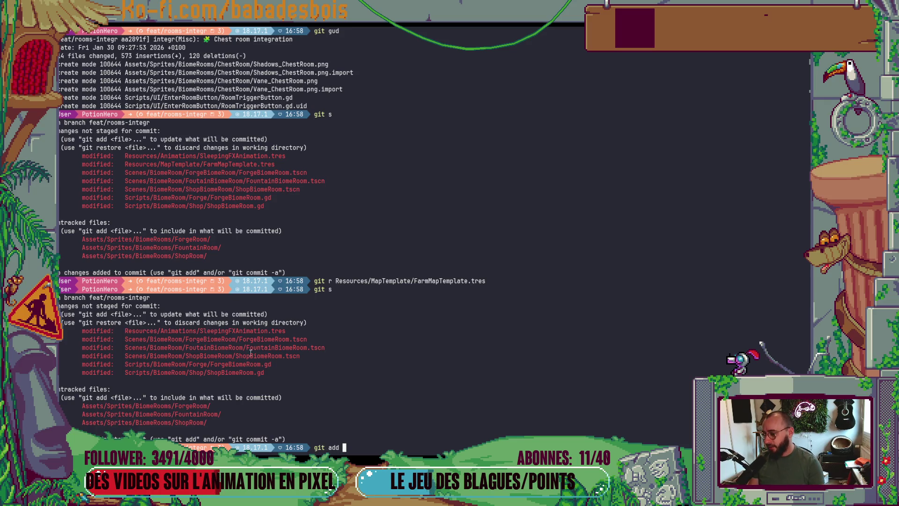
pyautogui.doubleClick(259, 348)
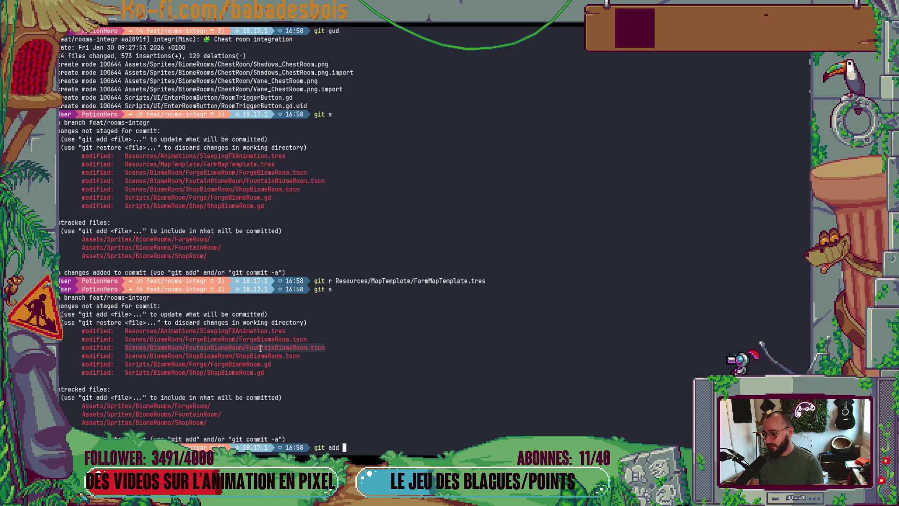
pyautogui.middleClick(318, 363)
pyautogui.press('Return')
pyautogui.write('git add')
pyautogui.doubleClick(210, 404)
pyautogui.middleClick(209, 404)
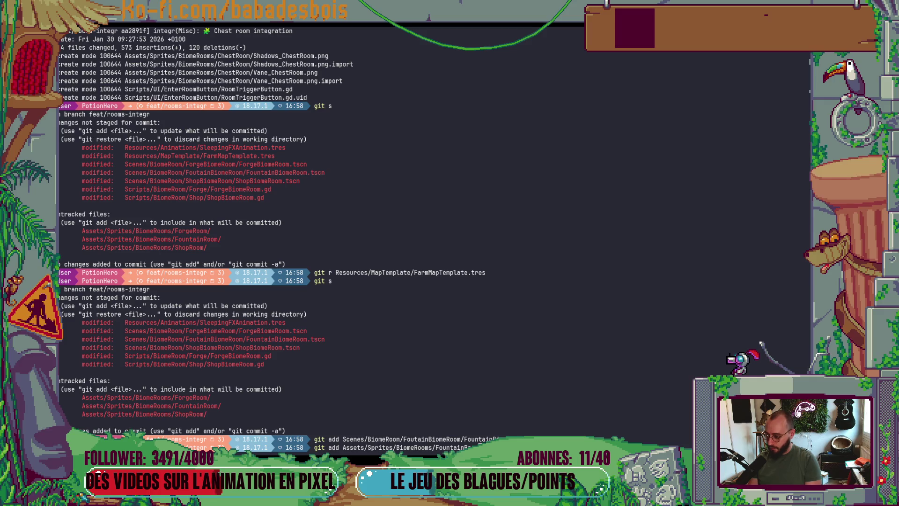
pyautogui.press('Return')
pyautogui.write('git s')
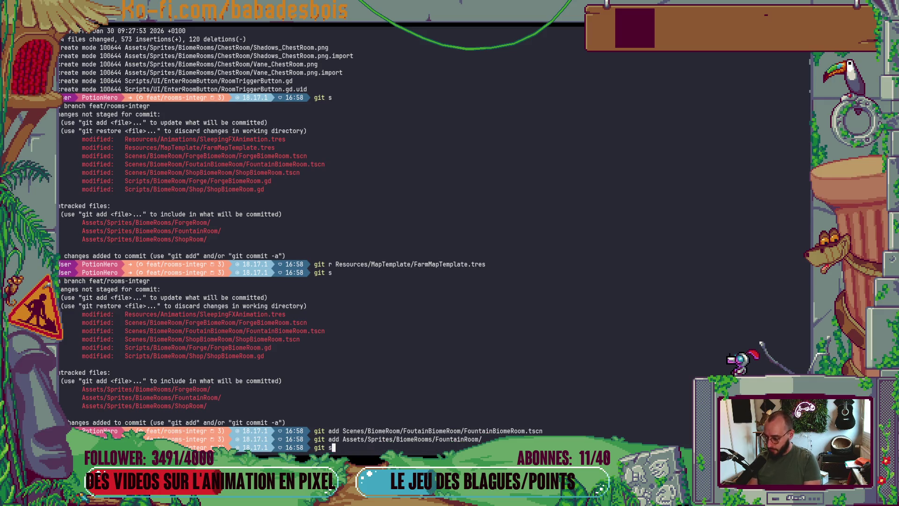
pyautogui.press('Return')
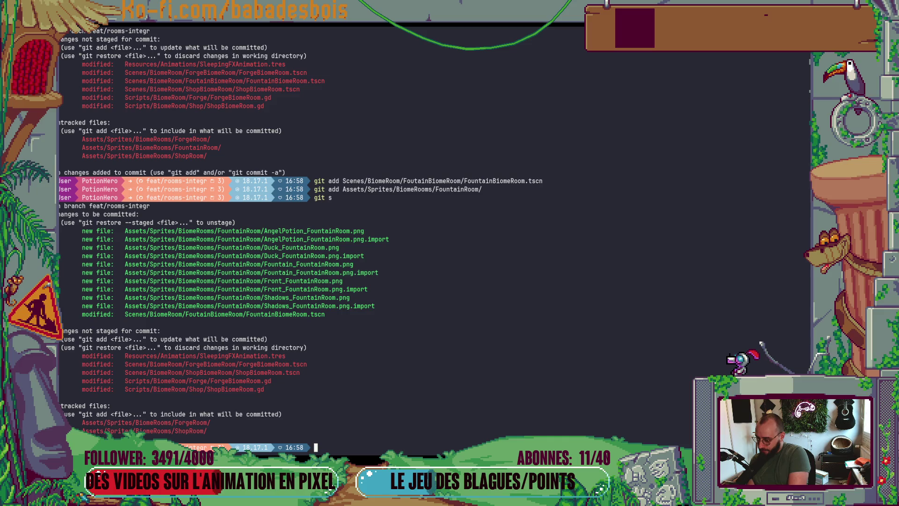
# Stage SleepingFXAnimation.tres and commit via cz as 'integr(Misc): Fountain room integration'.
pyautogui.write('git add')
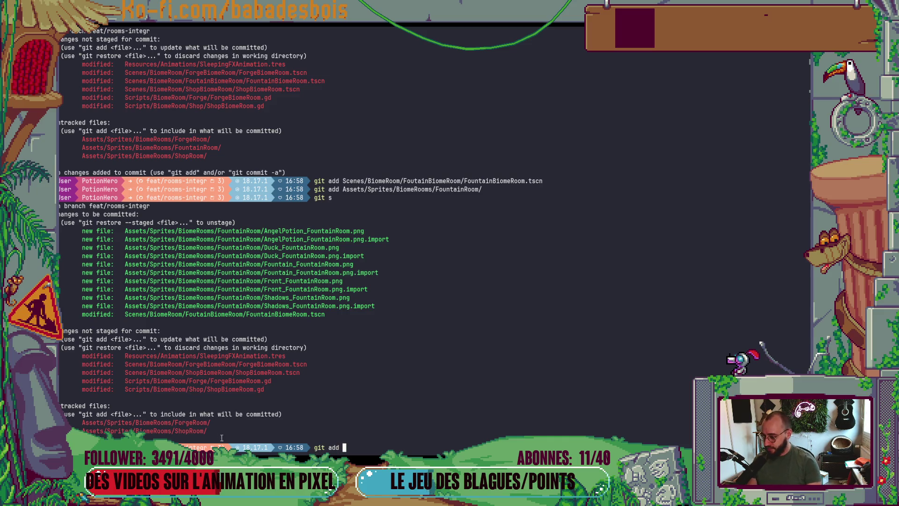
pyautogui.doubleClick(234, 356)
pyautogui.middleClick(235, 356)
pyautogui.press('Return')
pyautogui.write('cz')
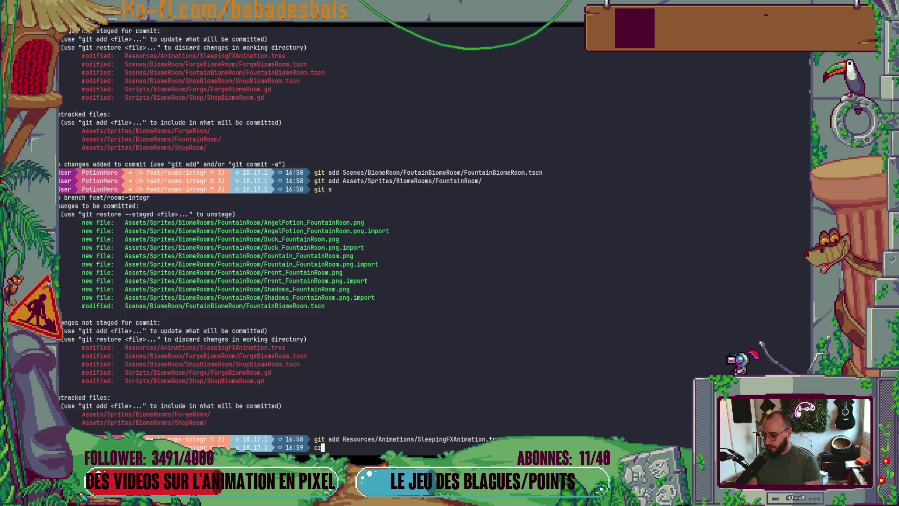
pyautogui.press('Return')
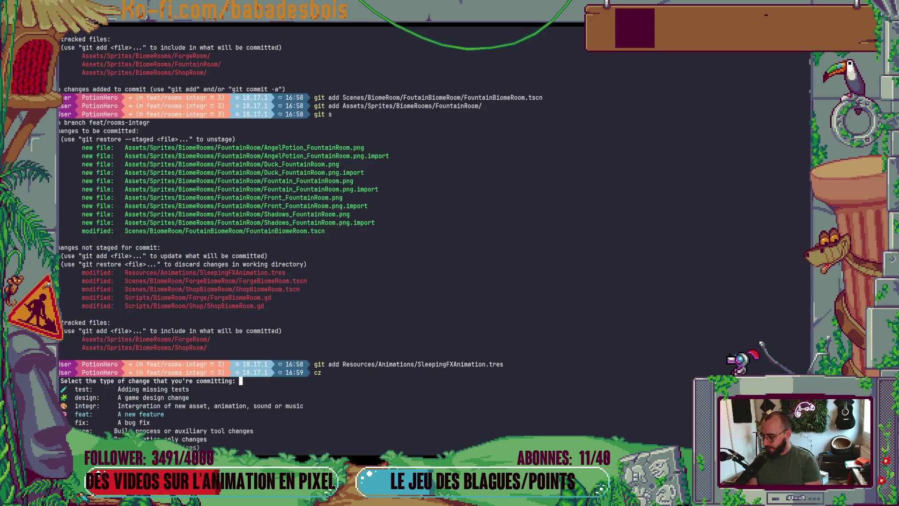
pyautogui.press('Up')
pyautogui.press('Return')
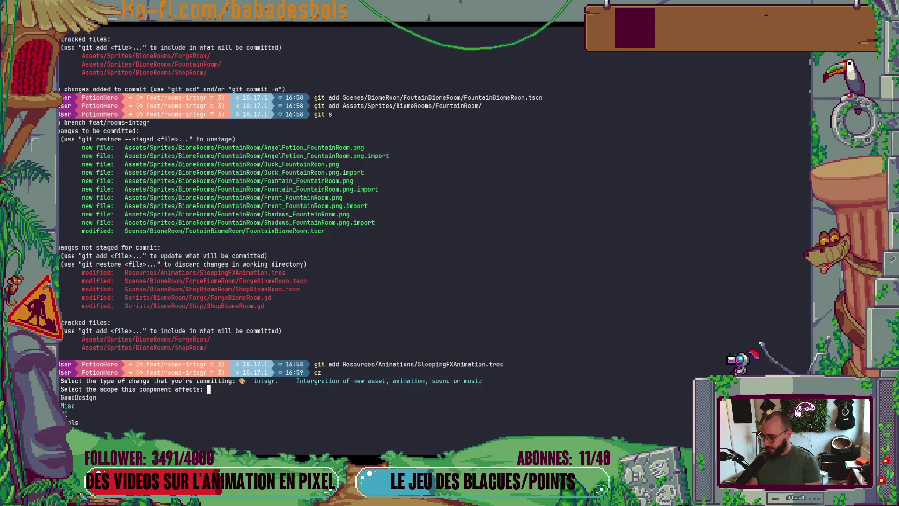
pyautogui.press('Return')
pyautogui.write('Fountain')
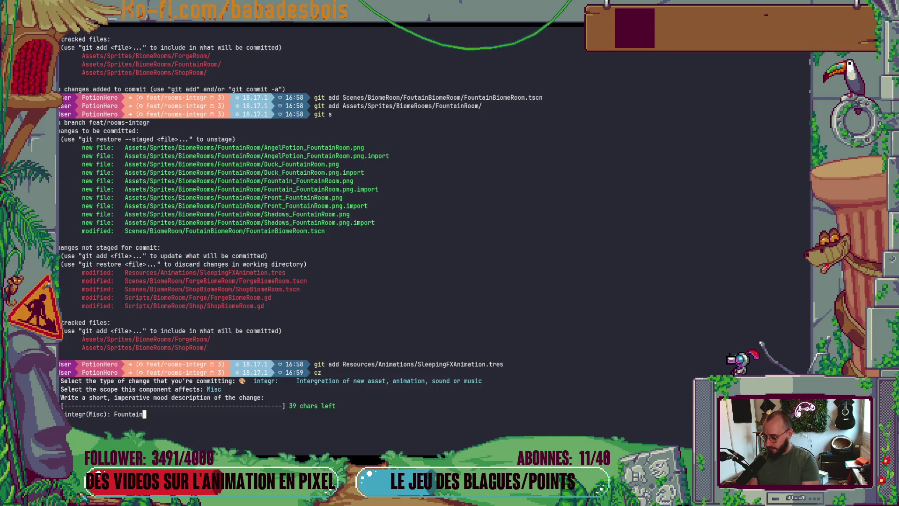
pyautogui.write(' room inte')
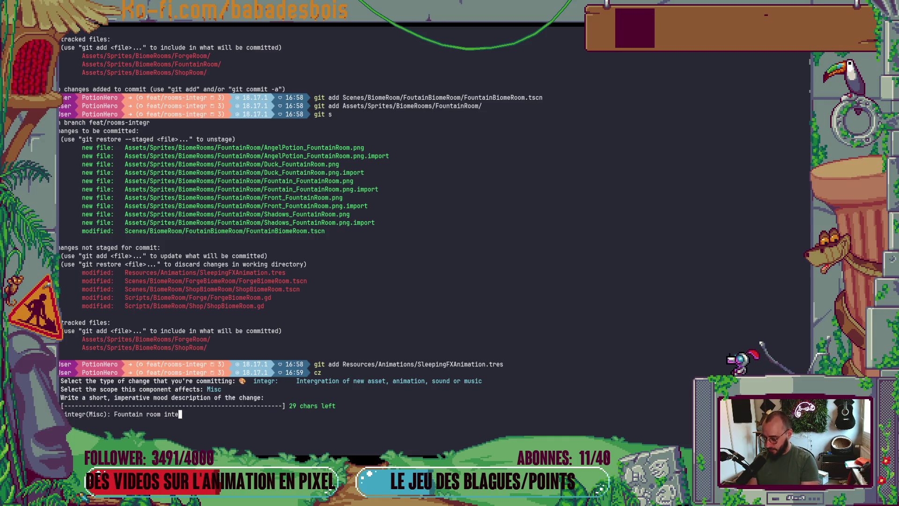
pyautogui.write('gration')
pyautogui.press('Return')
pyautogui.press('Return')
pyautogui.write('git s')
pyautogui.press('Return')
# Begin a git add command with the ForgeBiomeRoom.tscn path.
pyautogui.write('git add')
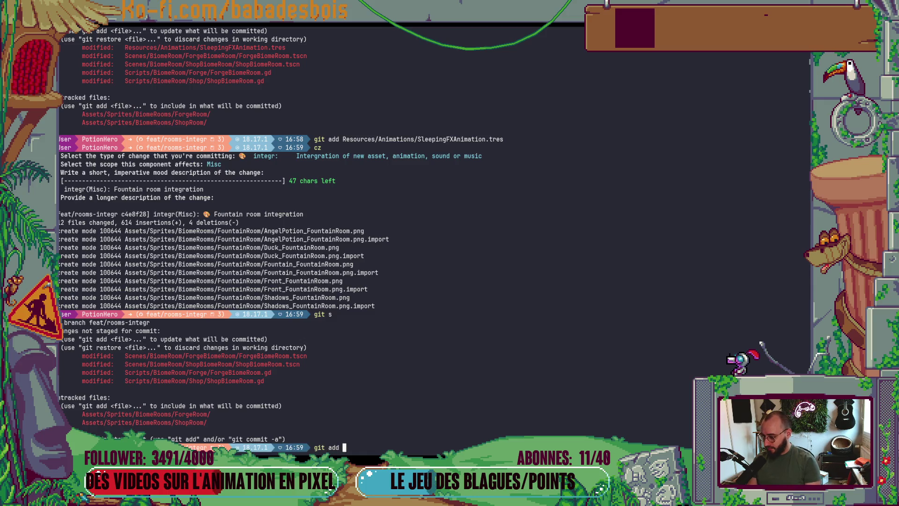
pyautogui.doubleClick(236, 358)
pyautogui.middleClick(236, 357)
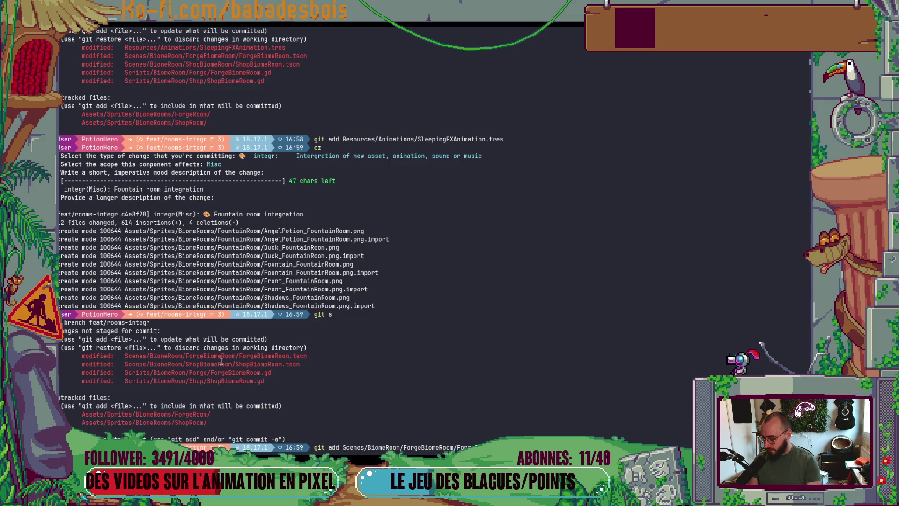
# Stage the ForgeBiomeRoom.tscn scene and the ForgeBiomeRoom.gd script.
pyautogui.press('Return')
pyautogui.write('gt')
pyautogui.press('BackSpace')
pyautogui.write('it add')
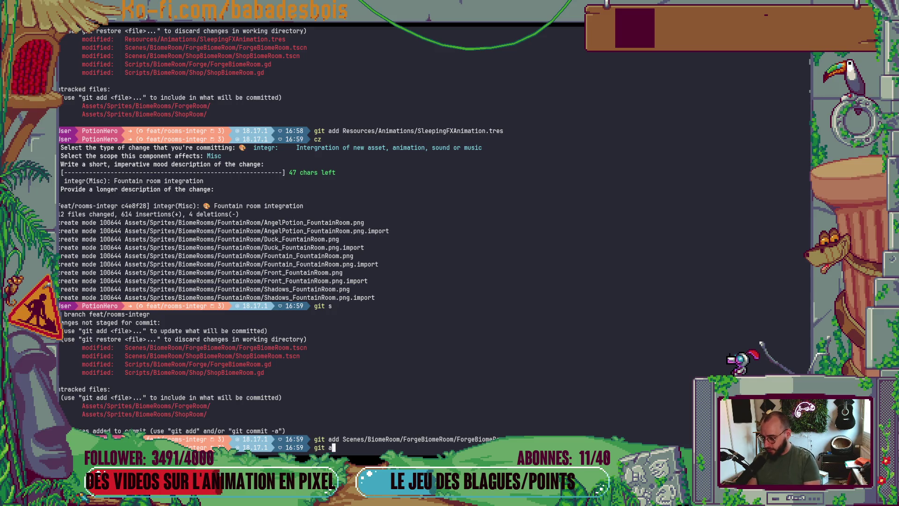
pyautogui.doubleClick(212, 364)
pyautogui.middleClick(212, 364)
pyautogui.press('Return')
# Stage the ForgeRoom sprites folder, fixing the command's missing add, and check status.
pyautogui.write('git')
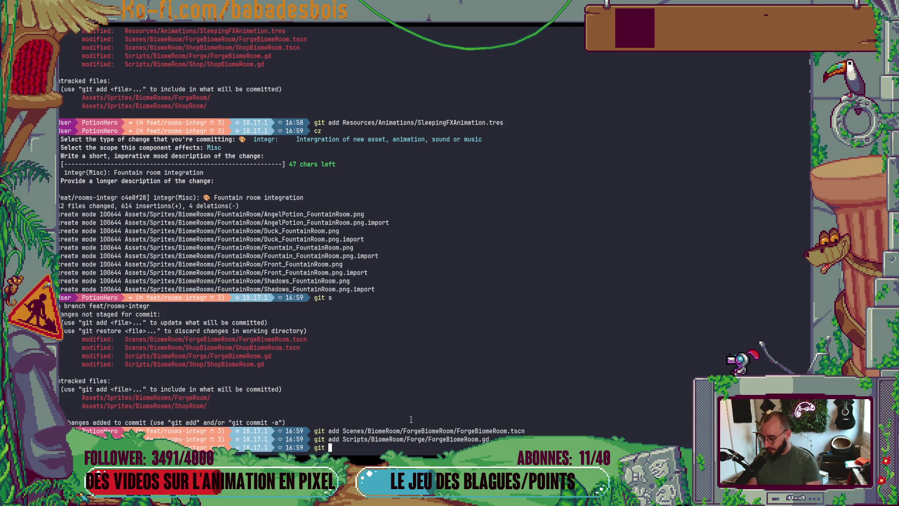
pyautogui.doubleClick(172, 397)
pyautogui.middleClick(172, 398)
pyautogui.press('Return')
pyautogui.write('git')
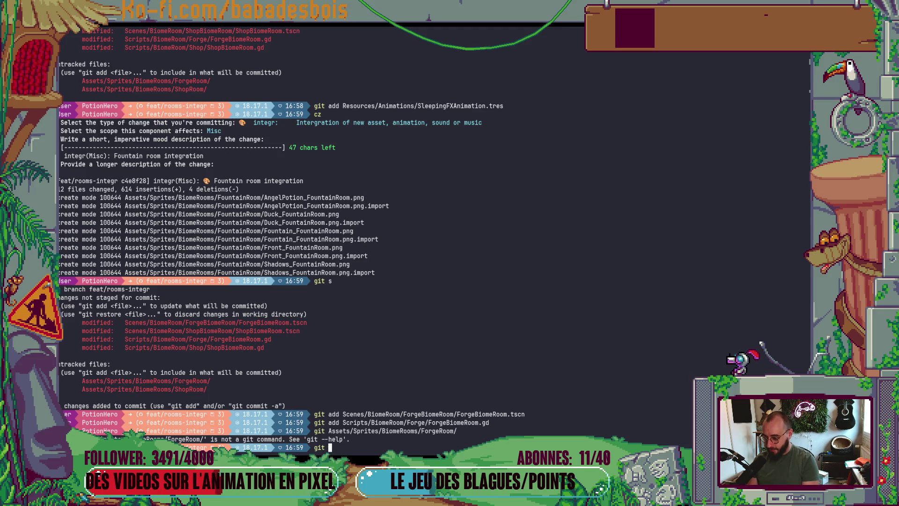
pyautogui.press('Up')
pyautogui.hotkey('ctrl', 'Left')
pyautogui.hotkey('ctrl', 'Left')
pyautogui.hotkey('ctrl', 'Left')
pyautogui.write('add')
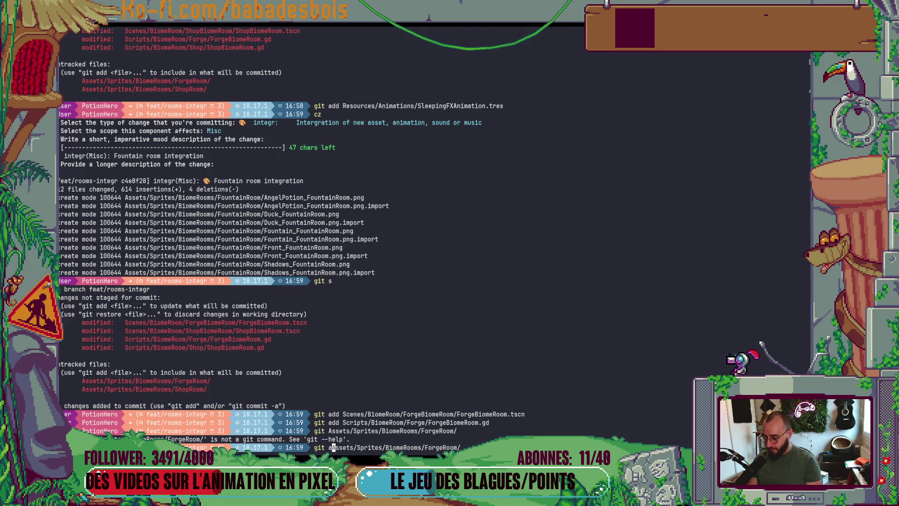
pyautogui.press('Return')
pyautogui.write('git s')
pyautogui.press('Return')
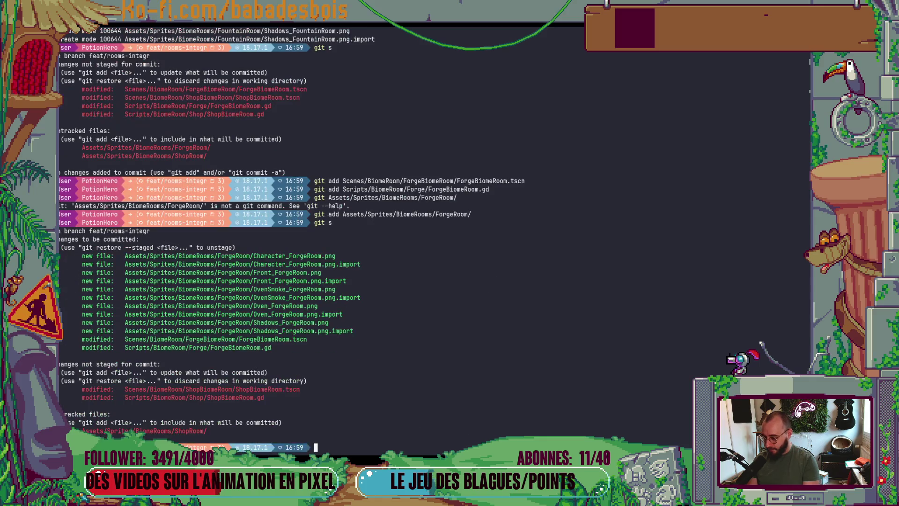
# Commit via cz as 'integr(Misc): Forge room integration' and check remaining changes.
pyautogui.write('cz')
pyautogui.press('Return')
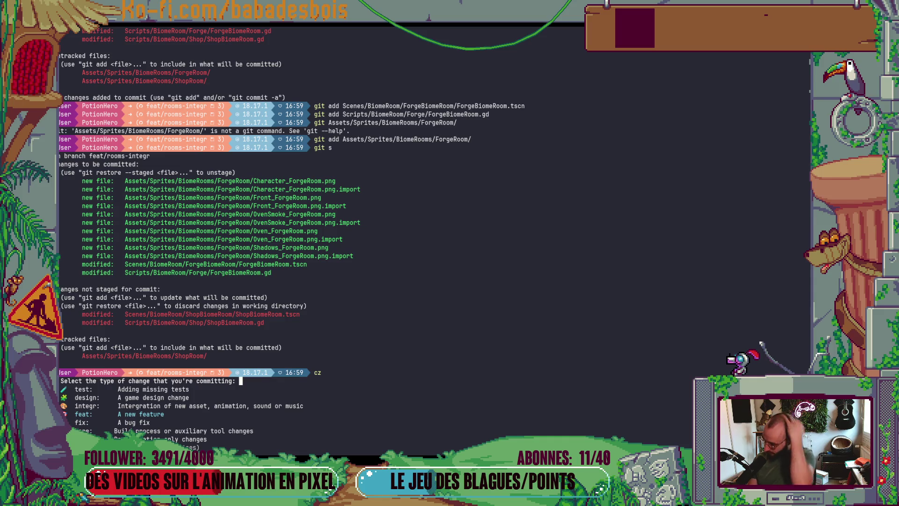
pyautogui.press('Up')
pyautogui.press('Return')
pyautogui.press('Return')
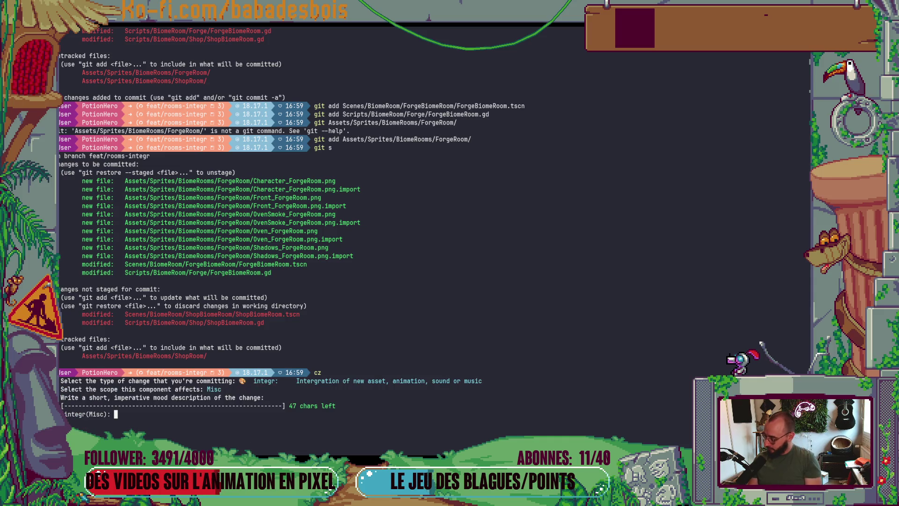
pyautogui.write('Forge biom')
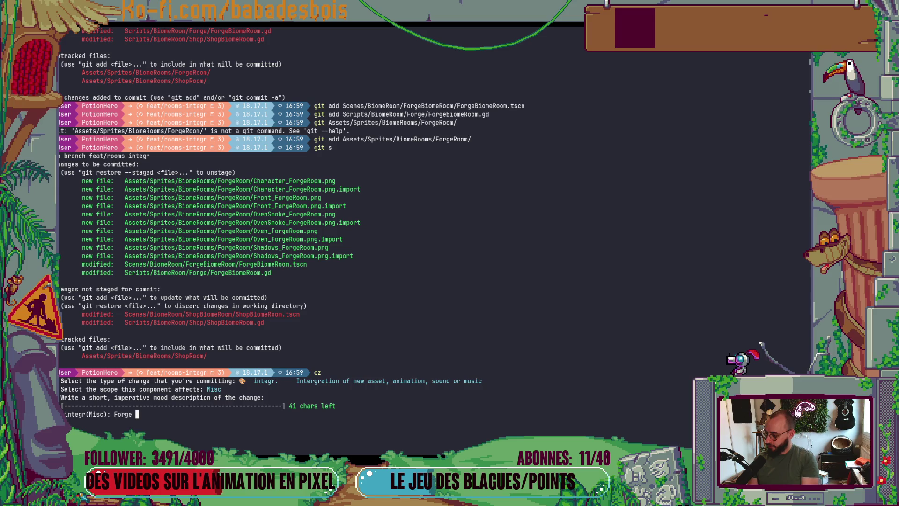
pyautogui.press('BackSpace')
pyautogui.press('BackSpace')
pyautogui.press('BackSpace')
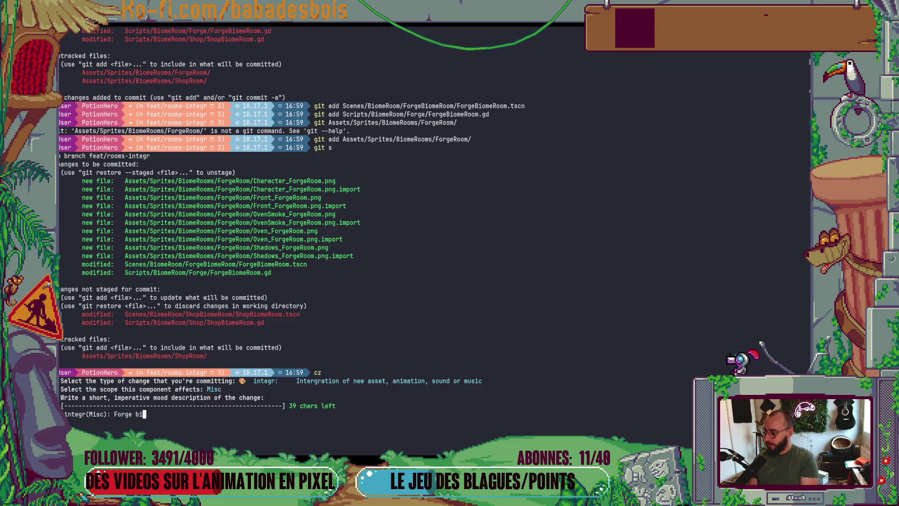
pyautogui.write('room integration')
pyautogui.press('Return')
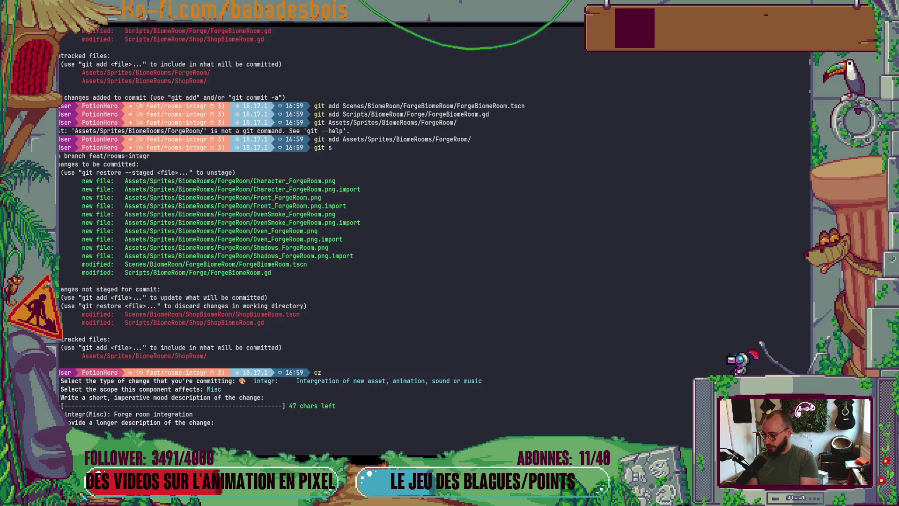
pyautogui.press('Return')
pyautogui.write('git s')
pyautogui.press('Return')
# Stage all with git add ., commit as 'integr(Misc): Shop room integration', then show the logo graph.
pyautogui.write('git a')
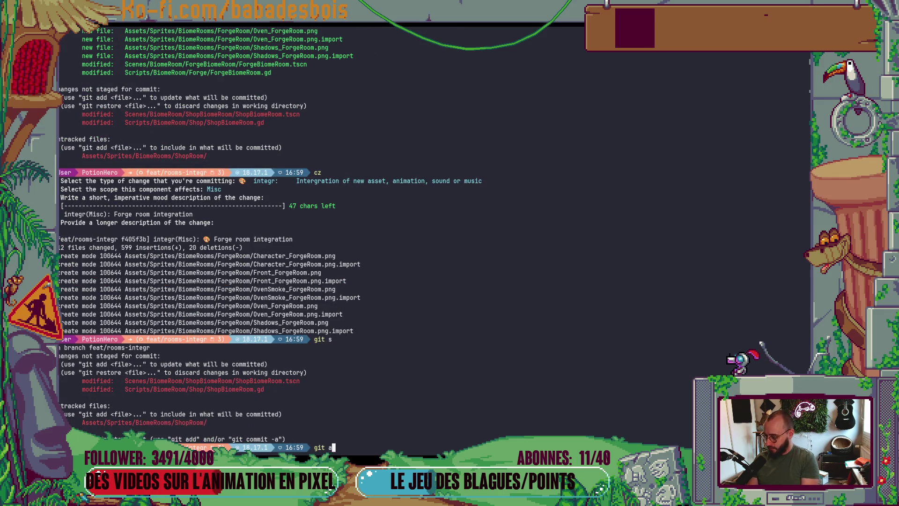
pyautogui.write('dd .')
pyautogui.press('Return')
pyautogui.write('cz')
pyautogui.press('Return')
pyautogui.press('Return')
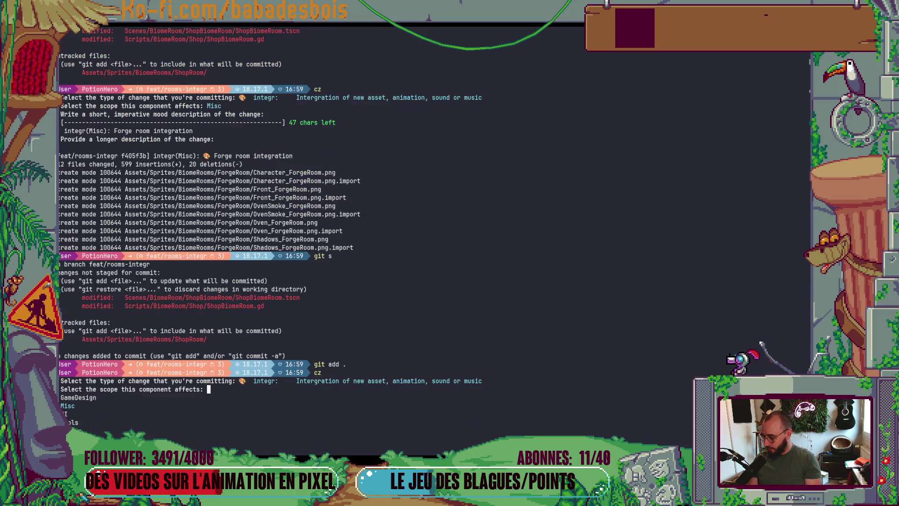
pyautogui.press('Return')
pyautogui.write('Shop room')
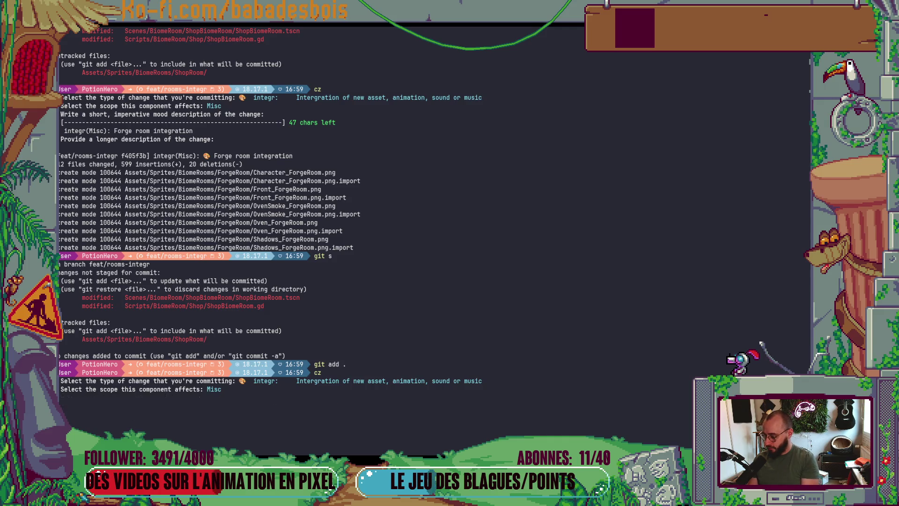
pyautogui.write(' integ')
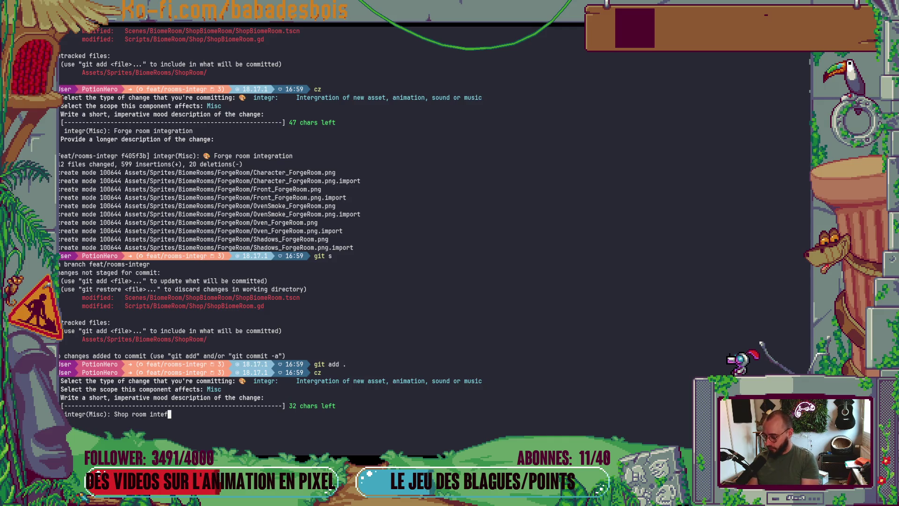
pyautogui.write('ration')
pyautogui.press('Return')
pyautogui.press('Return')
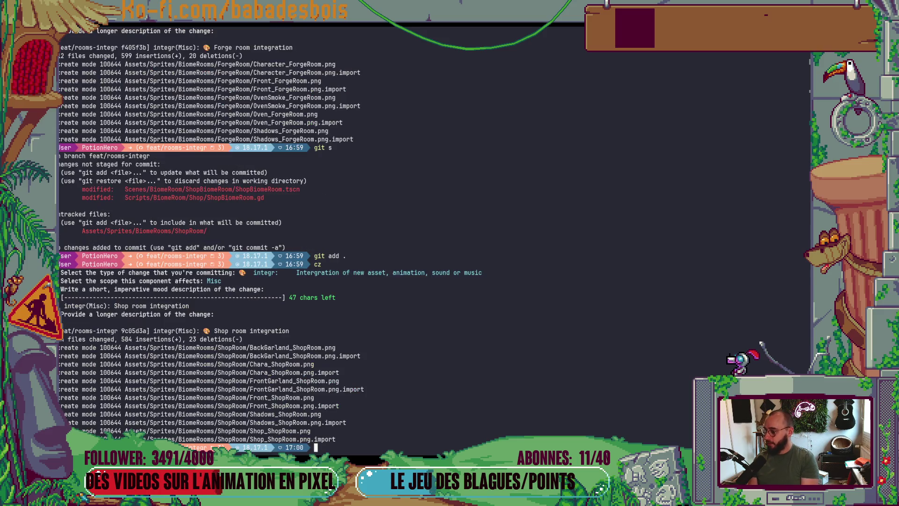
pyautogui.write('logo')
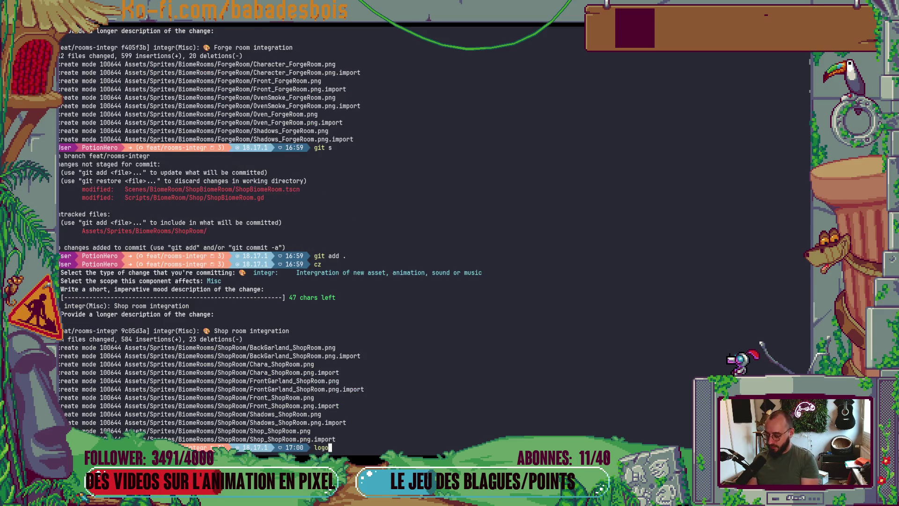
pyautogui.press('Return')
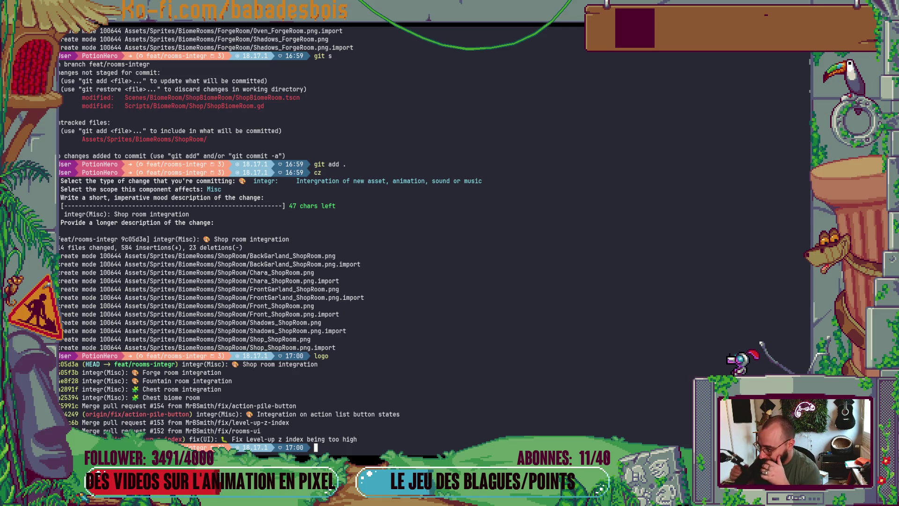
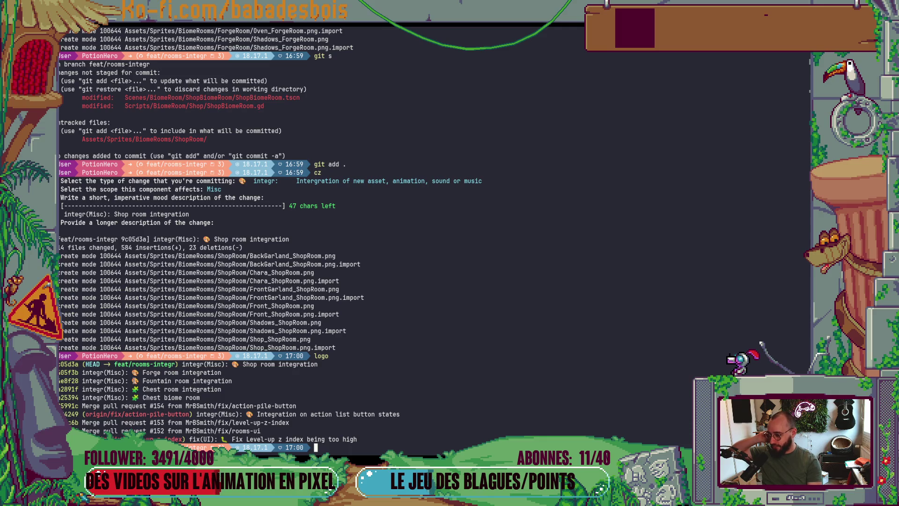
# Switch from Windows Terminal to the Godot editor showing the DrainFx scene.
pyautogui.hotkey('alt', 'Tab')
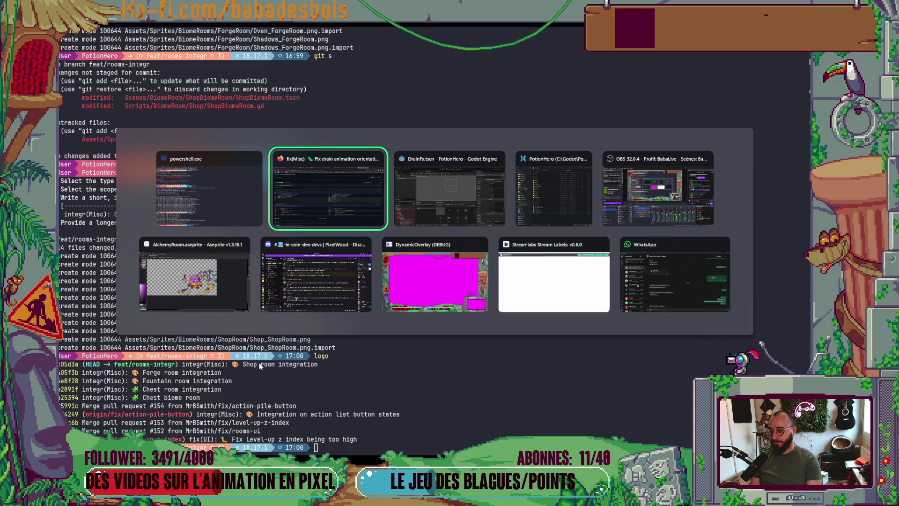
pyautogui.hotkey('alt', 'Tab')
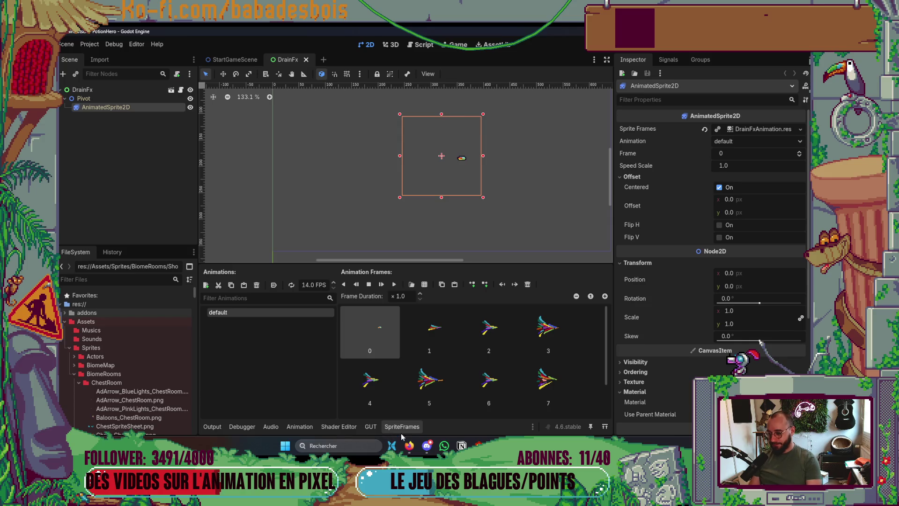
# Save DrainFx, then quick-open 'alchemy' to open and save the AlchemyLabBiomeRoom scene.
pyautogui.click(402, 426)
pyautogui.hotkey('ctrl', 's')
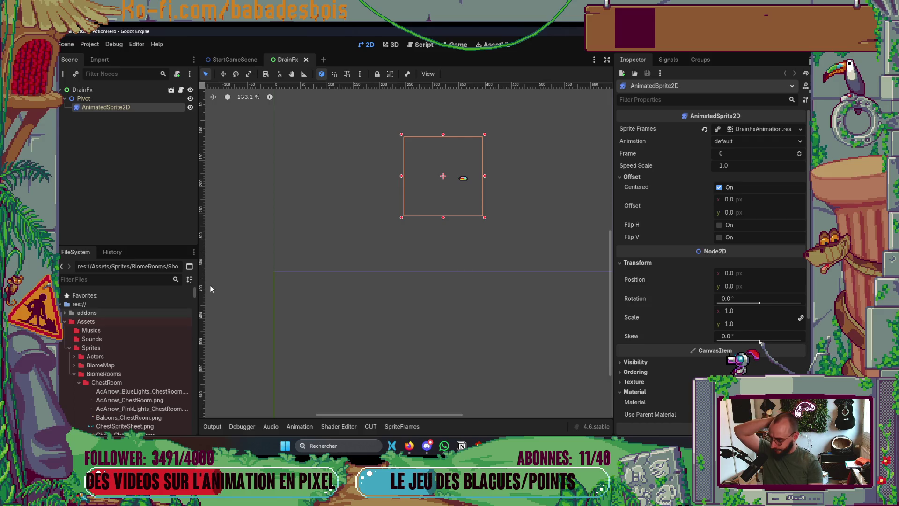
pyautogui.hotkey('ctrl', 'shift', 'o')
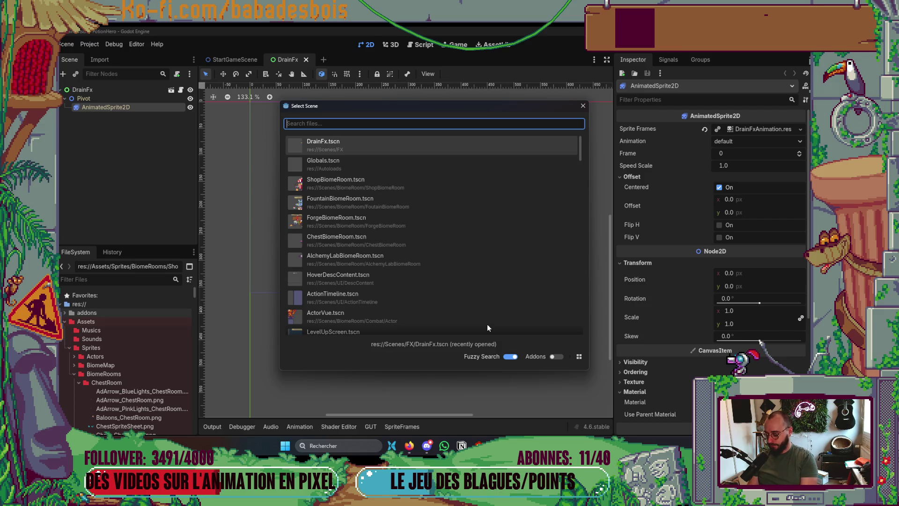
pyautogui.write('alchemy')
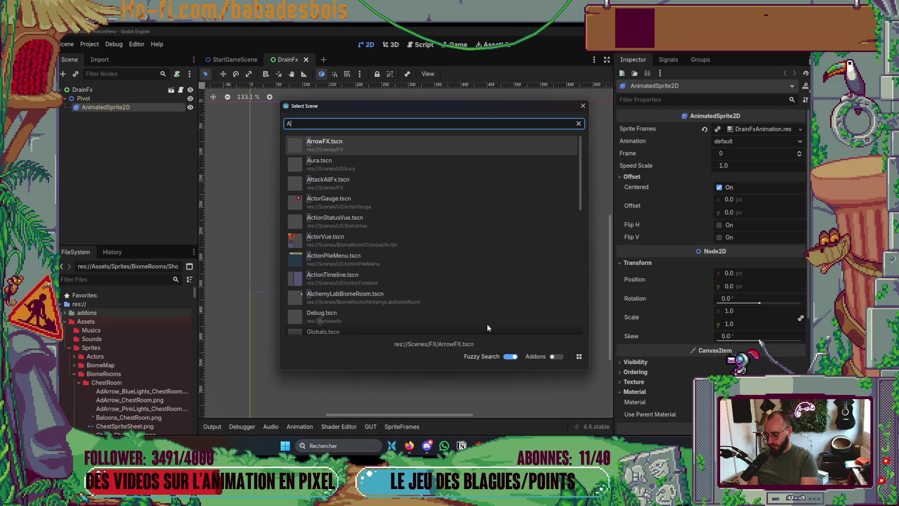
pyautogui.press('Return')
pyautogui.hotkey('ctrl', 's')
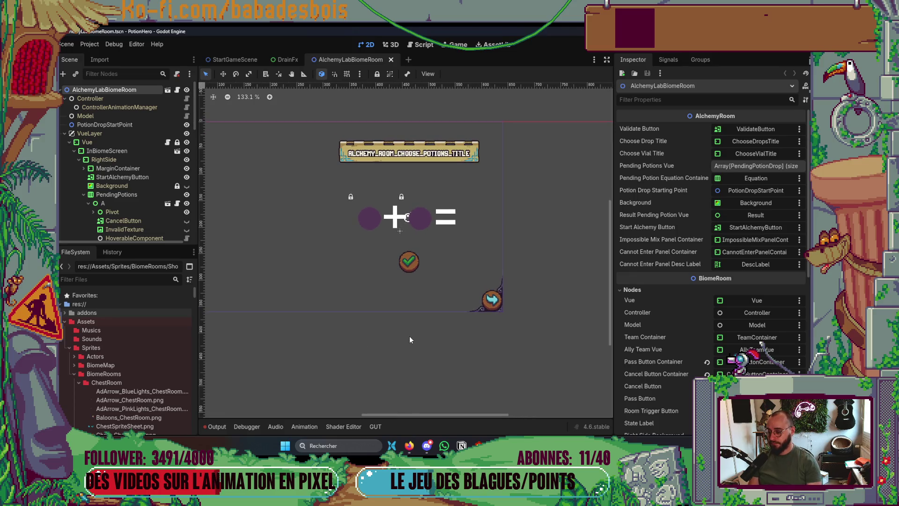
# Collapse the Vue, VueLayer, TeamLayer, DamageCounterLayer, BackgroundLayer, CanvasLayer and Controller branches.
pyautogui.scroll(-1, 89, 141)
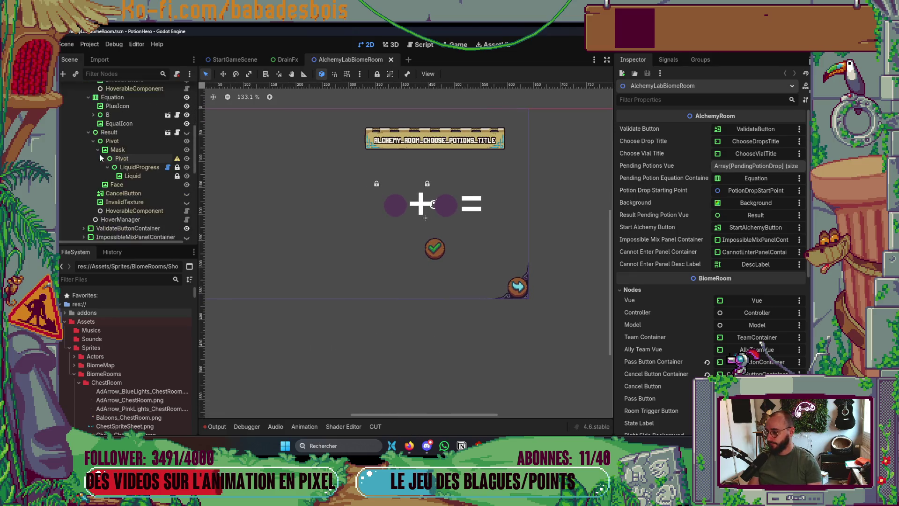
pyautogui.scroll(1, 84, 127)
pyautogui.click(86, 142)
pyautogui.click(69, 142)
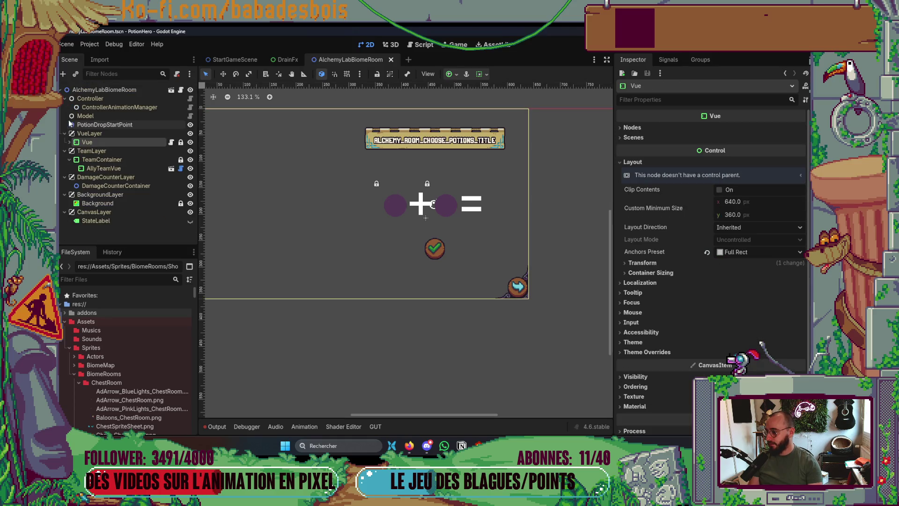
pyautogui.click(64, 134)
pyautogui.click(64, 142)
pyautogui.click(65, 150)
pyautogui.click(64, 160)
pyautogui.click(65, 168)
pyautogui.click(65, 98)
pyautogui.click(86, 89)
pyautogui.hscroll(-2, 281, 122)
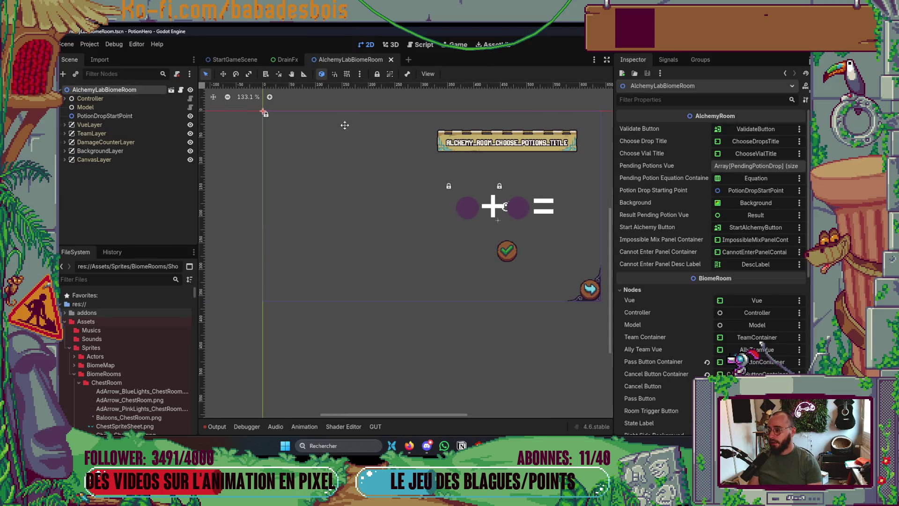
pyautogui.hscroll(2, 345, 124)
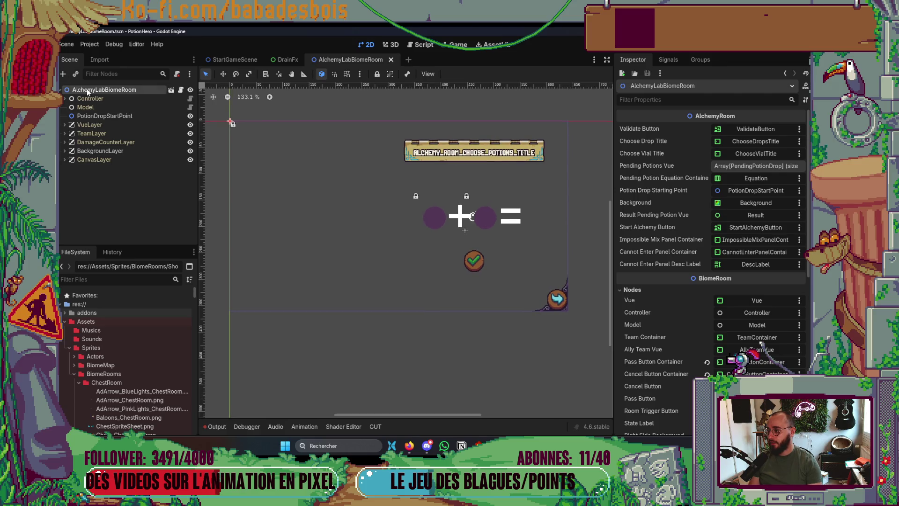
# Quick-open Chest.tscn and close its tab again.
pyautogui.hotkey('ctrl', 'shift', 'o')
pyautogui.write('Chest')
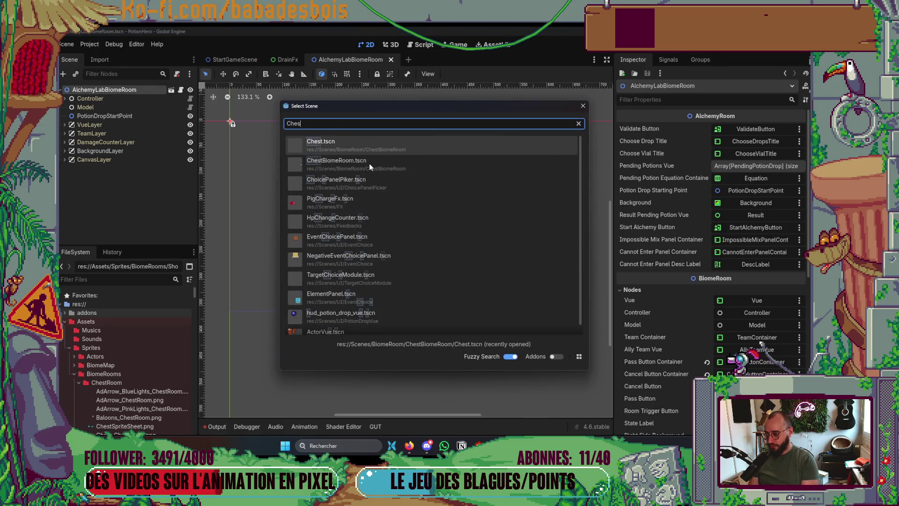
pyautogui.press('Return')
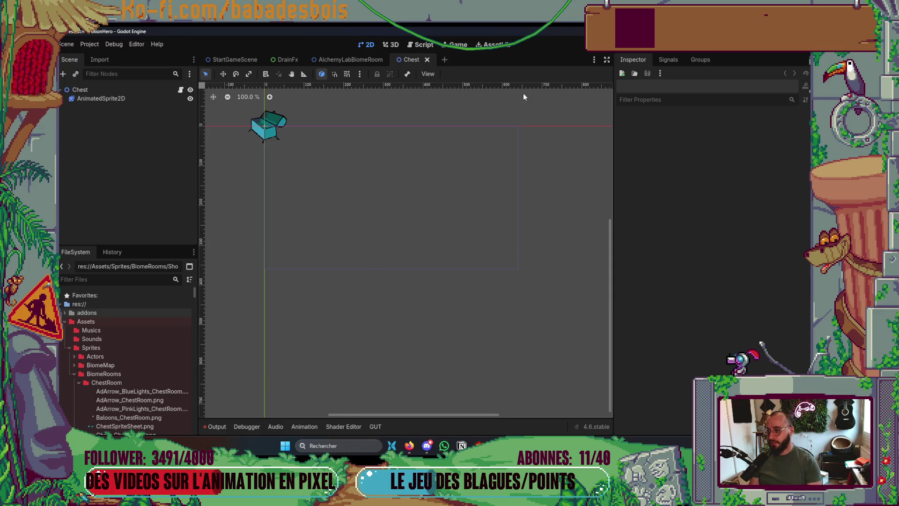
pyautogui.click(427, 59)
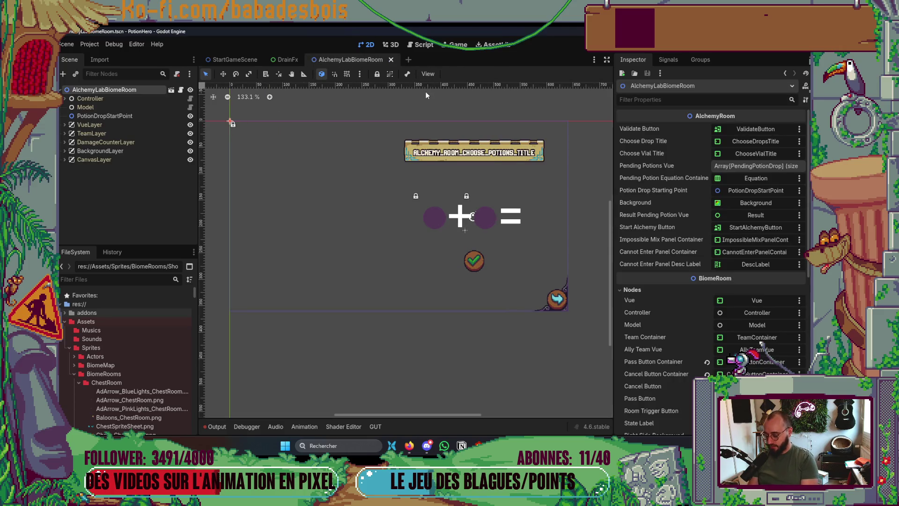
# Cancel a second 'Ches' scene search and focus the FileSystem filter field.
pyautogui.hotkey('ctrl', 'shift', 'o')
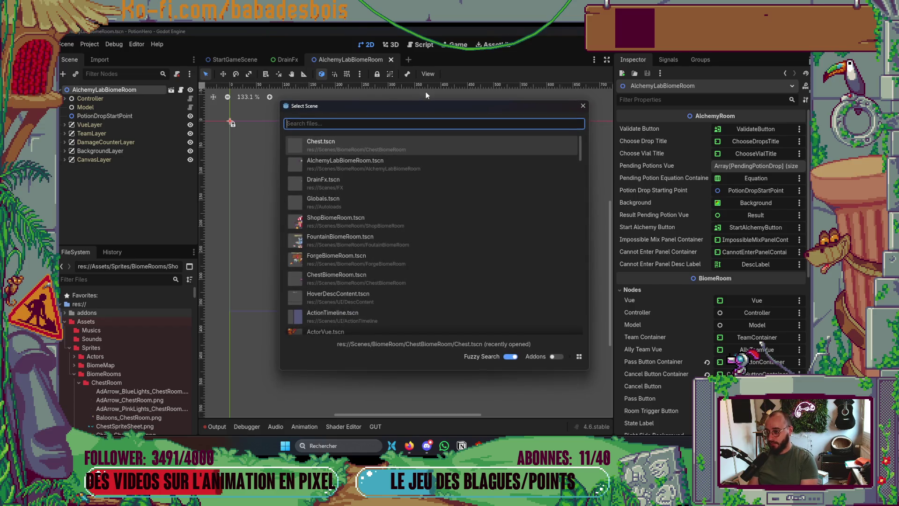
pyautogui.write('Ches')
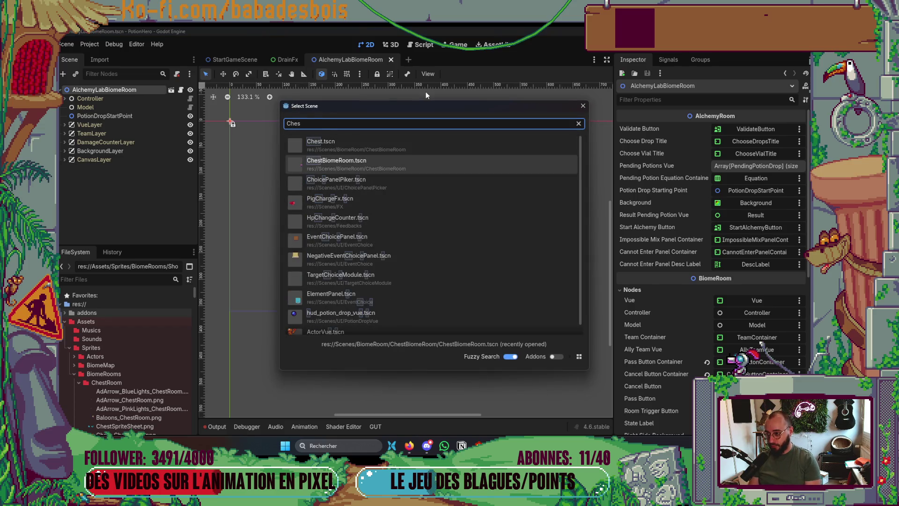
pyautogui.press('Escape')
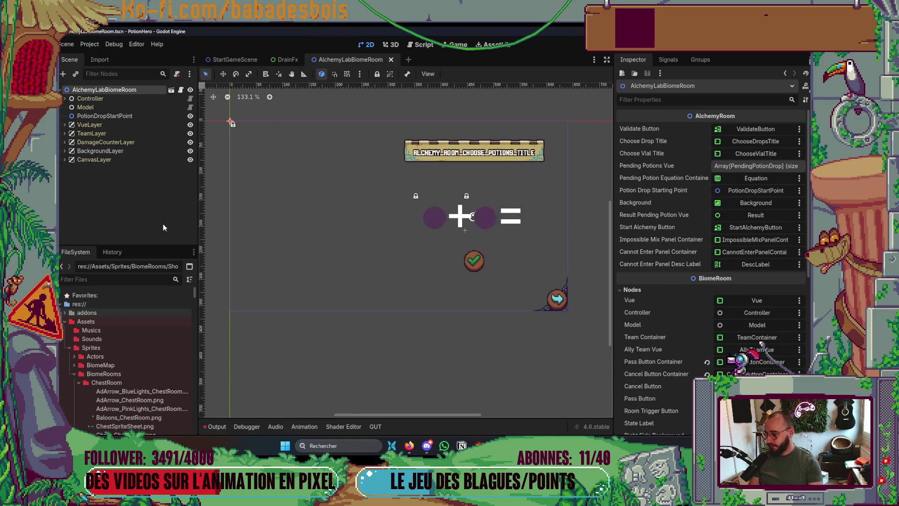
pyautogui.click(123, 277)
# Filter files by 'Chest', confirm Chest.tscn has no owners, and delete it from the project.
pyautogui.write('Chest')
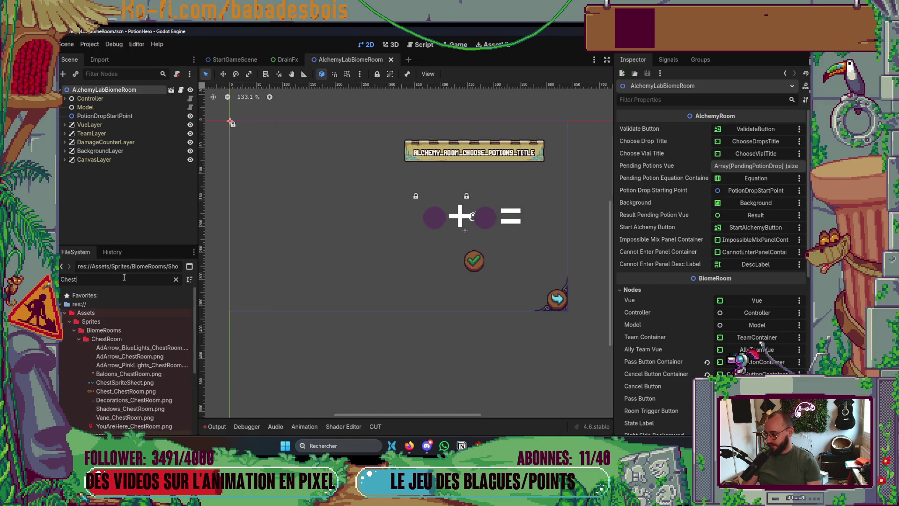
pyautogui.scroll(-5, 85, 373)
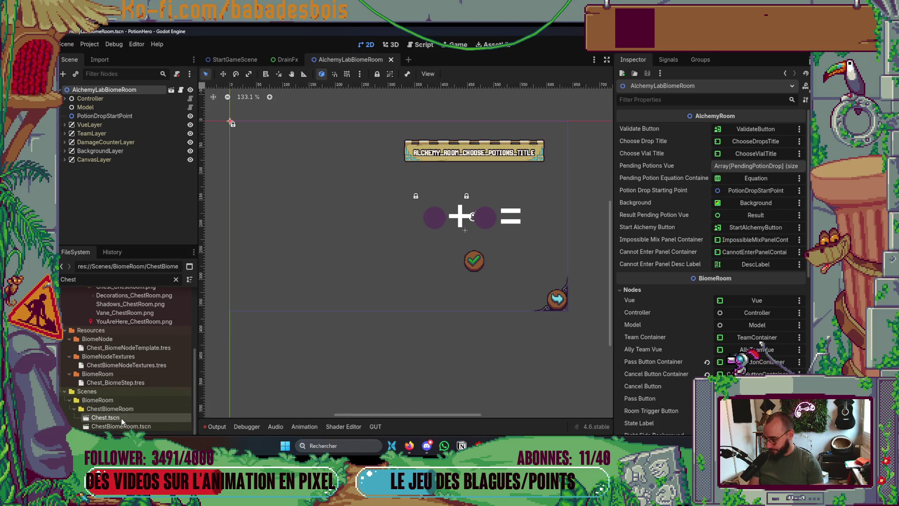
pyautogui.rightClick(123, 417)
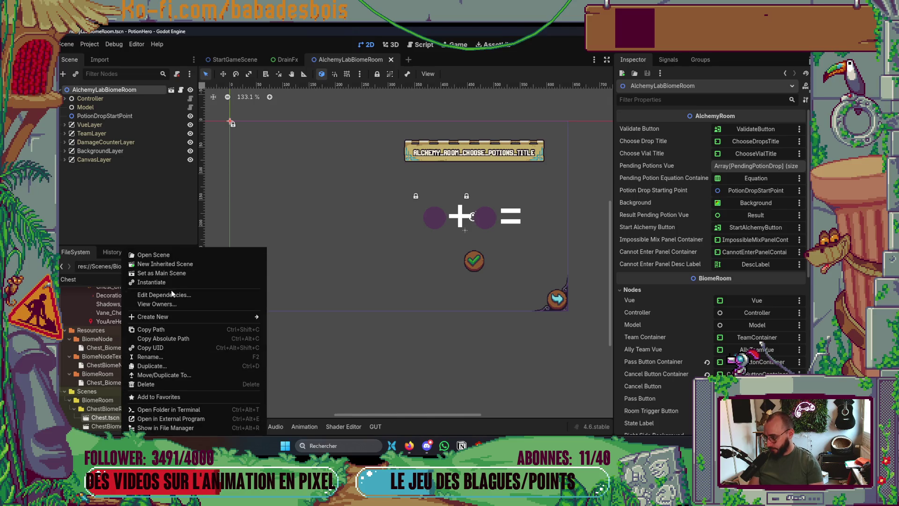
pyautogui.click(155, 304)
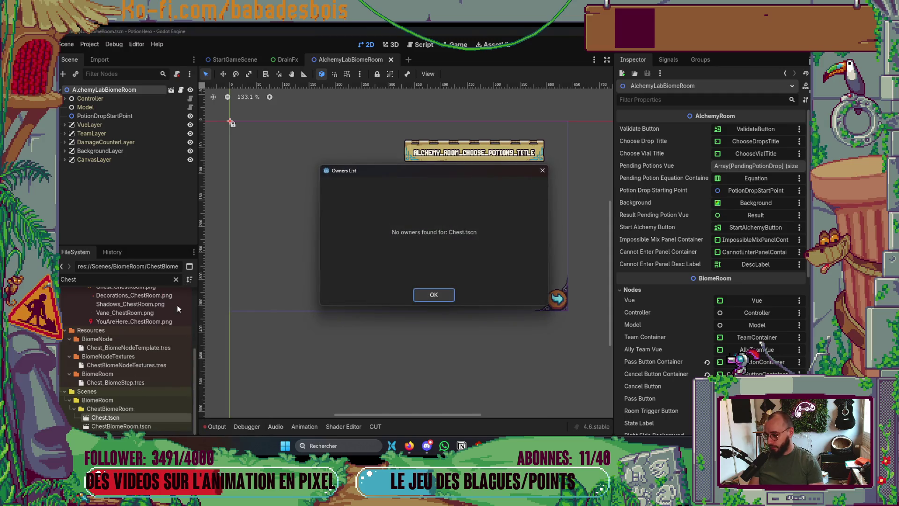
pyautogui.click(422, 301)
pyautogui.rightClick(106, 417)
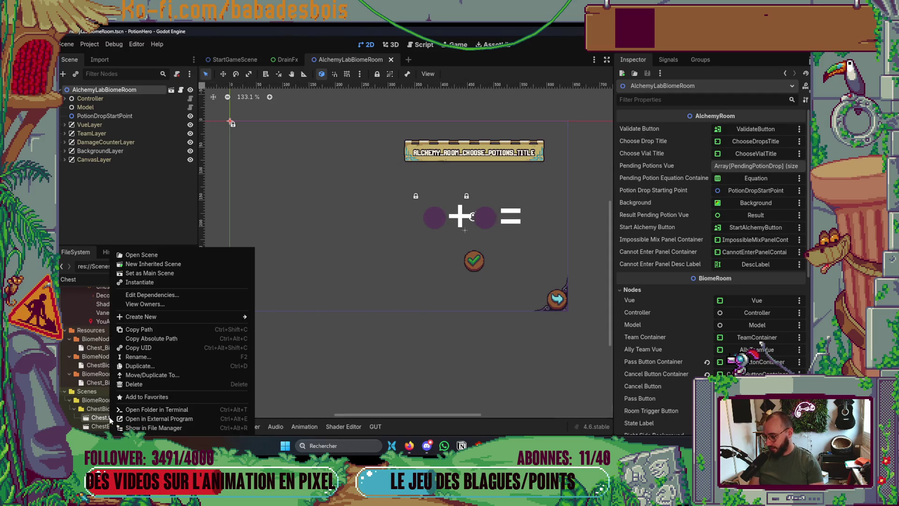
pyautogui.click(156, 384)
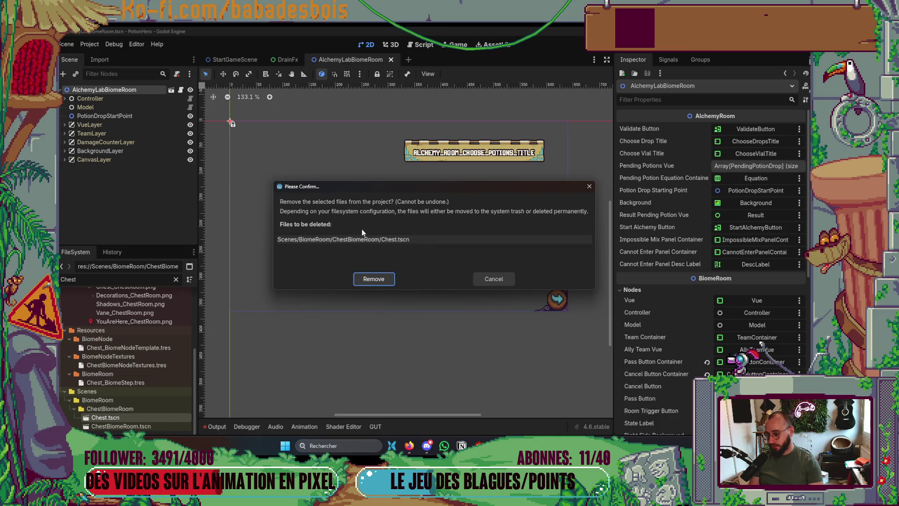
pyautogui.click(375, 279)
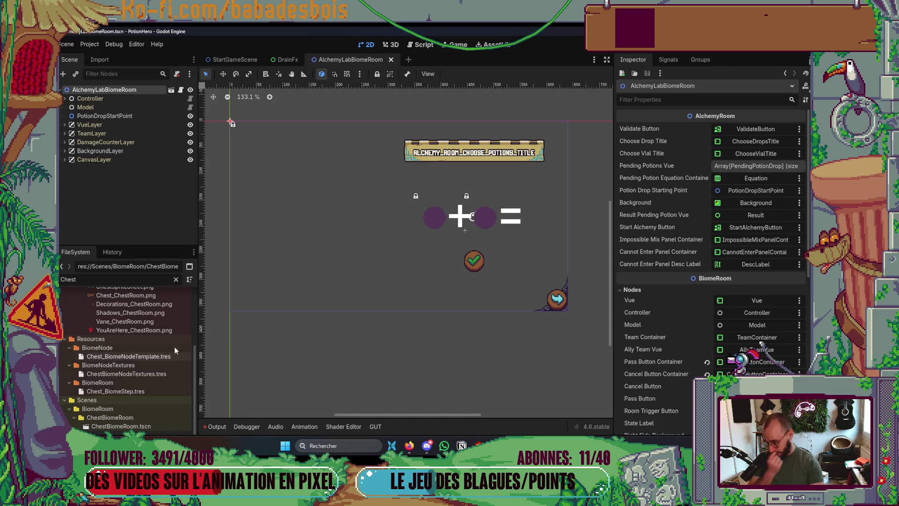
# Open ChestBiomeRoom.tscn, hide the sprite frames editor and widen the 2D view.
pyautogui.scroll(2, 346, 345)
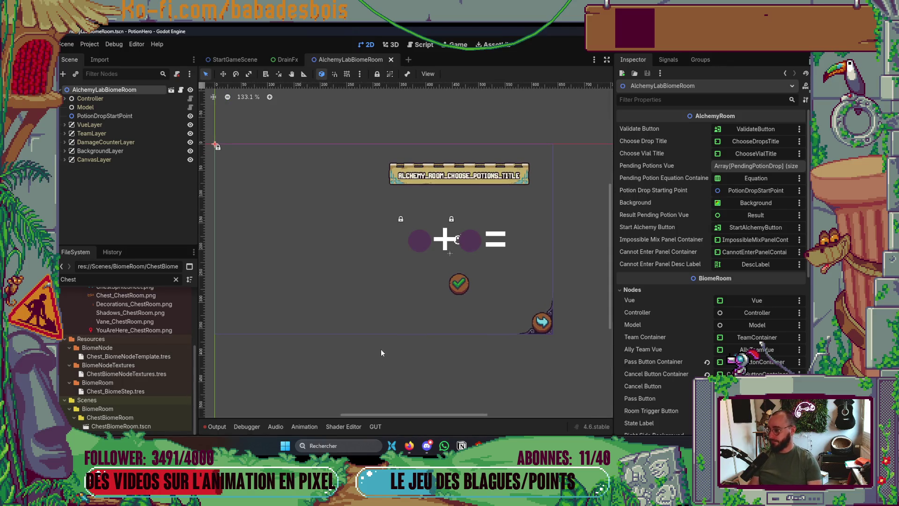
pyautogui.doubleClick(135, 427)
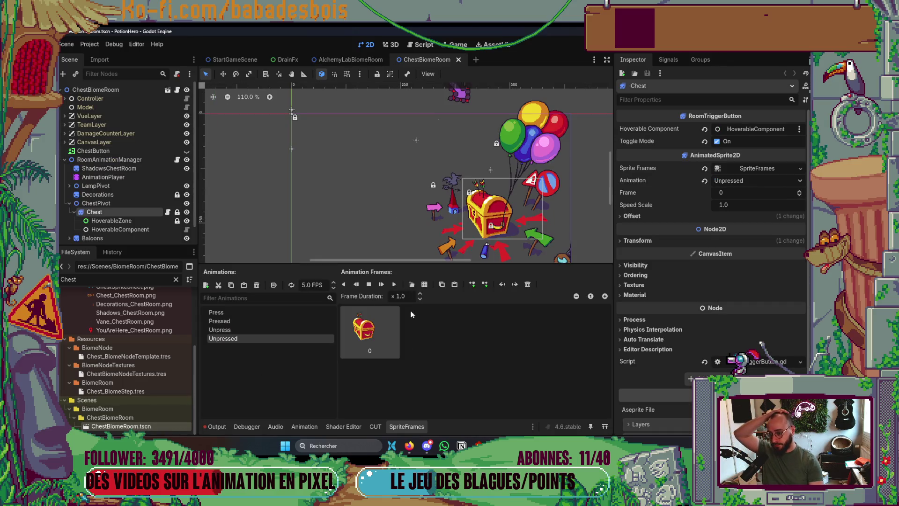
pyautogui.click(398, 426)
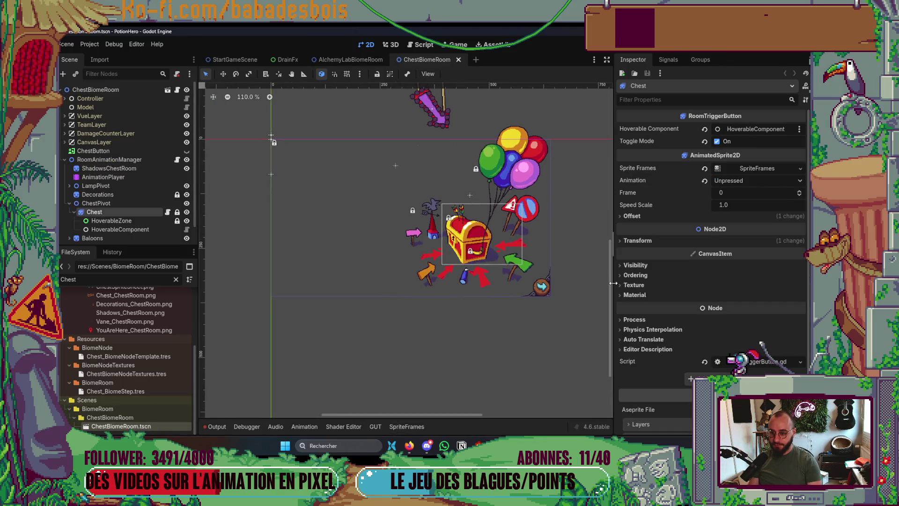
pyautogui.moveTo(611, 304); pyautogui.dragTo(721, 305)
pyautogui.scroll(3, 488, 334)
pyautogui.hscroll(-2, 488, 334)
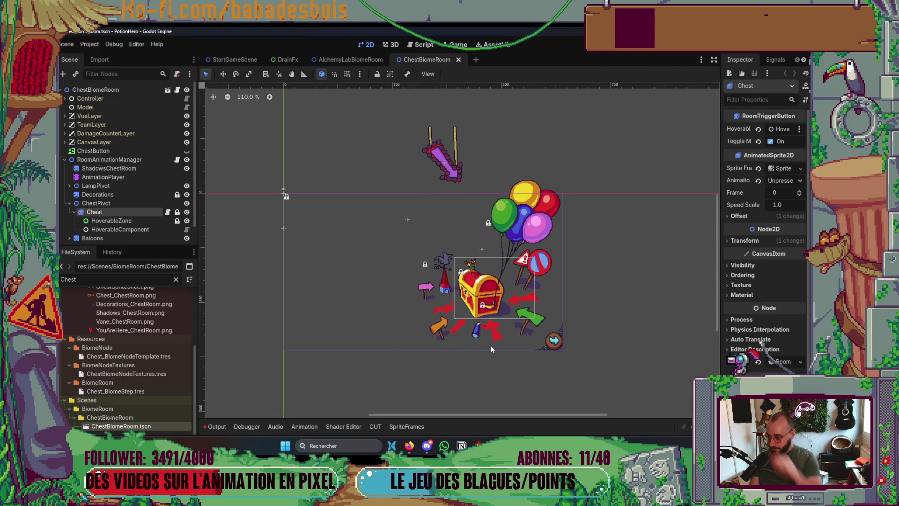
# Add a RoomAnimationManager child node to the AlchemyLabBiomeRoom root and save the scene.
pyautogui.click(337, 60)
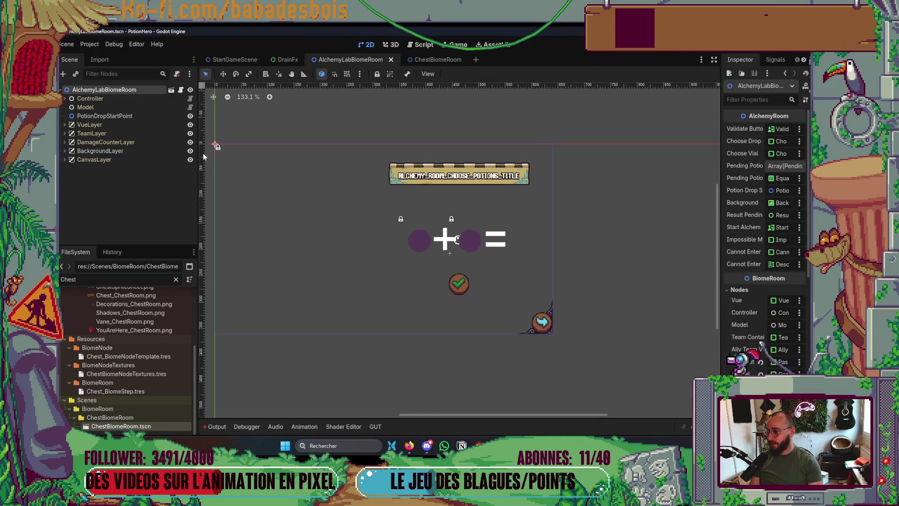
pyautogui.rightClick(100, 94)
pyautogui.click(118, 109)
pyautogui.write('RoomAnim')
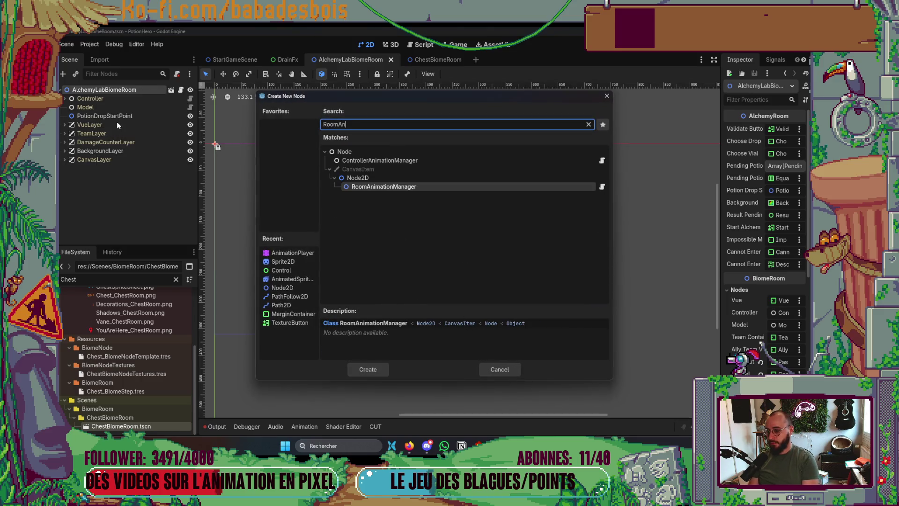
pyautogui.press('Return')
pyautogui.hotkey('ctrl', 's')
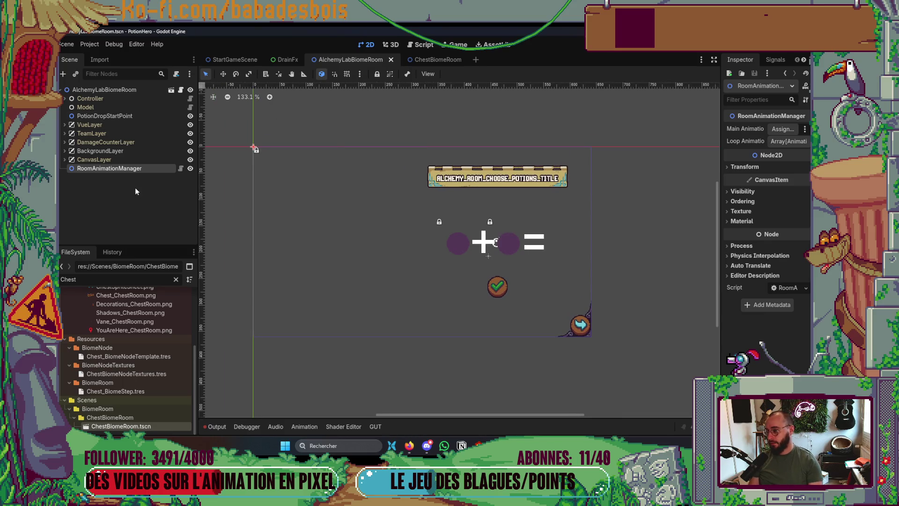
pyautogui.click(431, 60)
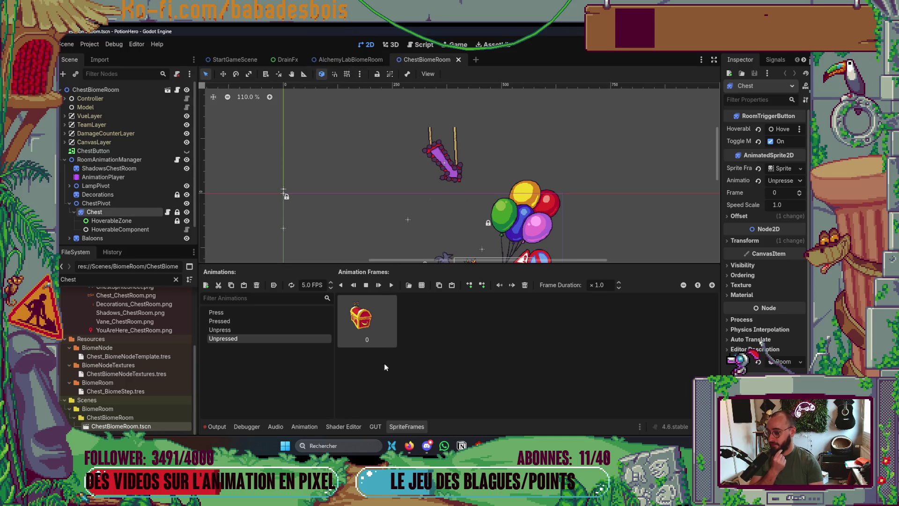
# Hide the SpriteFrames panel, enlarge the scene tree and collapse ChestPivot in ChestBiomeRoom.
pyautogui.click(409, 427)
pyautogui.moveTo(157, 245); pyautogui.dragTo(157, 273)
pyautogui.click(70, 204)
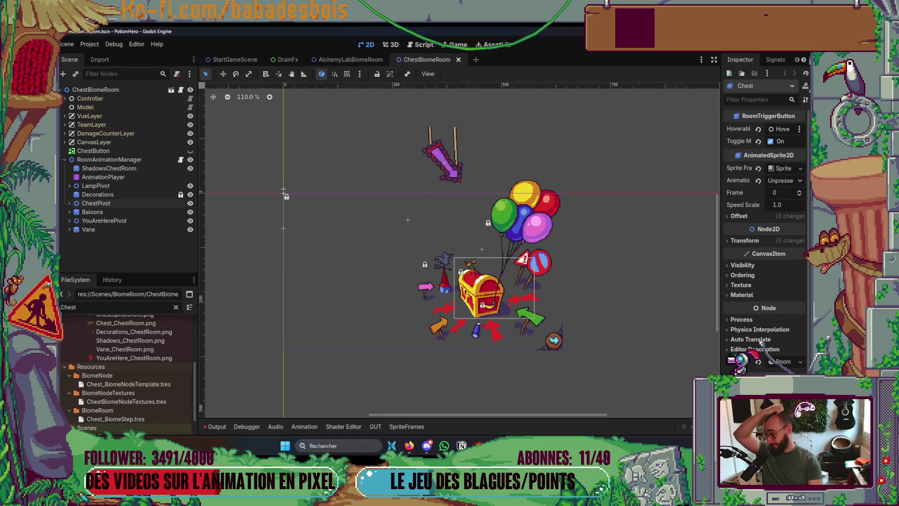
# Start adding a child under RoomAnimationManager in AlchemyLabBiomeRoom, then switch to Aseprite.
pyautogui.click(359, 60)
pyautogui.rightClick(117, 166)
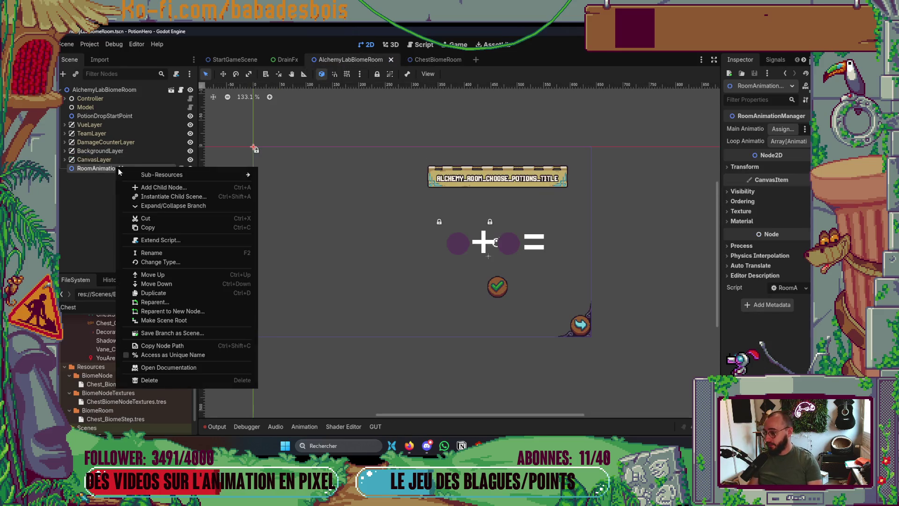
pyautogui.click(154, 187)
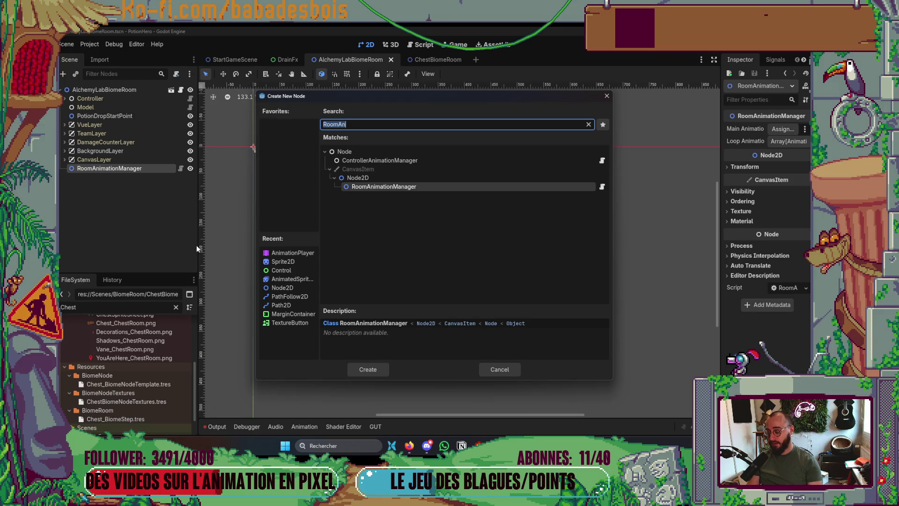
pyautogui.hotkey('alt', 'Tab')
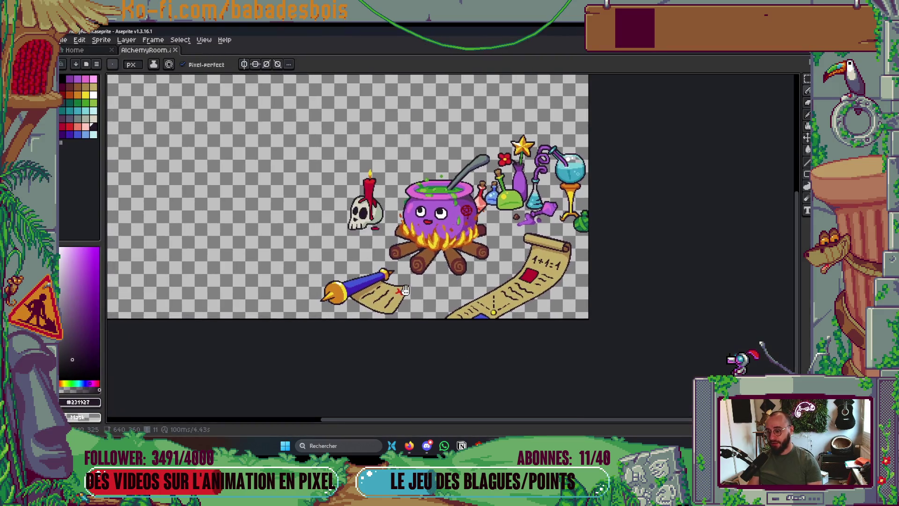
# Play the AlchemyRoom cauldron animation from frame 1 and solo the Flames layer.
pyautogui.press('Tab')
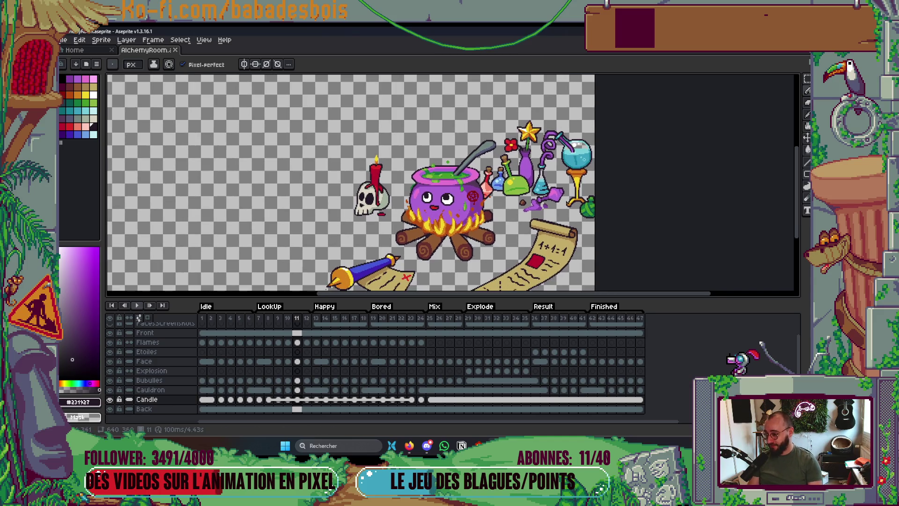
pyautogui.click(203, 318)
pyautogui.press('Return')
pyautogui.press('Return')
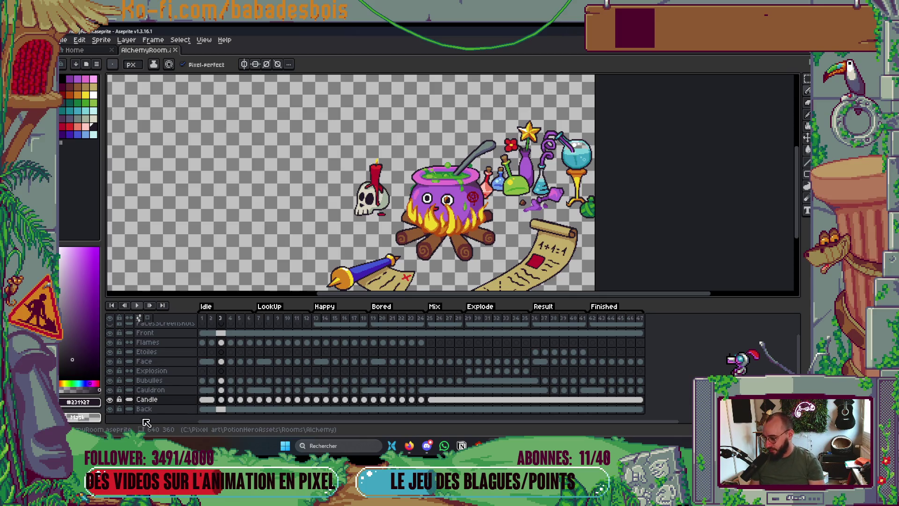
pyautogui.scroll(1, 140, 398)
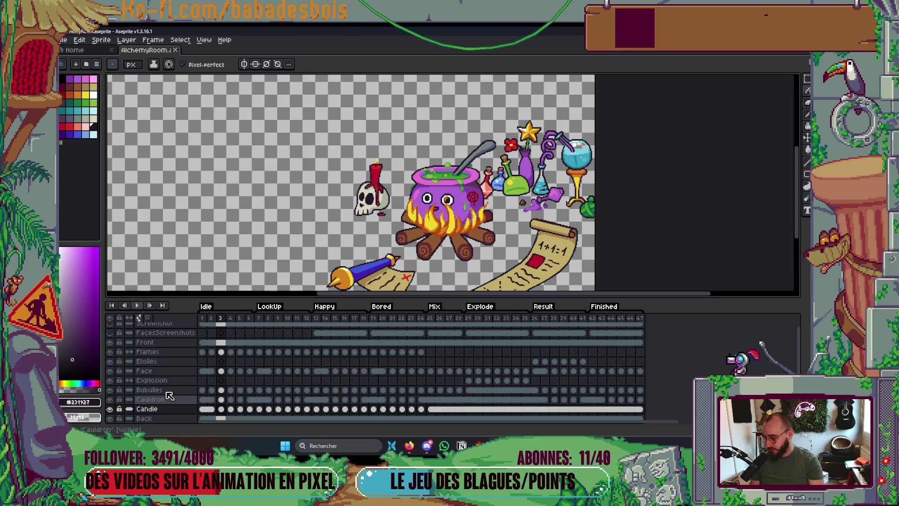
pyautogui.scroll(-1, 166, 397)
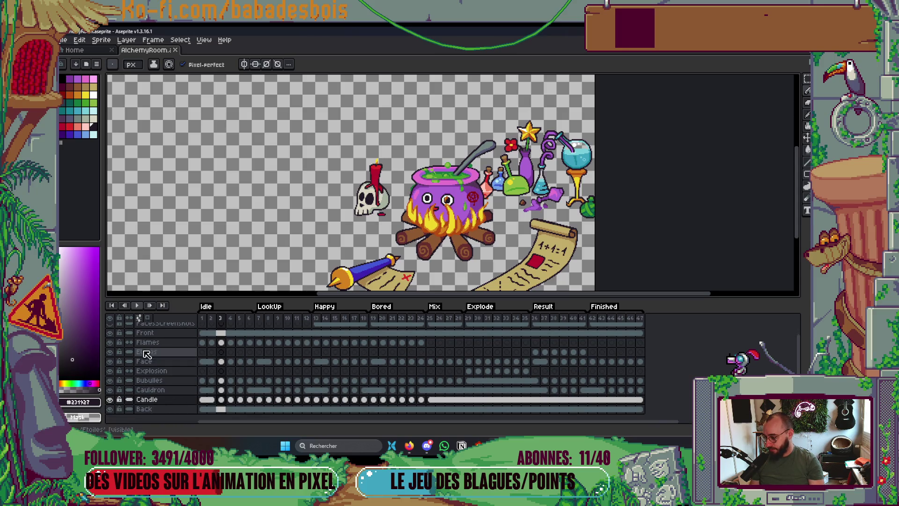
pyautogui.keyDown('alt'); pyautogui.click(109, 343); pyautogui.keyUp('alt')
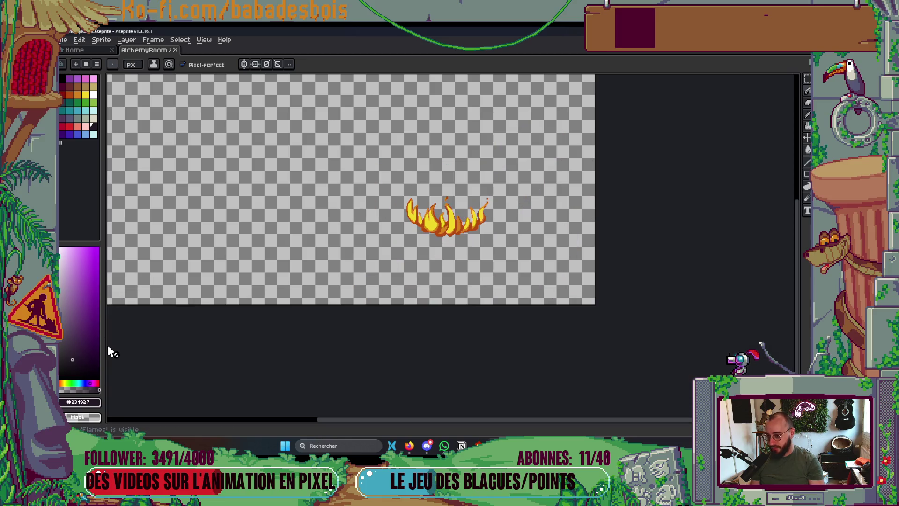
pyautogui.hotkey('ctrl', 'e')
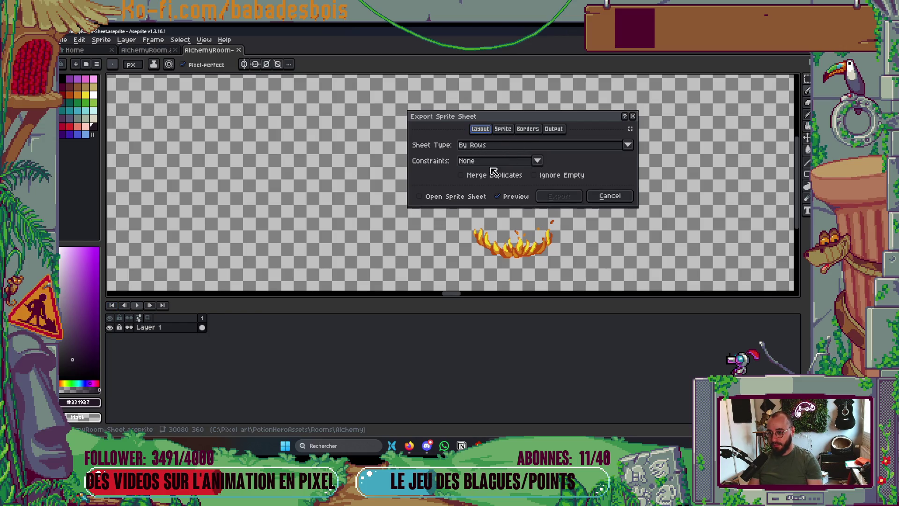
# Enable Merge Duplicates, Ignore Empty and Trim Sprite, and review the flame strip preview.
pyautogui.click(524, 180)
pyautogui.click(536, 175)
pyautogui.click(502, 129)
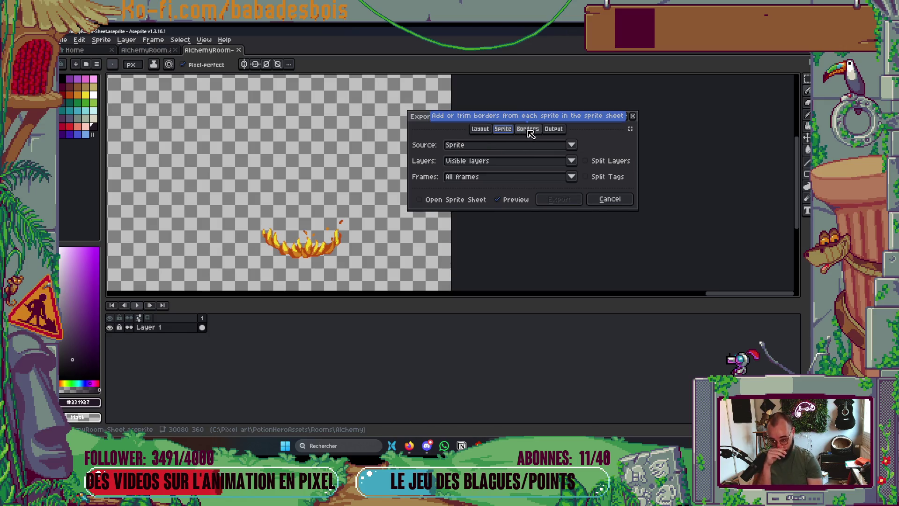
pyautogui.click(529, 130)
pyautogui.click(543, 144)
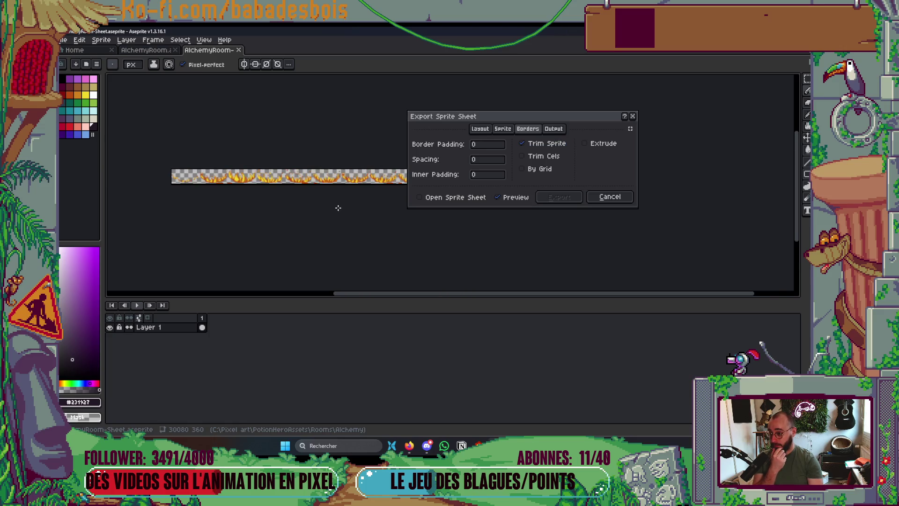
pyautogui.moveTo(507, 118); pyautogui.dragTo(779, 123)
pyautogui.scroll(1, 447, 170)
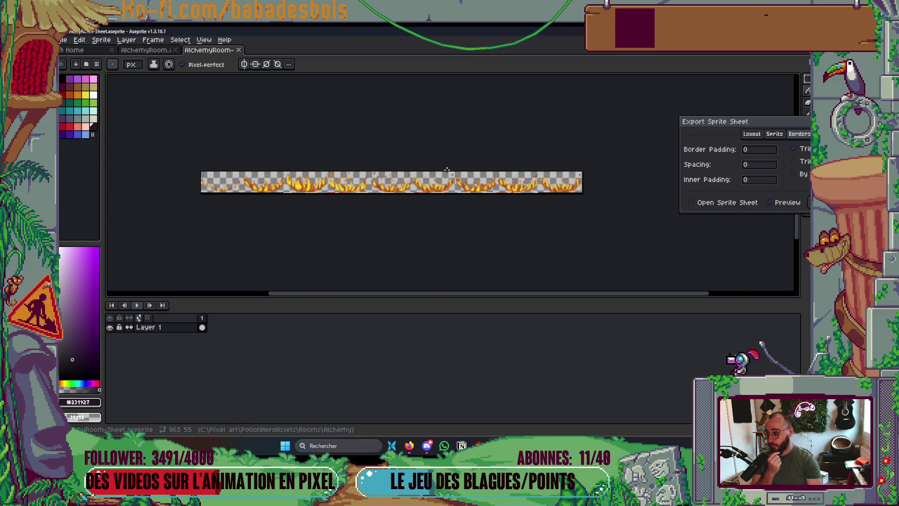
pyautogui.scroll(1, 447, 170)
pyautogui.moveTo(446, 170)
pyautogui.mouseDown()
pyautogui.moveTo(510, 180)
pyautogui.moveTo(384, 187)
pyautogui.moveTo(401, 197)
pyautogui.mouseUp()
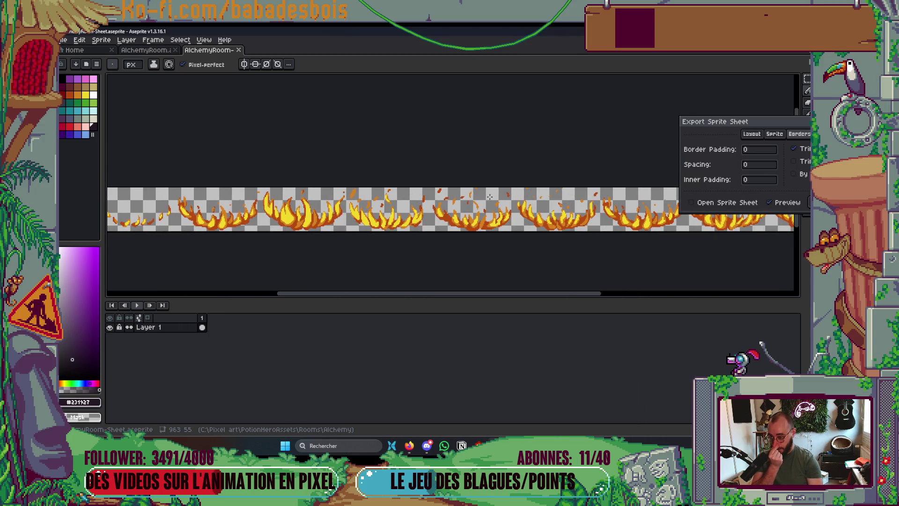
pyautogui.scroll(-1, 490, 196)
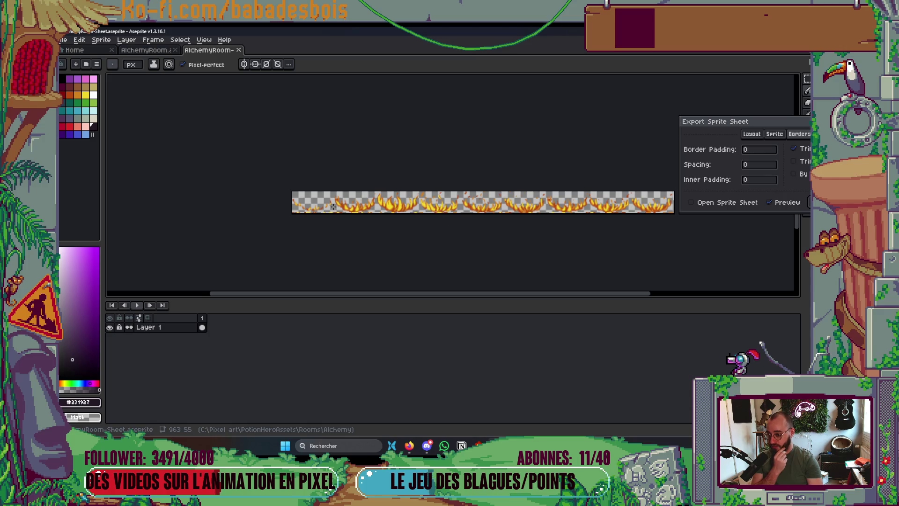
pyautogui.hscroll(2, 506, 211)
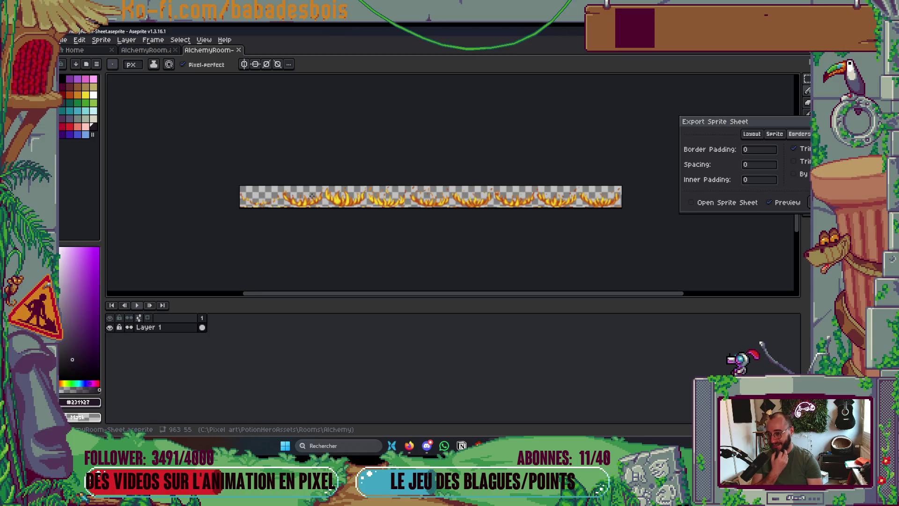
pyautogui.hscroll(2, 580, 202)
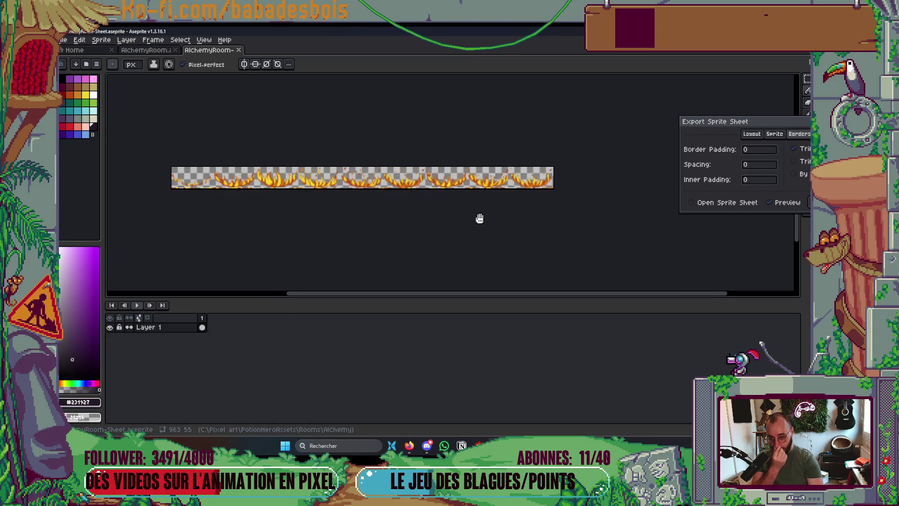
pyautogui.moveTo(730, 123); pyautogui.dragTo(484, 120)
# Set the output file to Flames_AlchemyRoom.png and export the sheet.
pyautogui.click(581, 129)
pyautogui.click(464, 145)
pyautogui.click(656, 145)
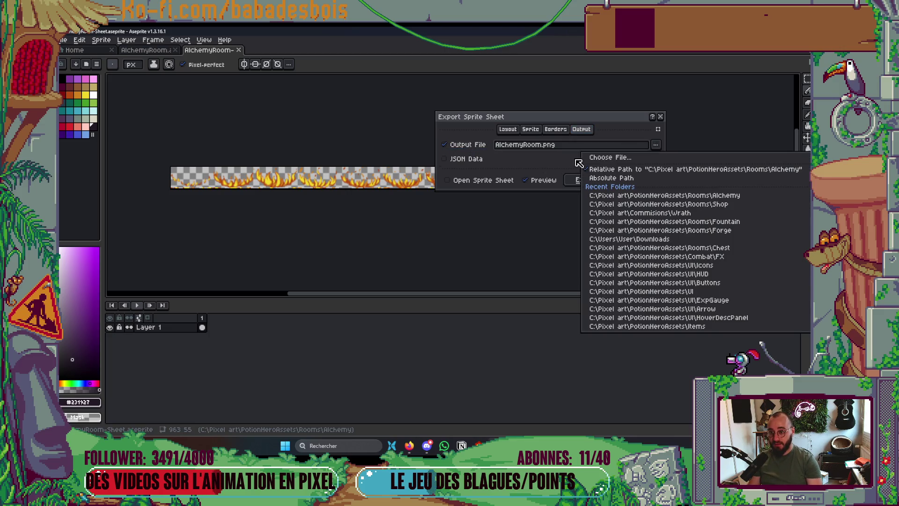
pyautogui.click(623, 158)
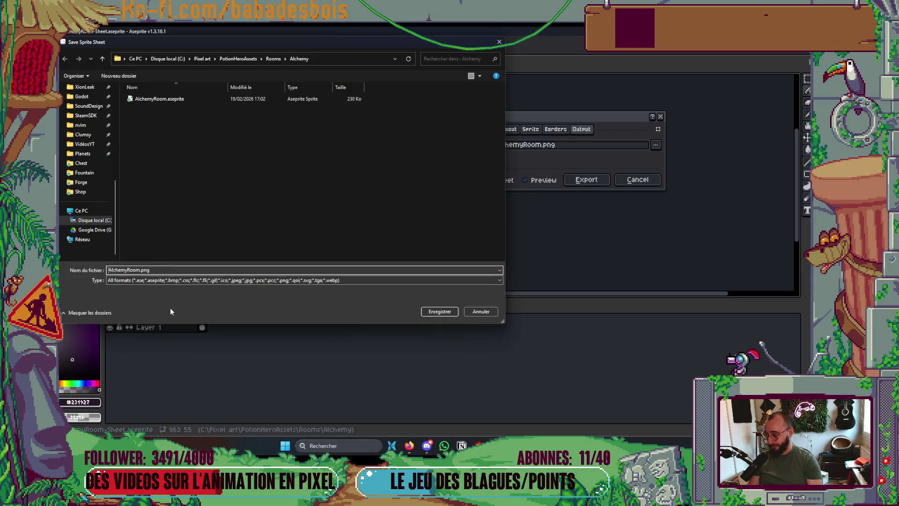
pyautogui.write('Flames_')
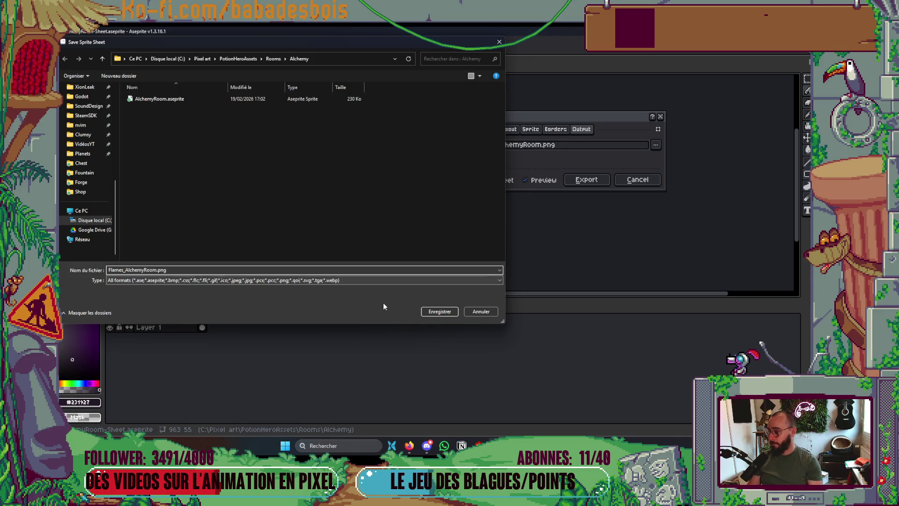
pyautogui.click(439, 312)
pyautogui.click(587, 180)
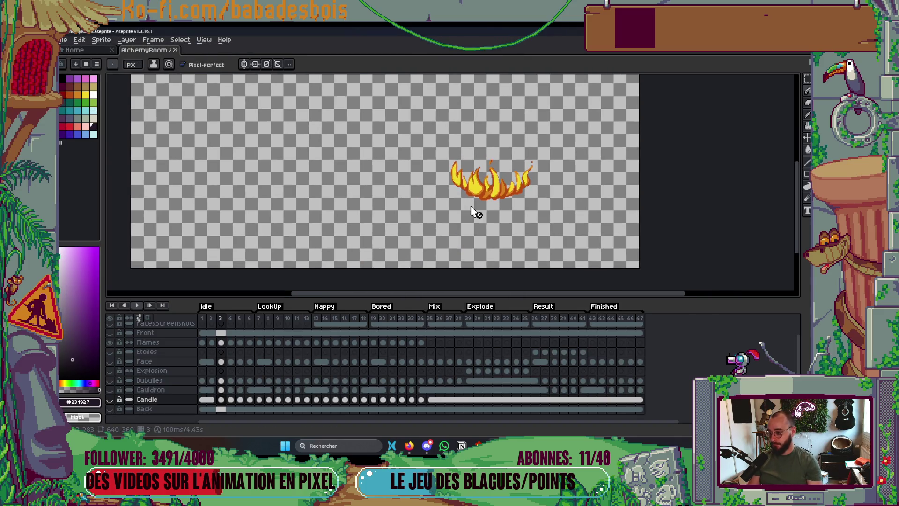
# Show only the Front layer and export it as Front_AlchemyRoom.png.
pyautogui.click(109, 343)
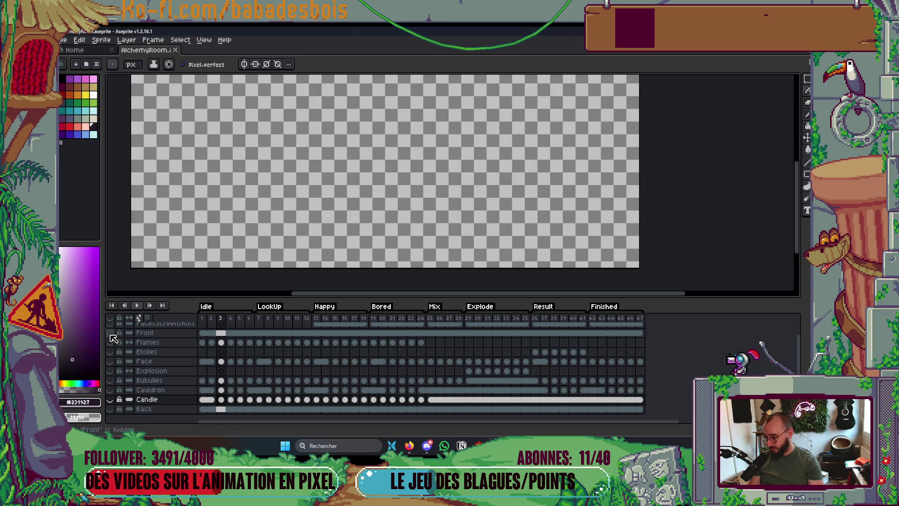
pyautogui.click(109, 332)
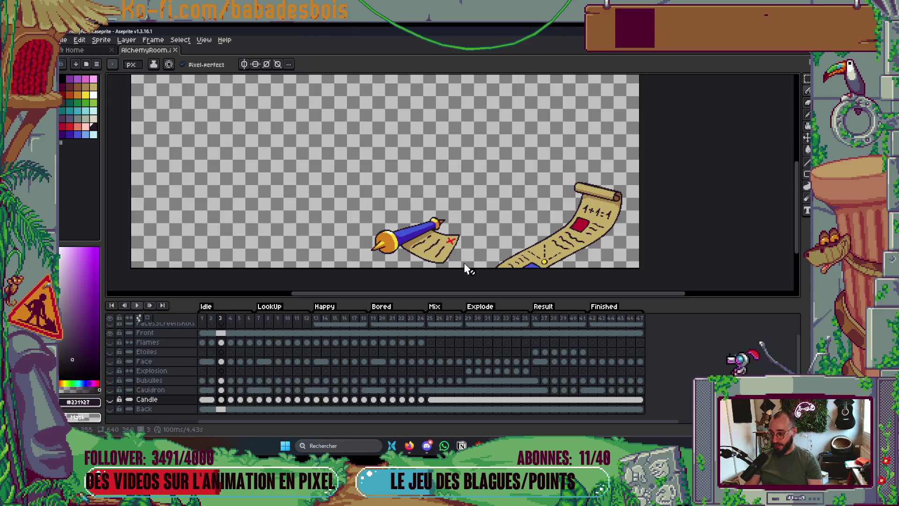
pyautogui.hotkey('ctrl', 'e')
pyautogui.click(517, 146)
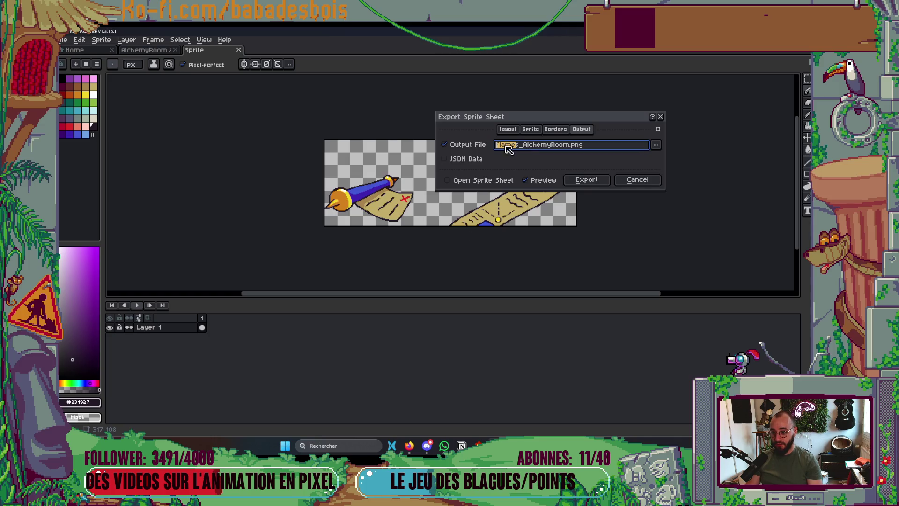
pyautogui.write('Front')
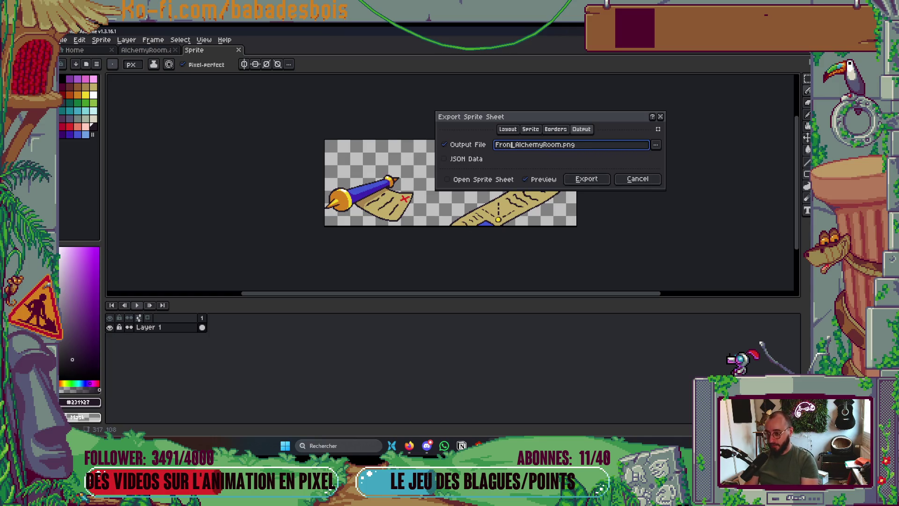
pyautogui.press('Return')
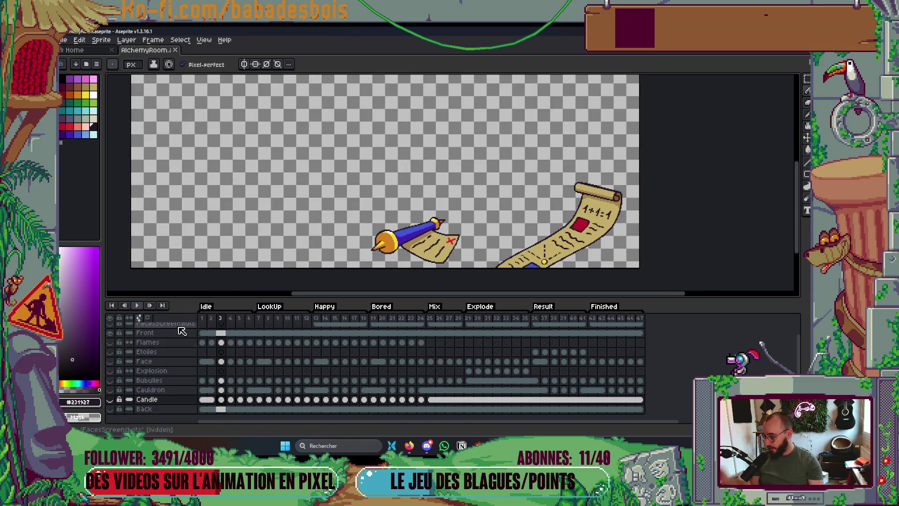
# Hide Front, show the Face, Etoiles, Bubulles and Cauldron layers, and replay from frame 1.
pyautogui.click(112, 334)
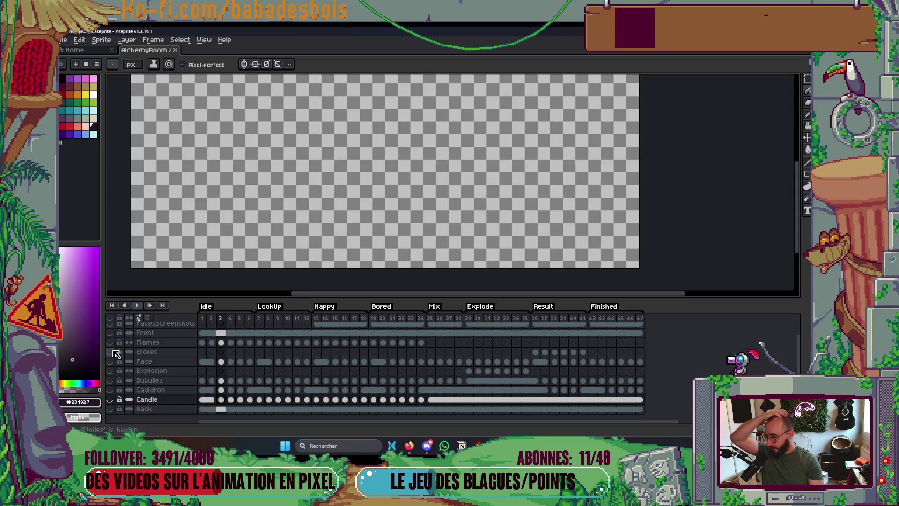
pyautogui.click(113, 352)
pyautogui.click(111, 352)
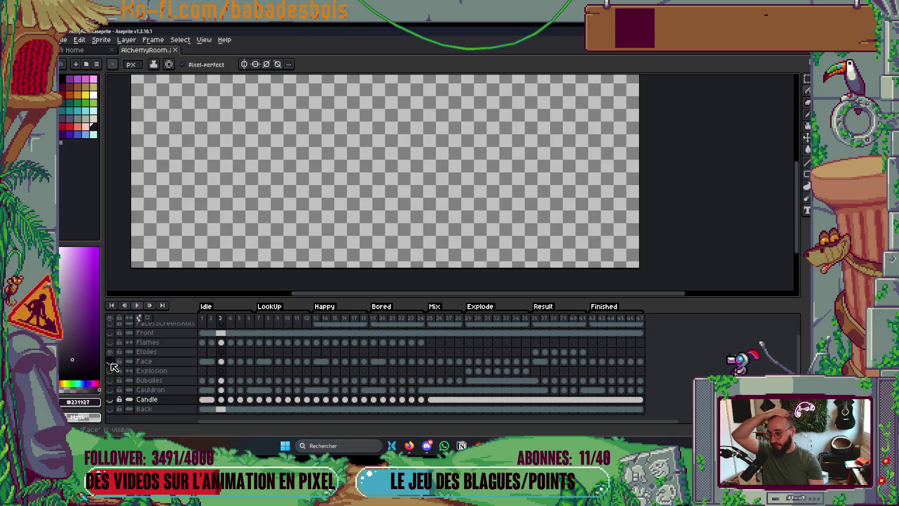
pyautogui.click(112, 352)
pyautogui.click(112, 361)
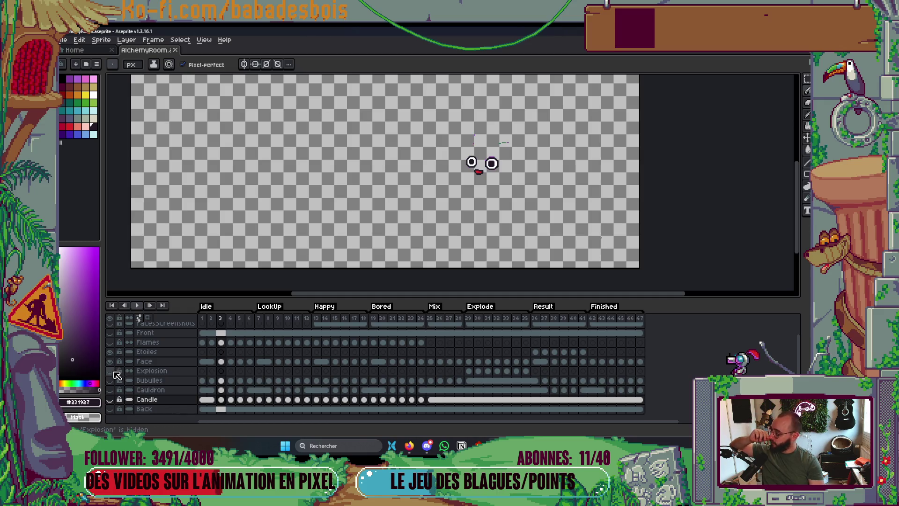
pyautogui.click(111, 380)
pyautogui.click(110, 390)
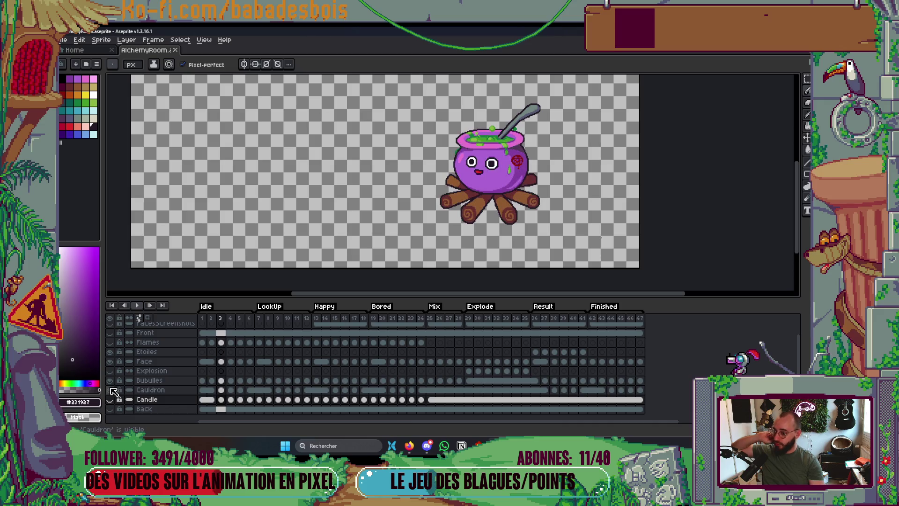
pyautogui.click(202, 321)
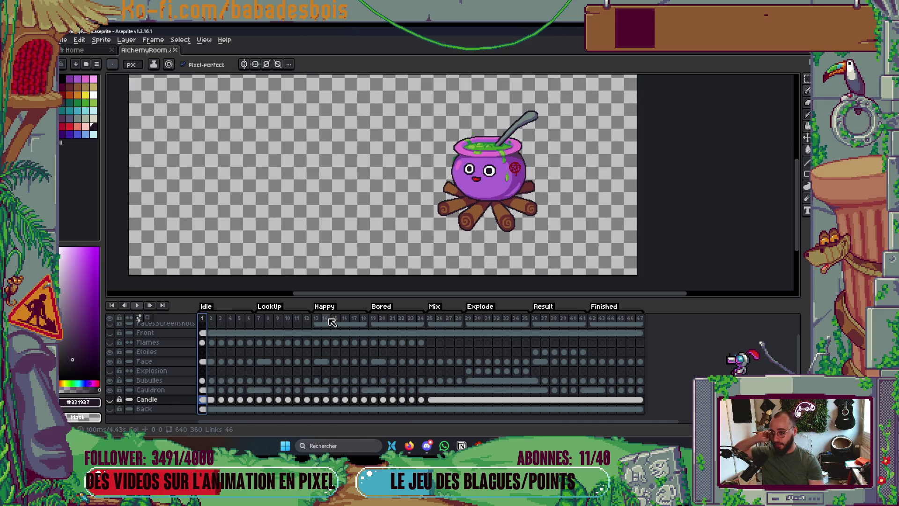
pyautogui.press('Return')
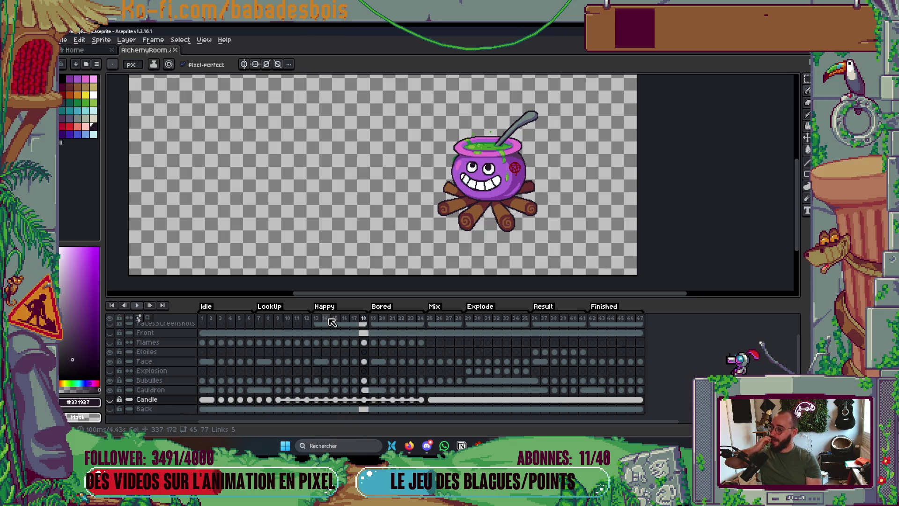
pyautogui.hotkey('ctrl', 'e')
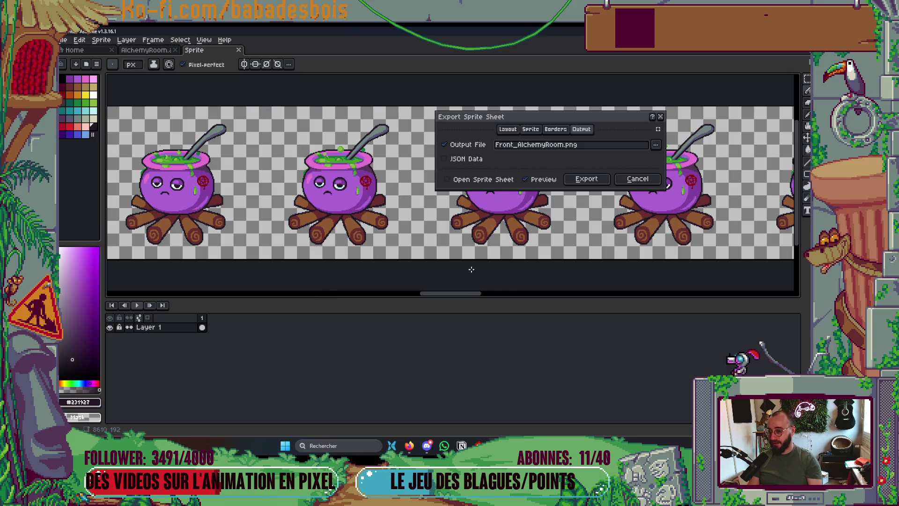
# Change the sheet type to Packed with the constraint left at None.
pyautogui.click(508, 129)
pyautogui.click(520, 175)
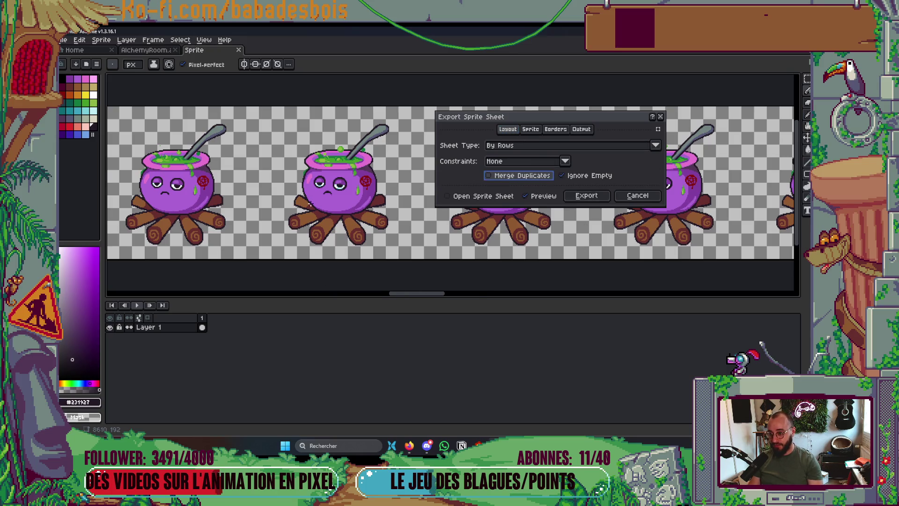
pyautogui.scroll(-4, 443, 230)
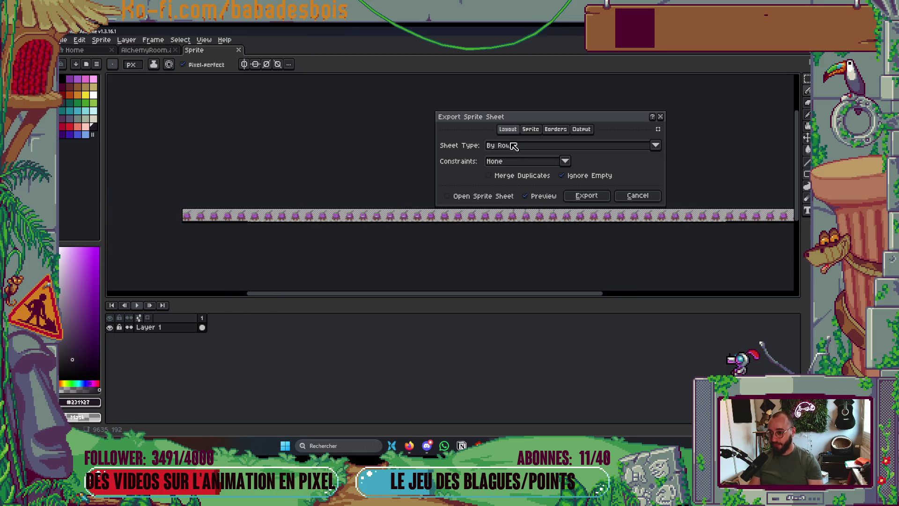
pyautogui.click(532, 166)
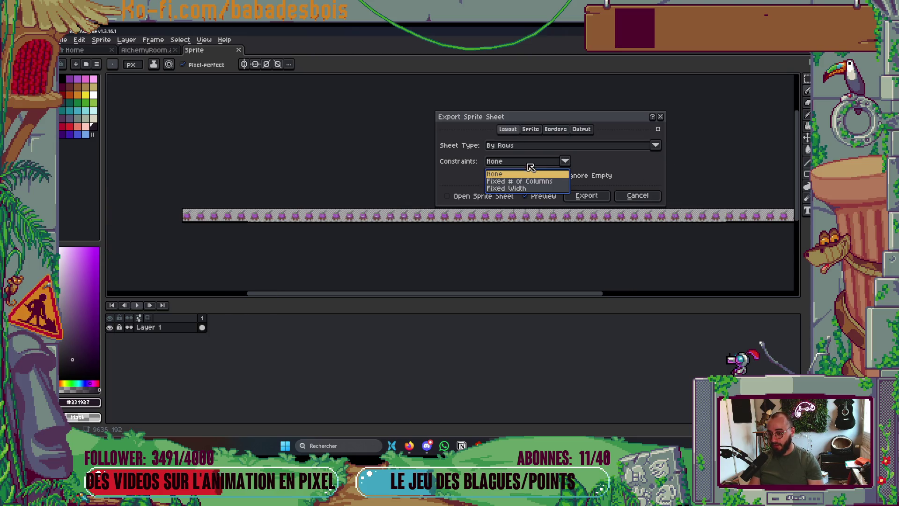
pyautogui.click(599, 161)
pyautogui.click(537, 146)
pyautogui.click(508, 189)
pyautogui.click(514, 163)
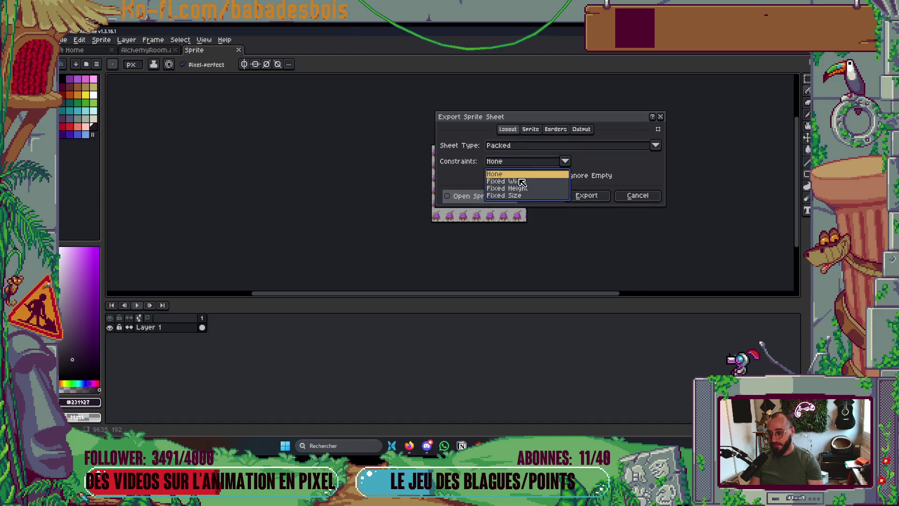
# Inspect the packed cauldron-frame preview, then cancel the export.
pyautogui.moveTo(642, 120); pyautogui.dragTo(731, 114)
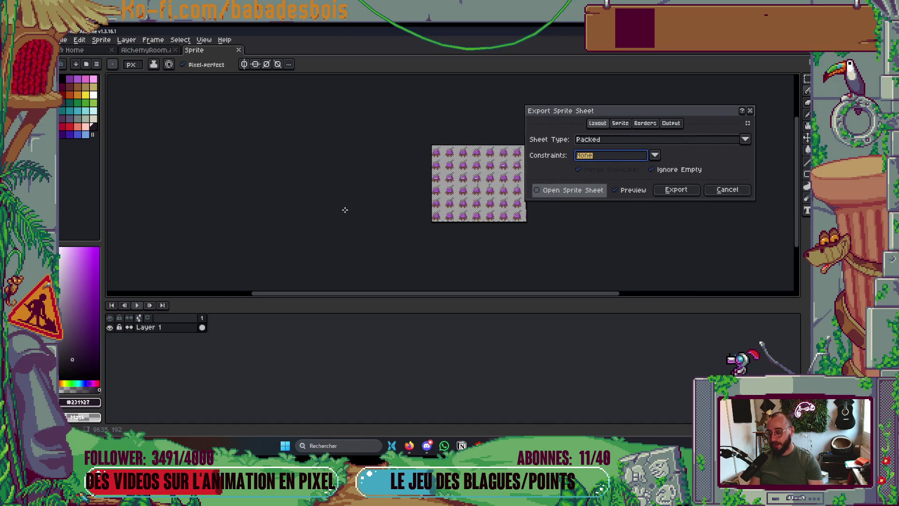
pyautogui.scroll(1, 389, 211)
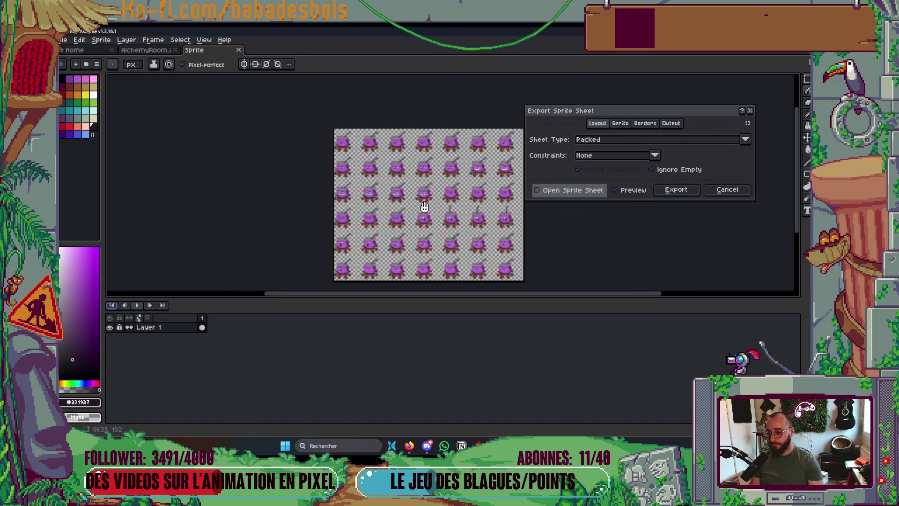
pyautogui.scroll(5, 424, 207)
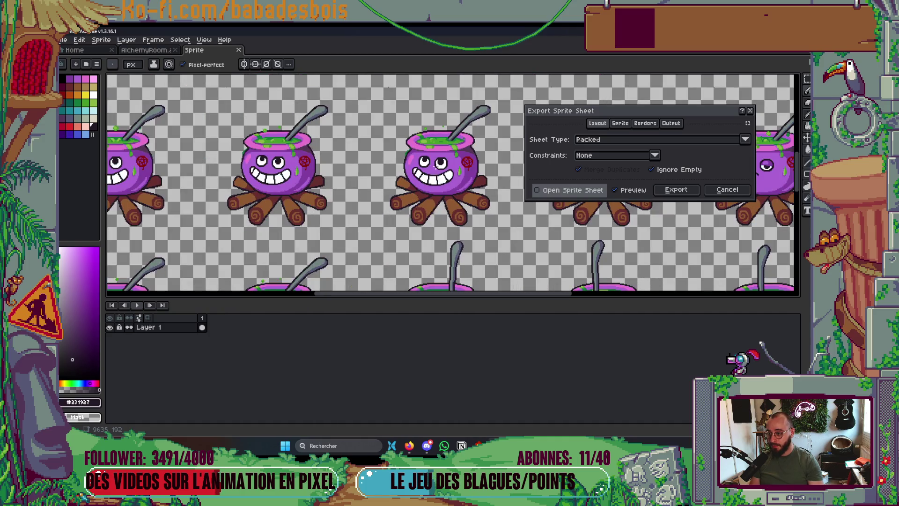
pyautogui.scroll(-4, 297, 207)
pyautogui.scroll(3, 297, 207)
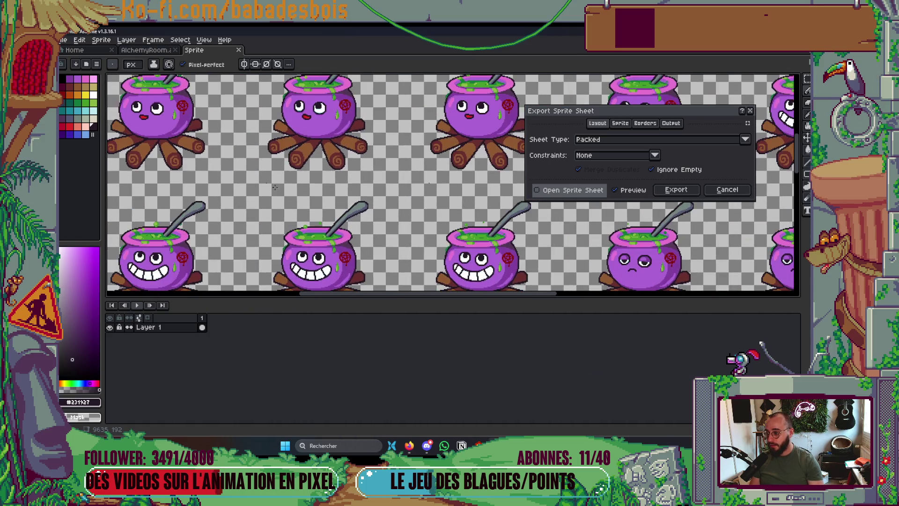
pyautogui.scroll(3, 222, 214)
pyautogui.scroll(-5, 262, 182)
pyautogui.scroll(4, 281, 155)
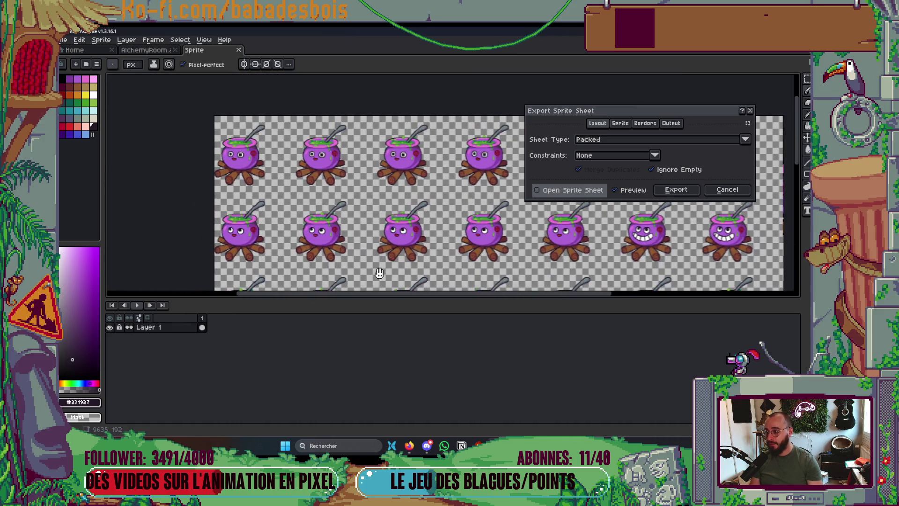
pyautogui.moveTo(300, 130); pyautogui.dragTo(362, 138)
pyautogui.press('Escape')
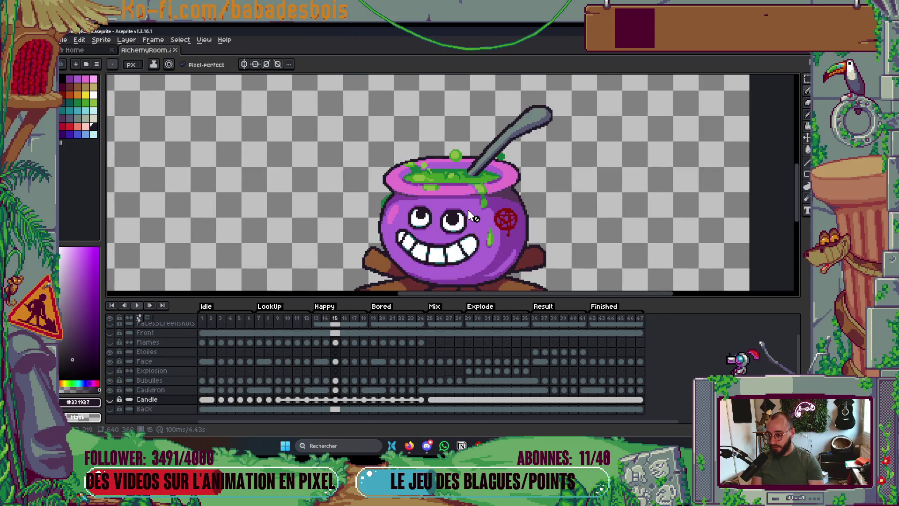
pyautogui.moveTo(316, 318); pyautogui.dragTo(459, 321)
pyautogui.press('Right')
pyautogui.press('Right')
pyautogui.press('Right')
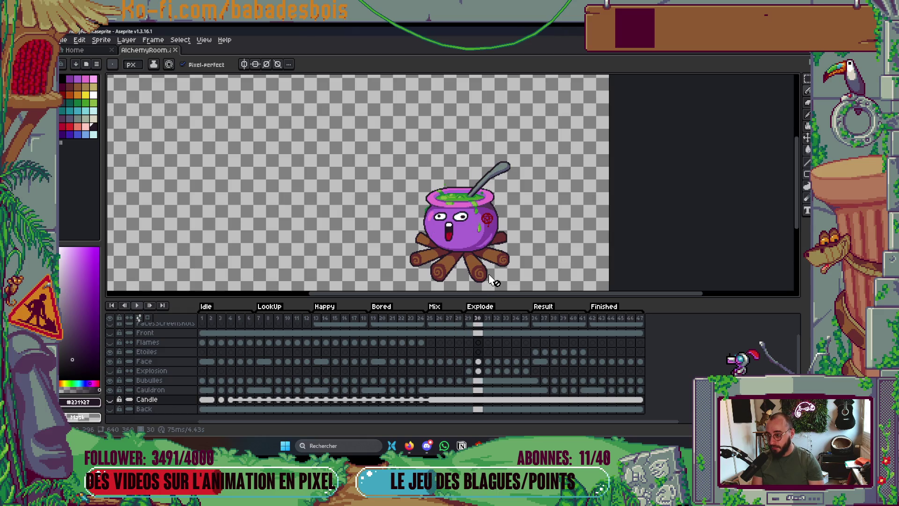
pyautogui.press('Right')
pyautogui.press('Right')
pyautogui.press('Right')
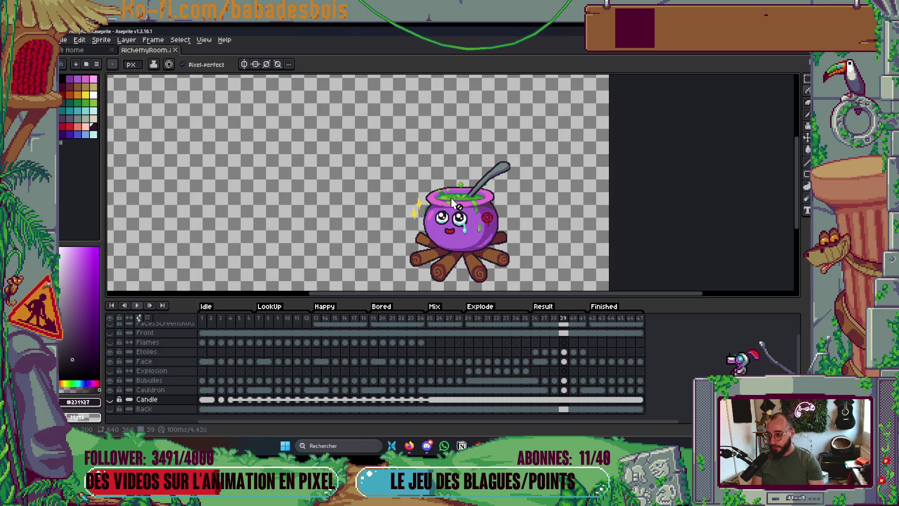
pyautogui.press('Right')
pyautogui.press('Right')
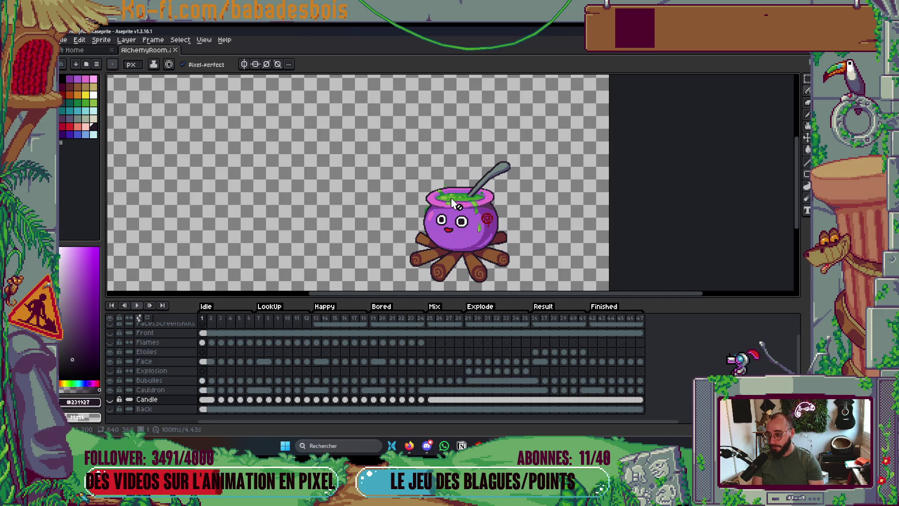
pyautogui.hotkey('ctrl', 'e')
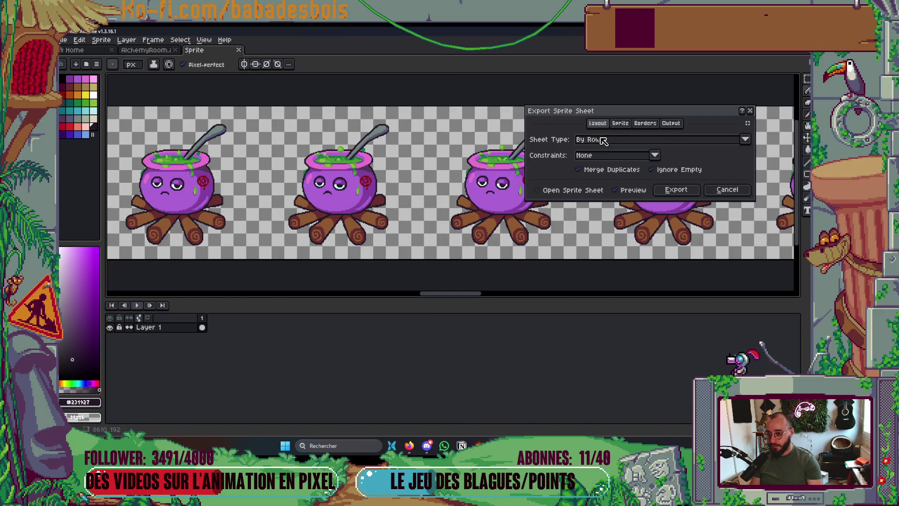
pyautogui.click(600, 140)
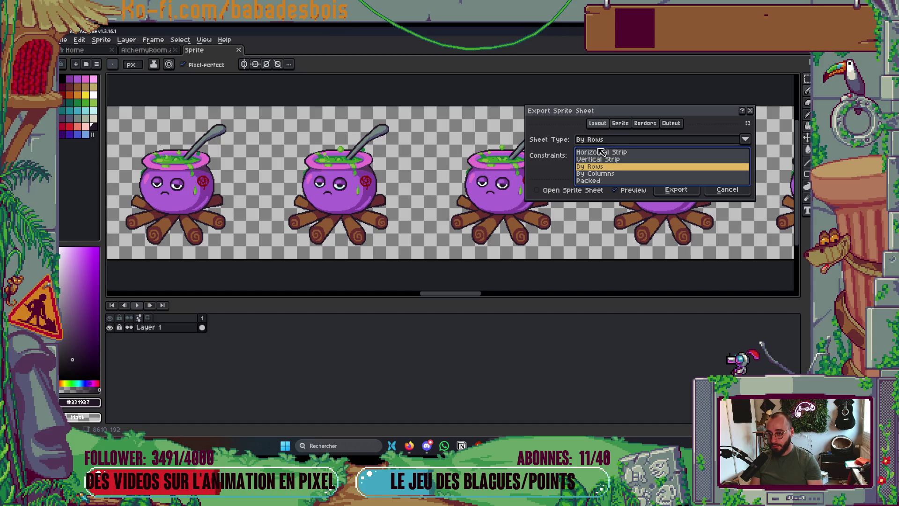
pyautogui.click(601, 182)
pyautogui.scroll(-2, 439, 177)
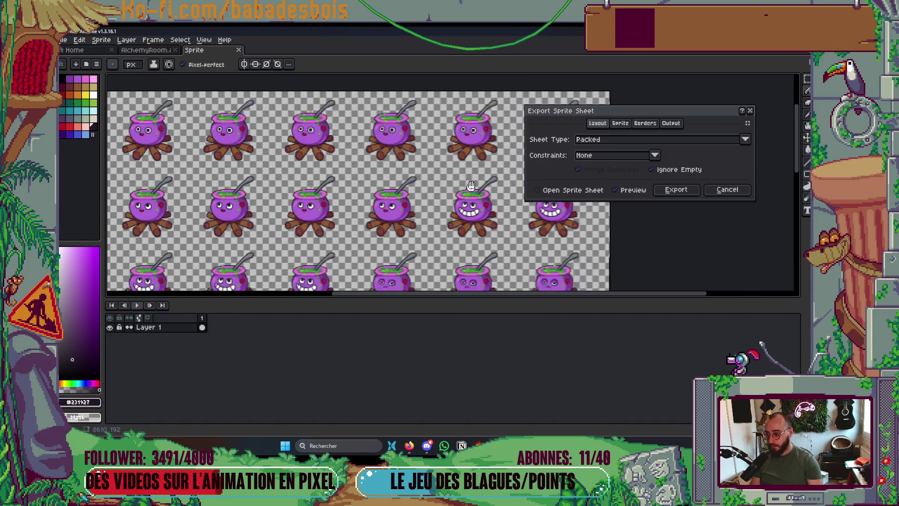
pyautogui.scroll(2, 331, 200)
pyautogui.moveTo(287, 135); pyautogui.dragTo(385, 213)
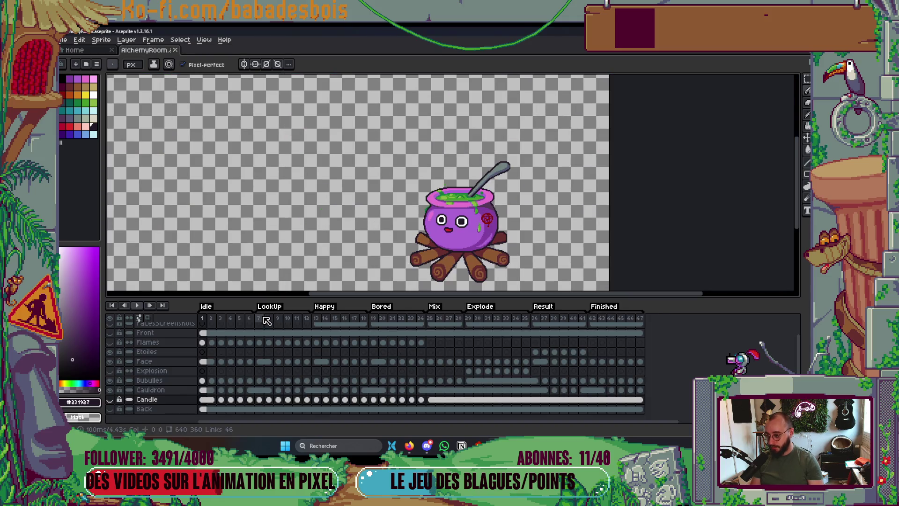
pyautogui.click(259, 318)
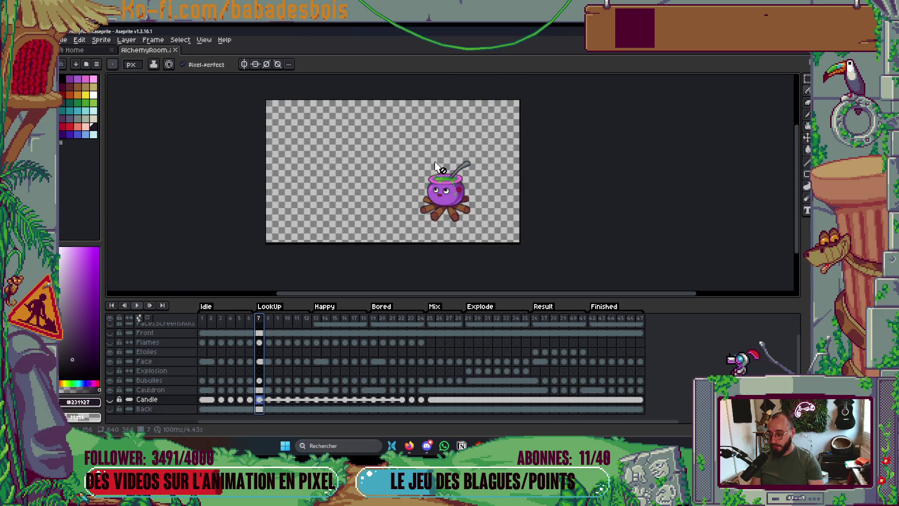
# Step through the cauldron's LookUp frames on the Face layer, ending on the first frame.
pyautogui.moveTo(438, 176); pyautogui.dragTo(429, 194)
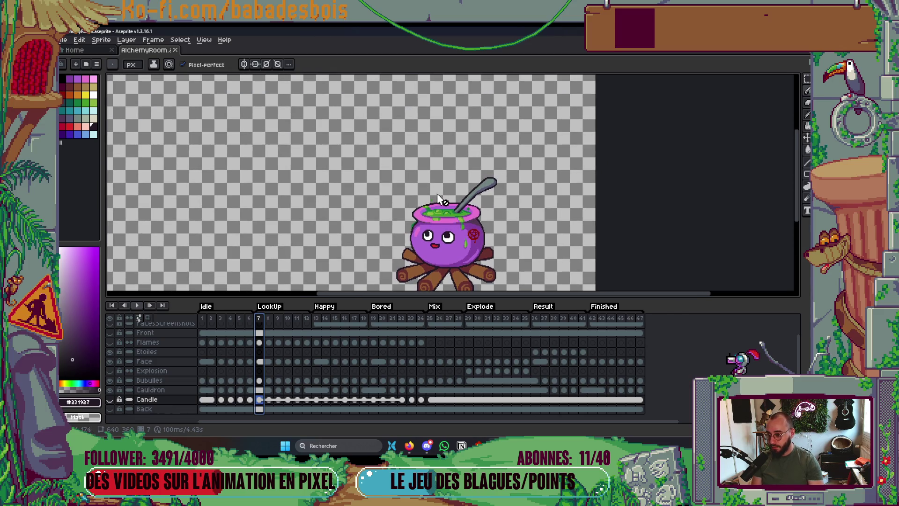
pyautogui.press('Right')
pyautogui.press('Right')
pyautogui.press('Right')
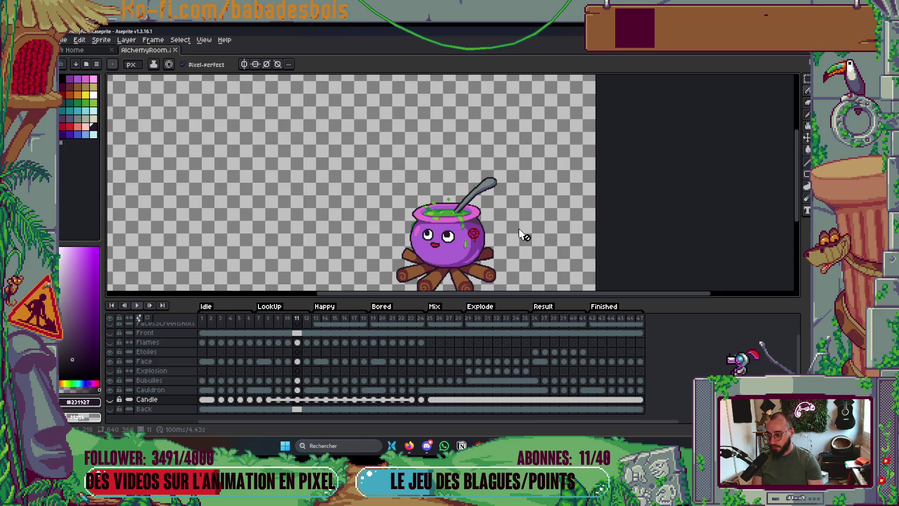
pyautogui.moveTo(522, 235); pyautogui.dragTo(478, 181)
pyautogui.press('Left')
pyautogui.press('Left')
pyautogui.press('Left')
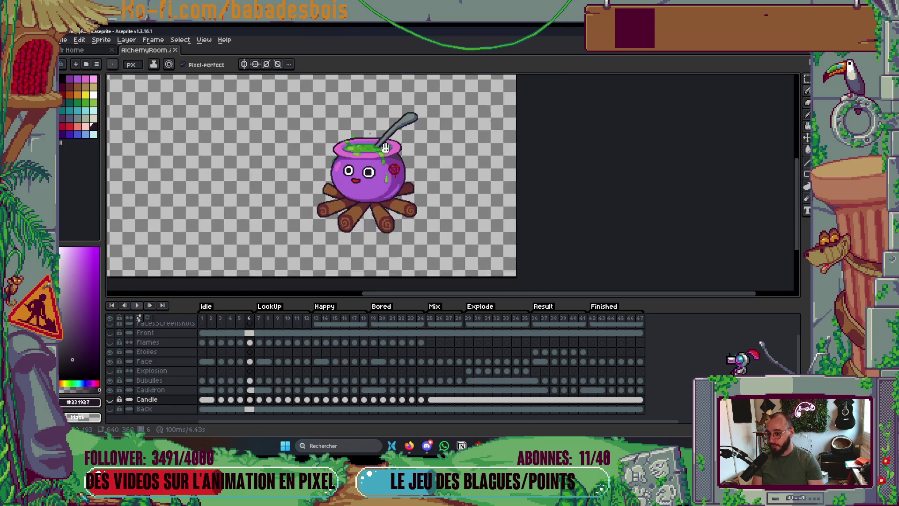
pyautogui.scroll(3, 421, 206)
pyautogui.scroll(2, 422, 206)
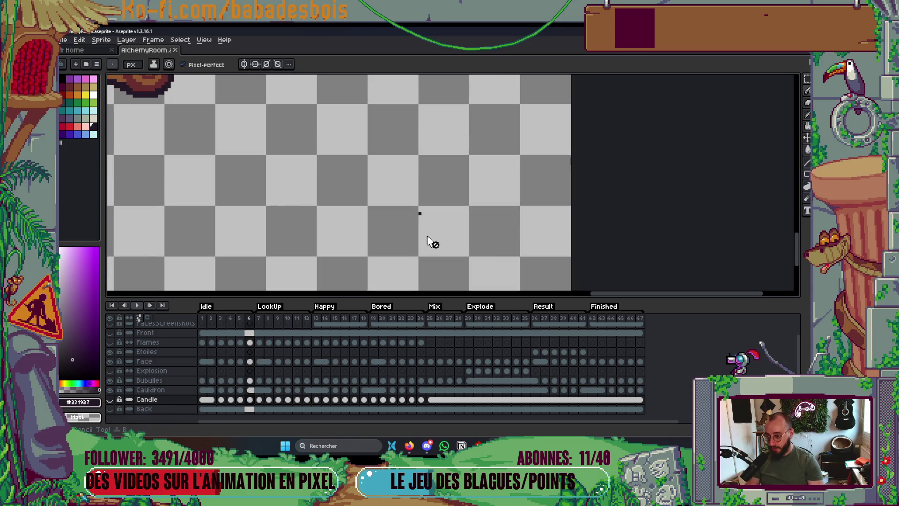
pyautogui.keyDown('ctrl'); pyautogui.click(420, 214); pyautogui.keyUp('ctrl')
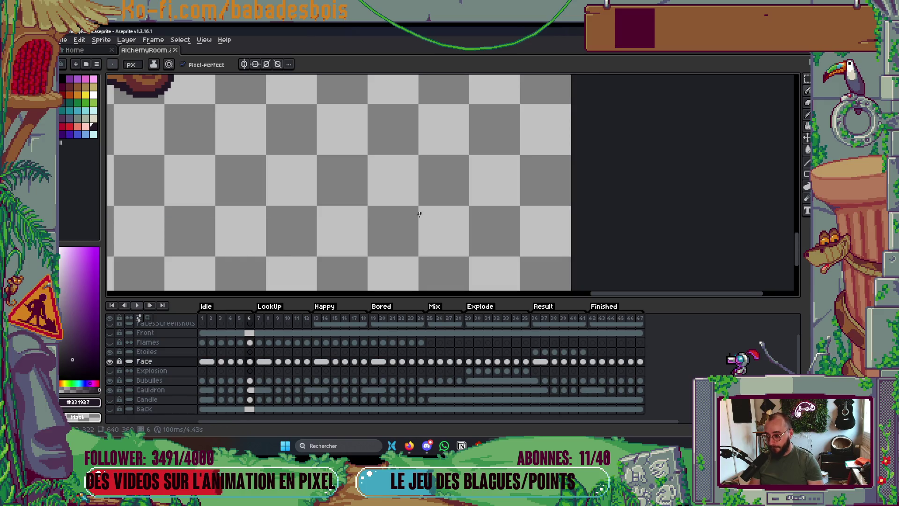
pyautogui.press('Left')
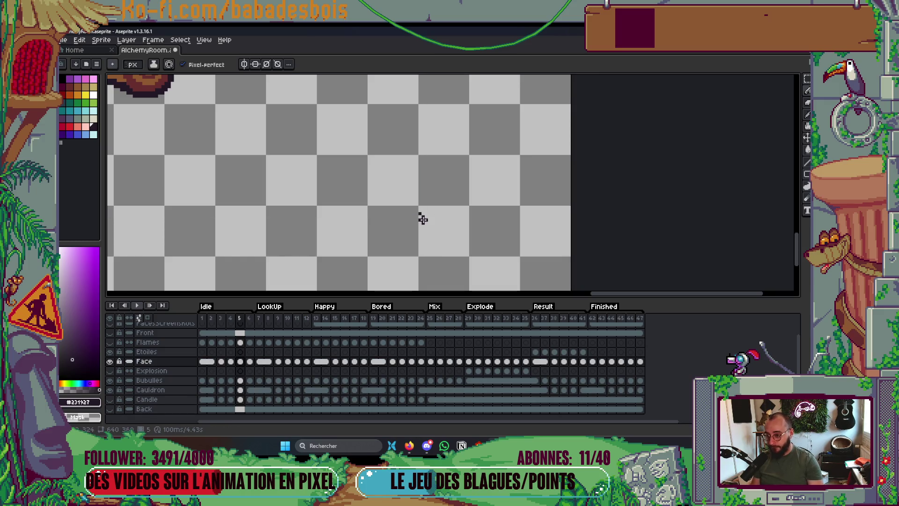
pyautogui.press('Left')
pyautogui.press('Left')
pyautogui.press('Left')
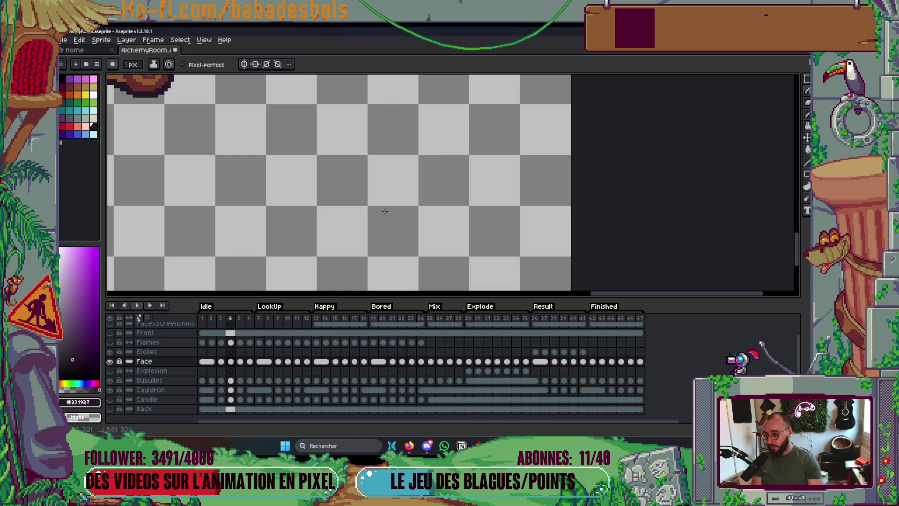
pyautogui.press('Left')
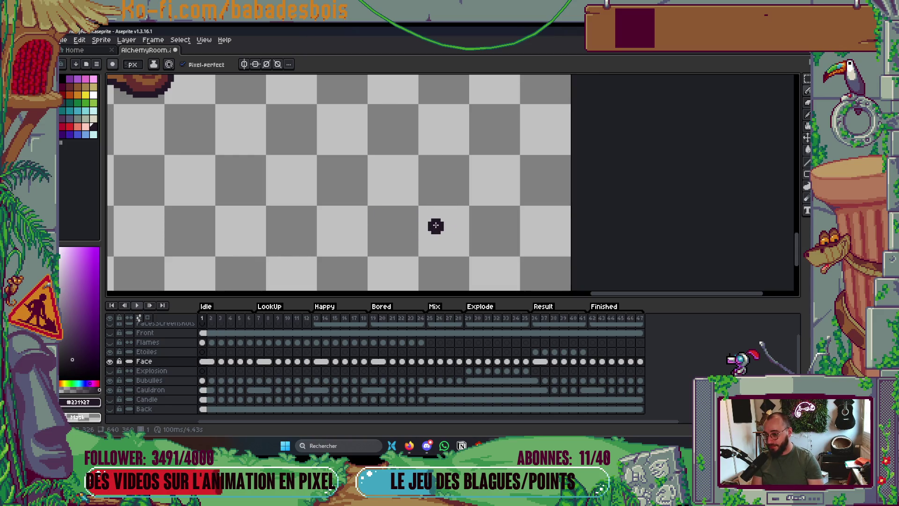
pyautogui.scroll(-3, 439, 223)
# Set the sprite sheet type to Packed and check the second row of cauldrons.
pyautogui.hotkey('ctrl', 'e')
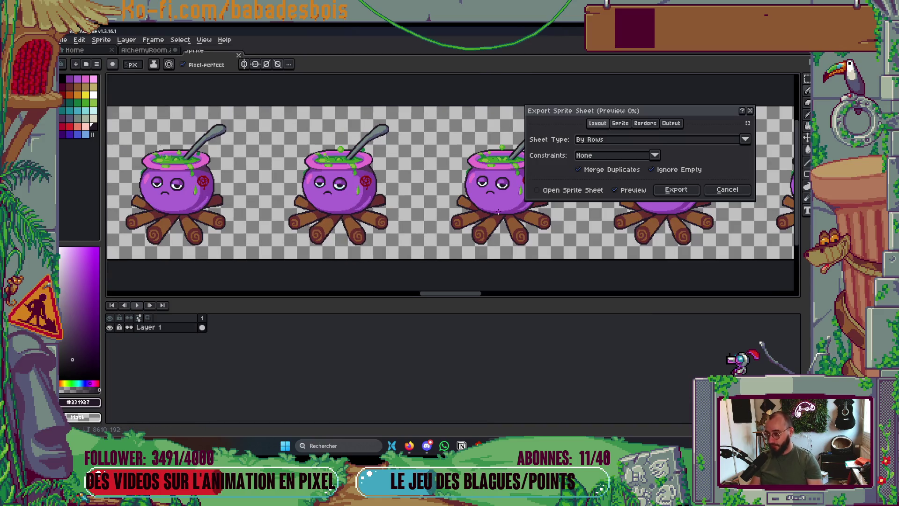
pyautogui.scroll(-2, 479, 204)
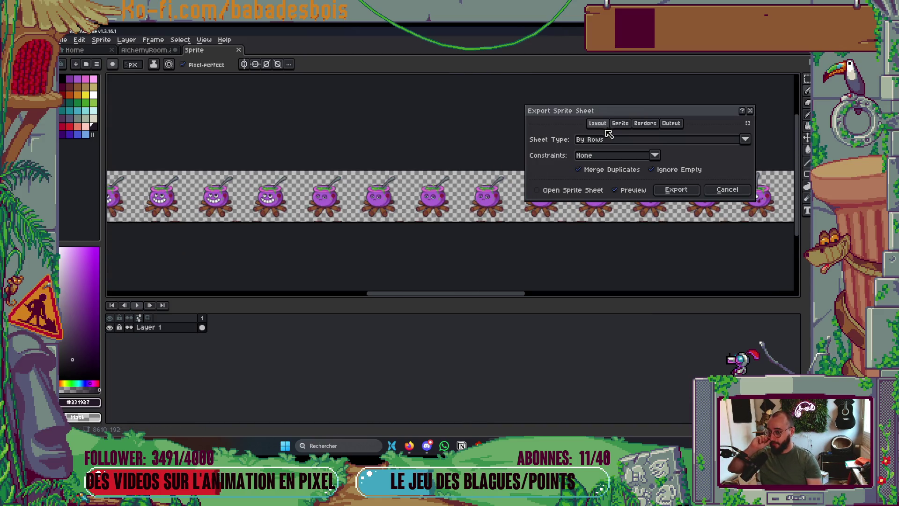
pyautogui.click(591, 139)
pyautogui.click(601, 181)
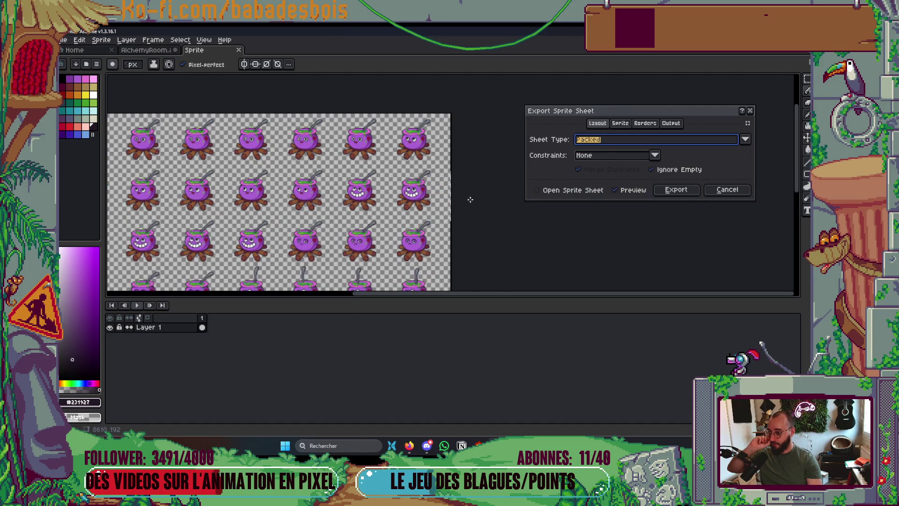
pyautogui.scroll(3, 158, 132)
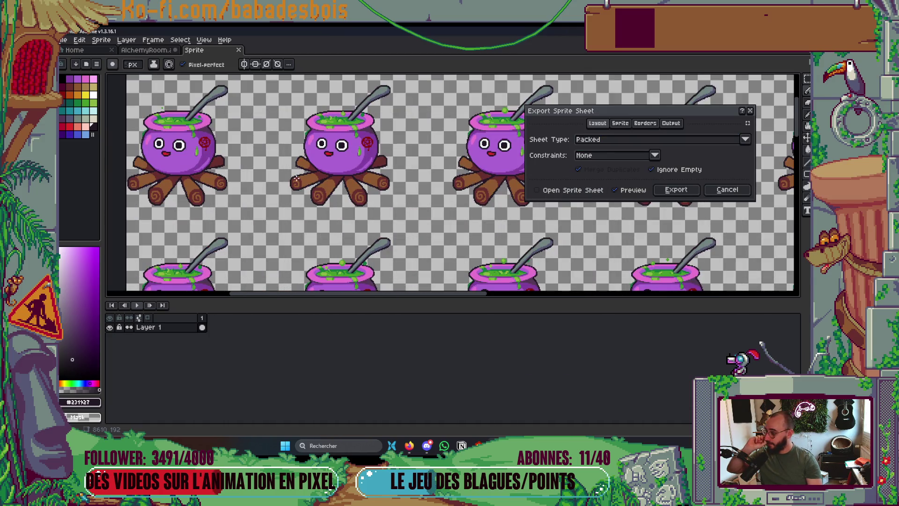
pyautogui.moveTo(296, 180); pyautogui.dragTo(268, 102)
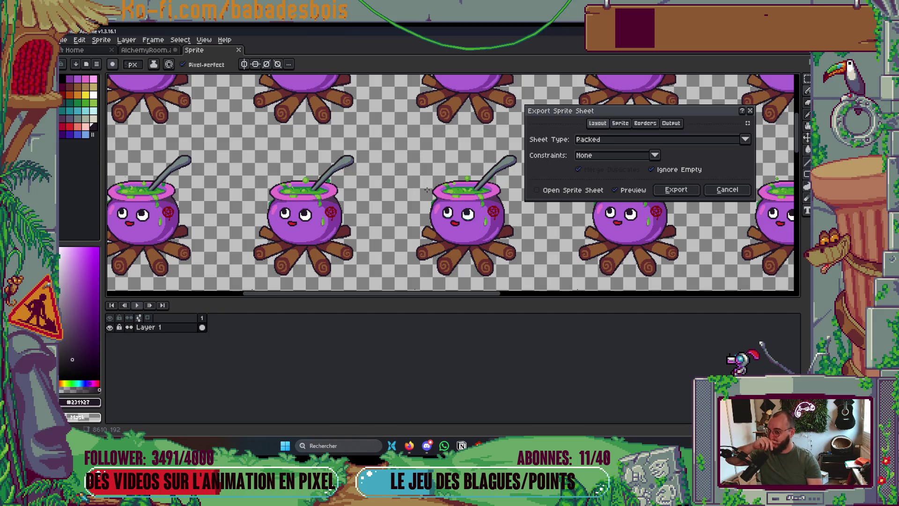
# Turn on Trim Sprite with zero padding in Borders and inspect the packed cauldron preview.
pyautogui.click(645, 123)
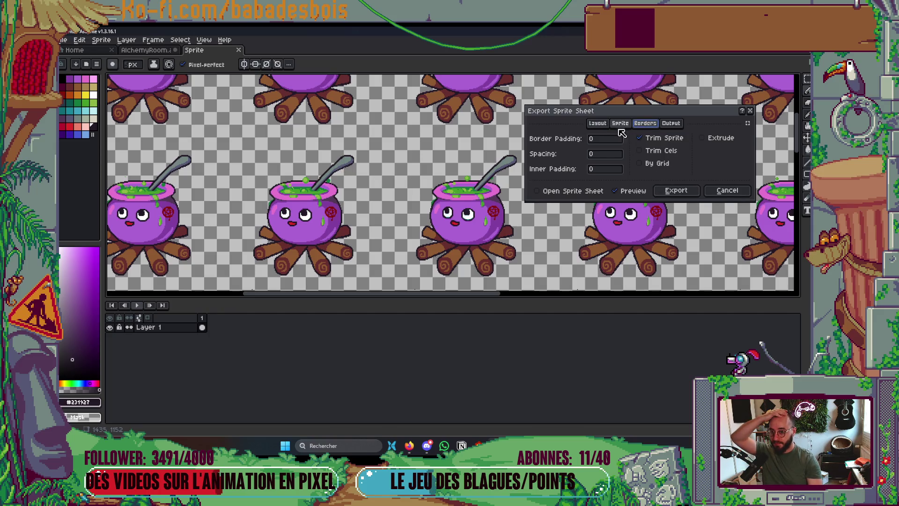
pyautogui.scroll(-4, 337, 121)
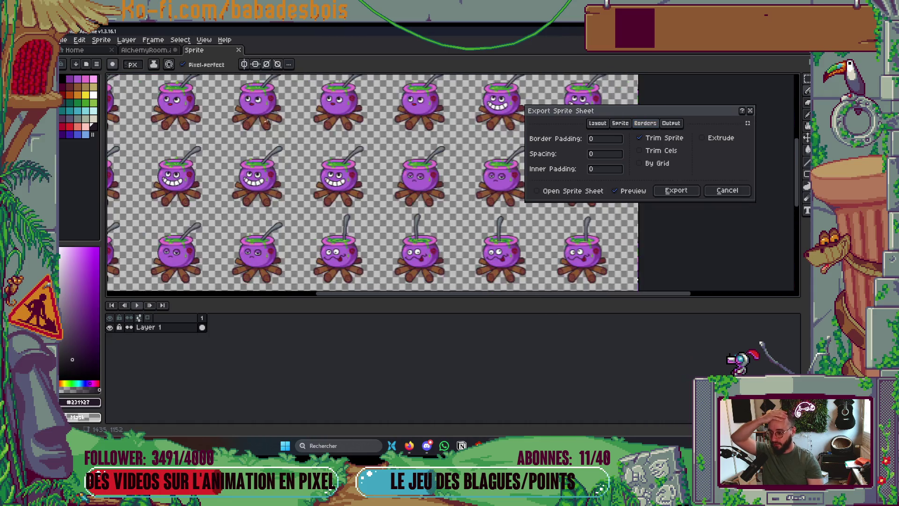
pyautogui.moveTo(384, 197); pyautogui.dragTo(375, 182)
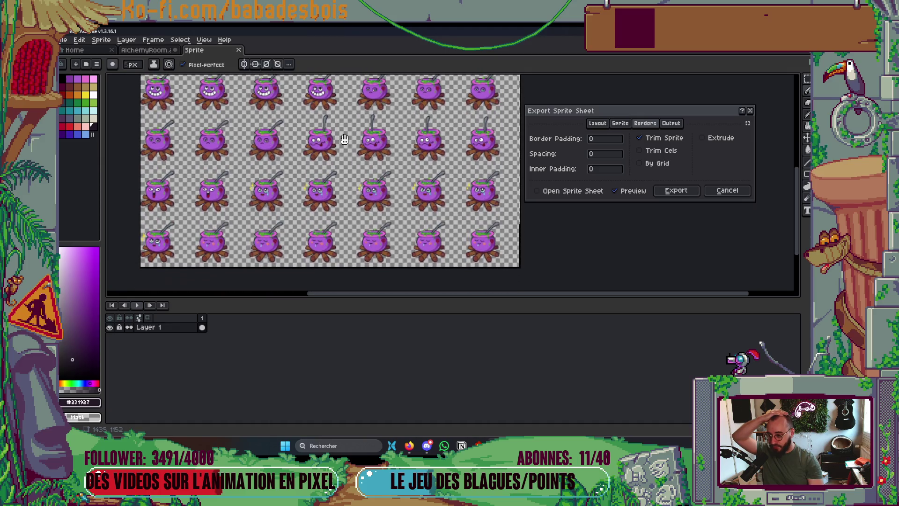
pyautogui.moveTo(343, 206); pyautogui.dragTo(317, 186)
pyautogui.scroll(1, 434, 235)
pyautogui.scroll(3, 434, 235)
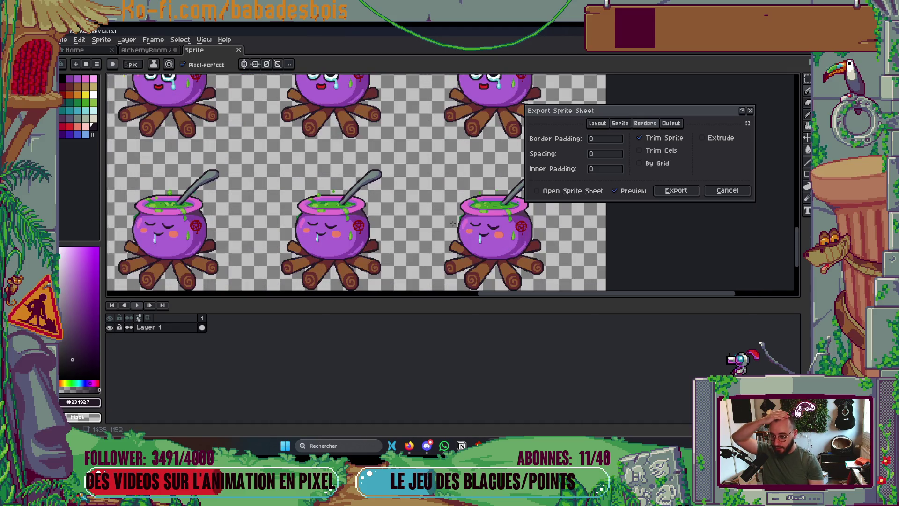
pyautogui.moveTo(382, 168); pyautogui.dragTo(368, 248)
pyautogui.scroll(-4, 367, 248)
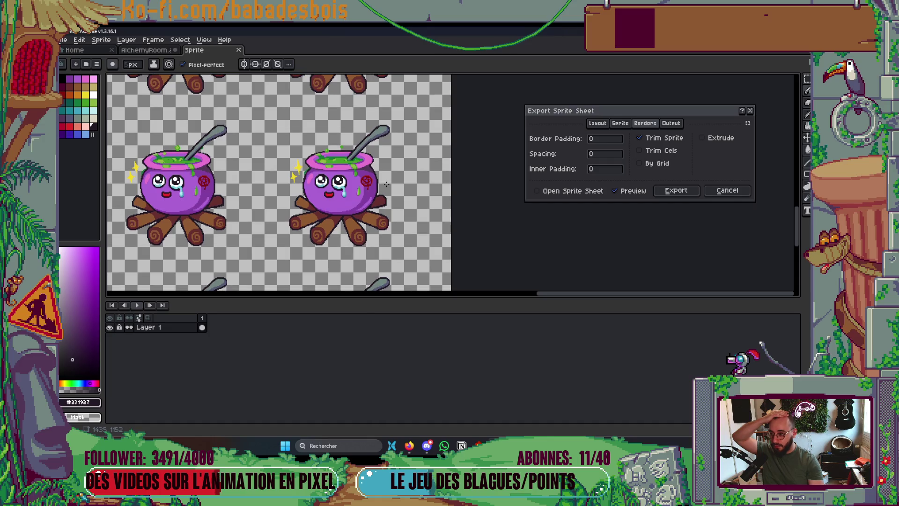
pyautogui.moveTo(399, 160)
pyautogui.mouseDown()
pyautogui.moveTo(399, 135)
pyautogui.moveTo(390, 276)
pyautogui.mouseUp()
pyautogui.scroll(4, 399, 135)
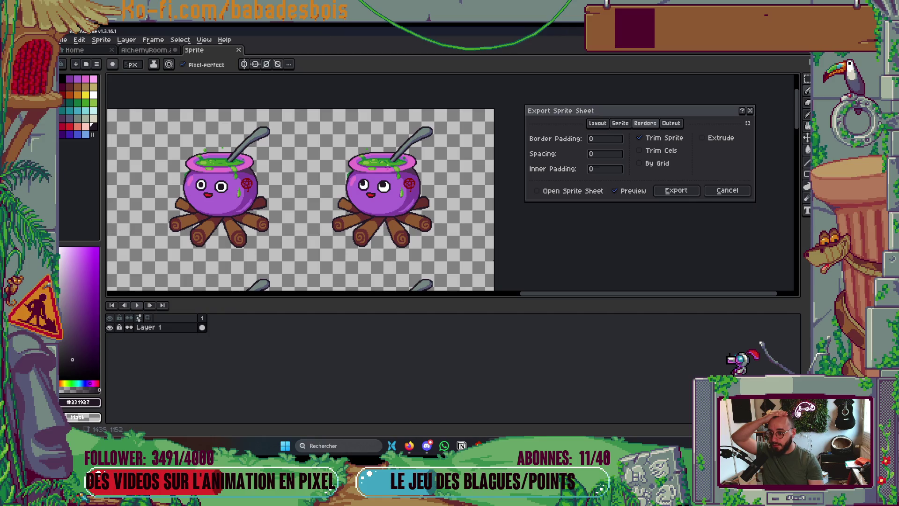
pyautogui.moveTo(371, 174); pyautogui.dragTo(618, 174)
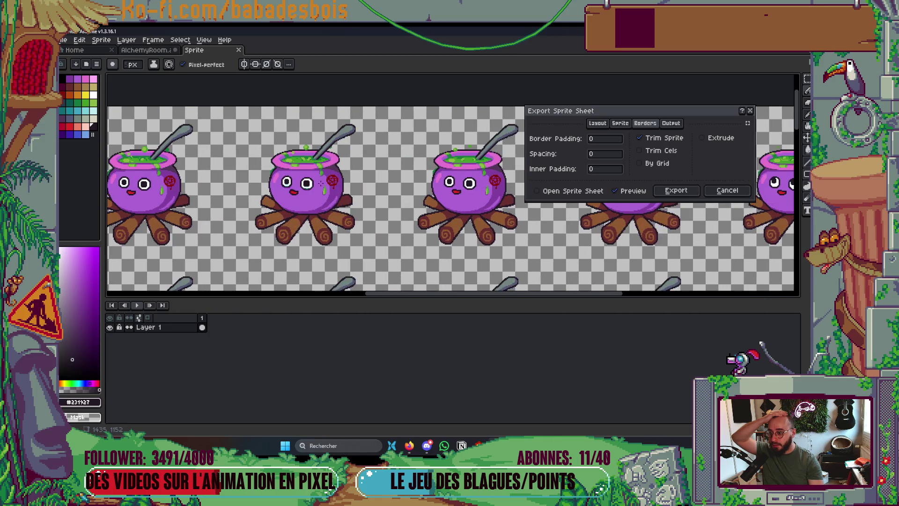
pyautogui.moveTo(372, 181)
pyautogui.mouseDown()
pyautogui.moveTo(660, 154)
pyautogui.moveTo(441, 153)
pyautogui.moveTo(423, 78)
pyautogui.mouseUp()
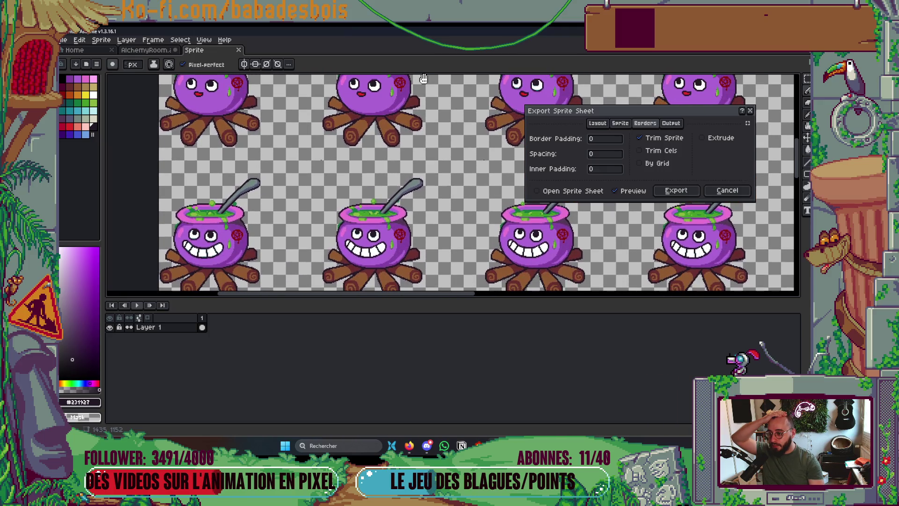
pyautogui.scroll(2, 293, 205)
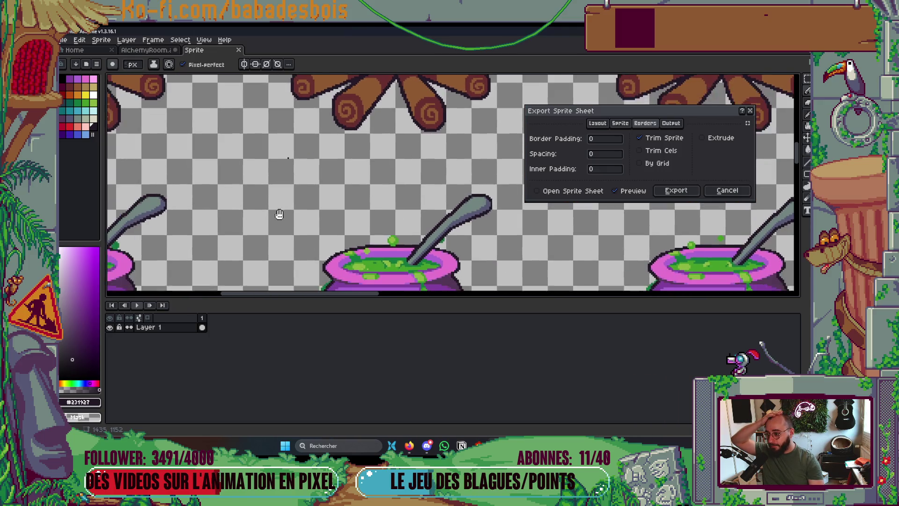
pyautogui.scroll(-2, 293, 205)
pyautogui.moveTo(294, 205)
pyautogui.mouseDown()
pyautogui.moveTo(356, 180)
pyautogui.moveTo(320, 227)
pyautogui.moveTo(292, 232)
pyautogui.moveTo(310, 185)
pyautogui.moveTo(343, 160)
pyautogui.mouseUp()
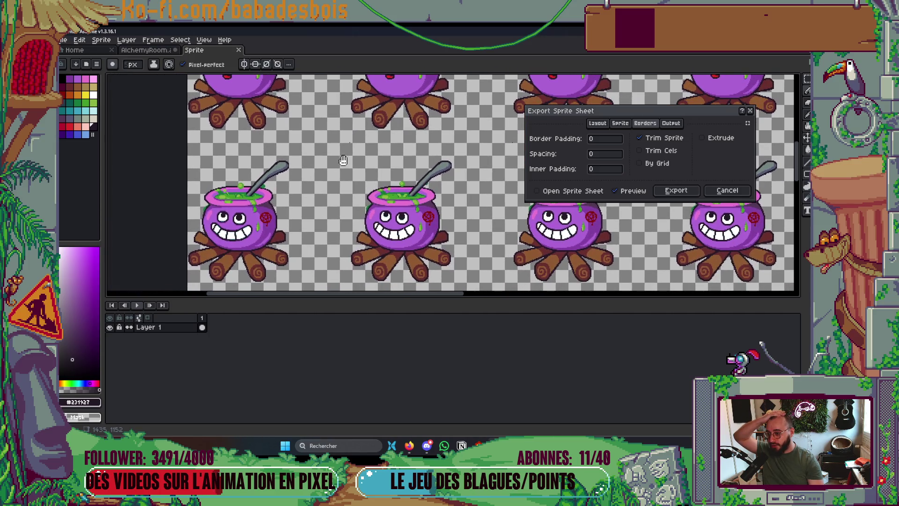
# Cancel the export and review the cauldron's LookUp frame 7 and the Happy frames.
pyautogui.click(676, 190)
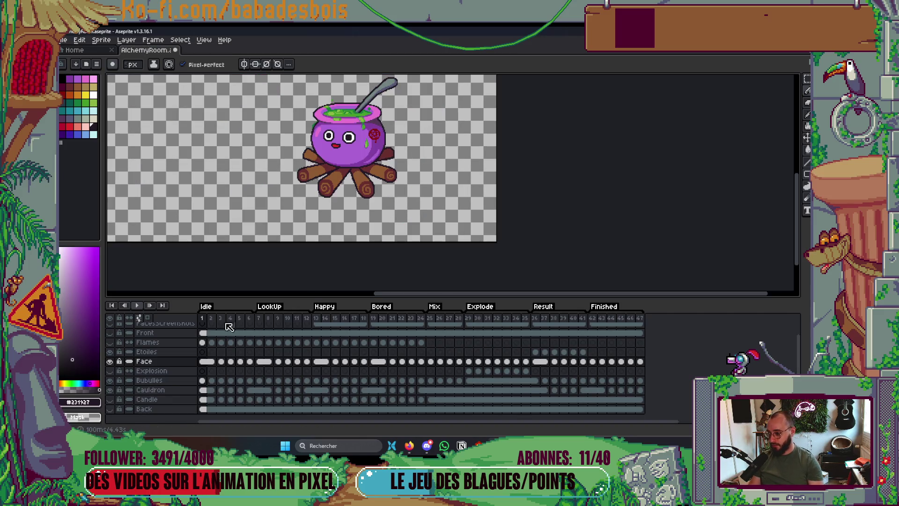
pyautogui.click(258, 319)
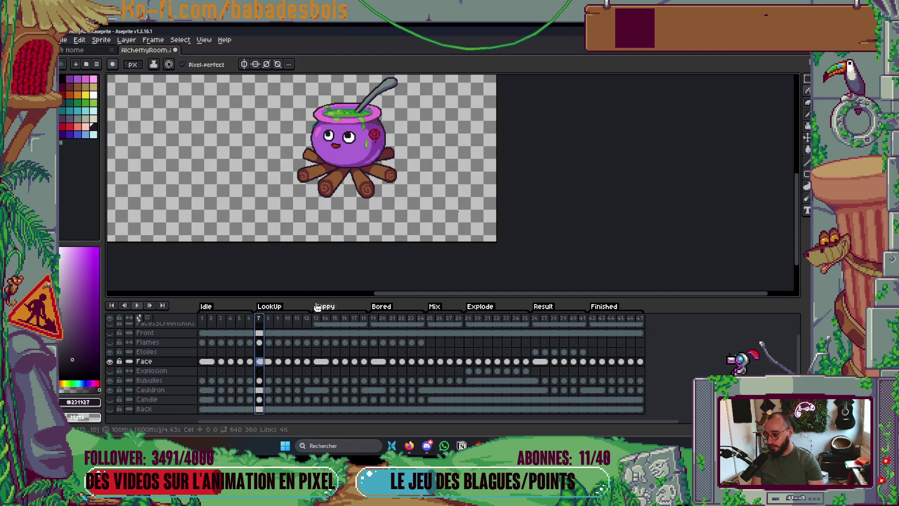
pyautogui.click(317, 319)
pyautogui.moveTo(385, 160)
pyautogui.mouseDown()
pyautogui.moveTo(360, 280)
pyautogui.moveTo(373, 280)
pyautogui.moveTo(403, 249)
pyautogui.moveTo(408, 178)
pyautogui.moveTo(410, 202)
pyautogui.moveTo(466, 210)
pyautogui.moveTo(433, 167)
pyautogui.mouseUp()
pyautogui.press('Right')
pyautogui.press('Right')
pyautogui.press('Right')
pyautogui.press('Right')
pyautogui.press('Left')
pyautogui.press('Left')
pyautogui.press('Left')
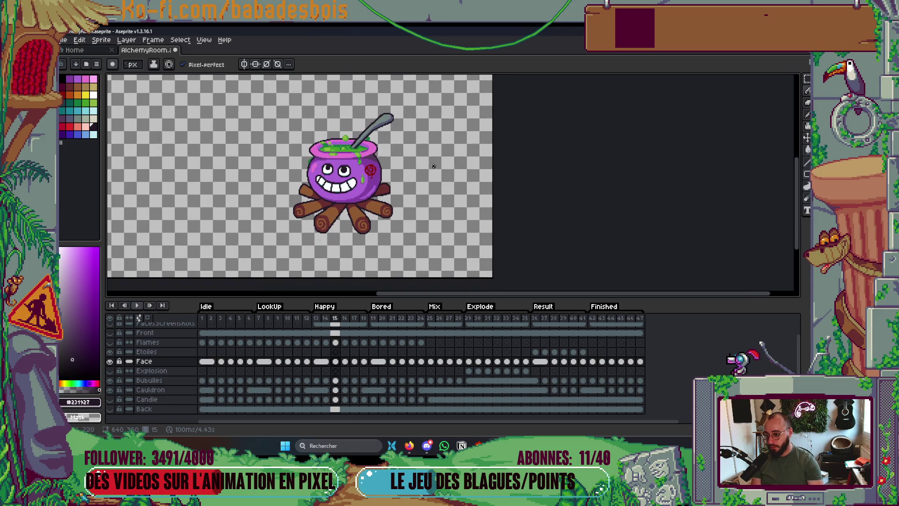
# Step from frame 8 through to the last frame, 47, and reopen the sprite sheet export.
pyautogui.scroll(3, 456, 251)
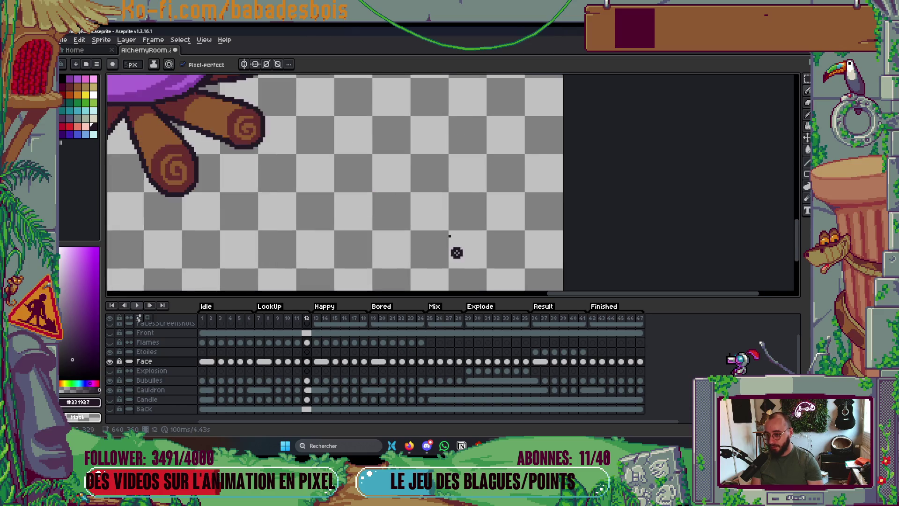
pyautogui.press('Left')
pyautogui.press('Left')
pyautogui.press('Left')
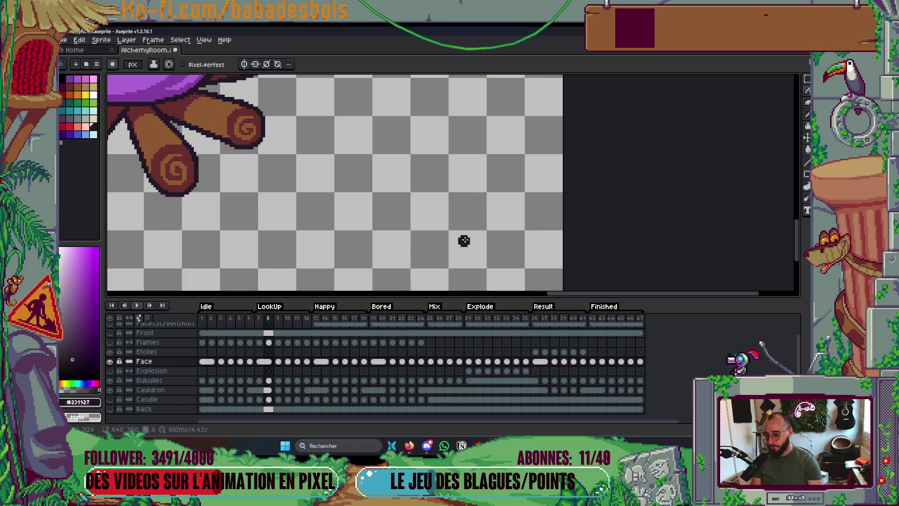
pyautogui.press('Right')
pyautogui.press('Right')
pyautogui.press('Right')
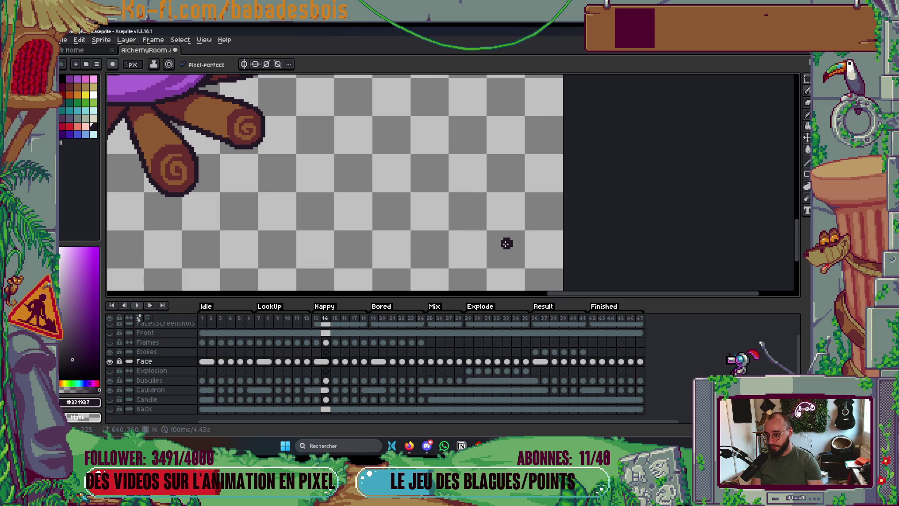
pyautogui.press('Right')
pyautogui.press('Right')
pyautogui.press('Right')
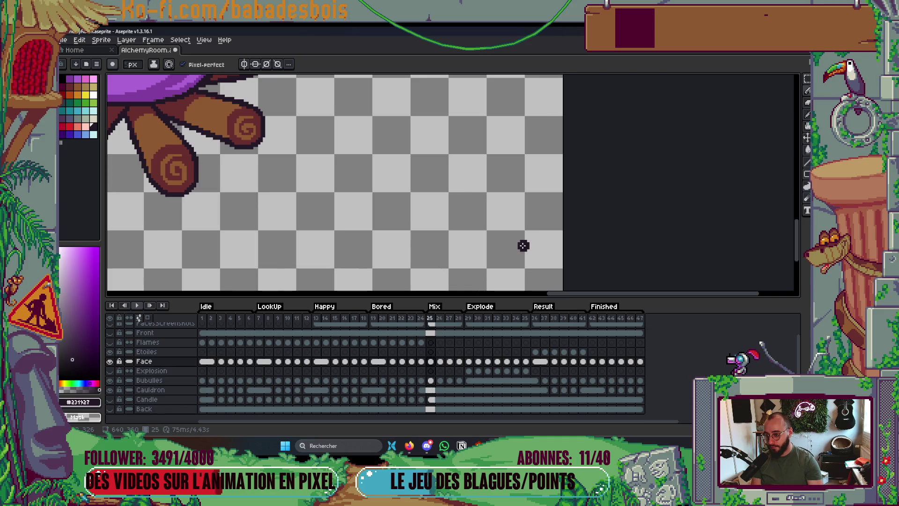
pyautogui.press('Right')
pyautogui.press('Right')
pyautogui.press('Right')
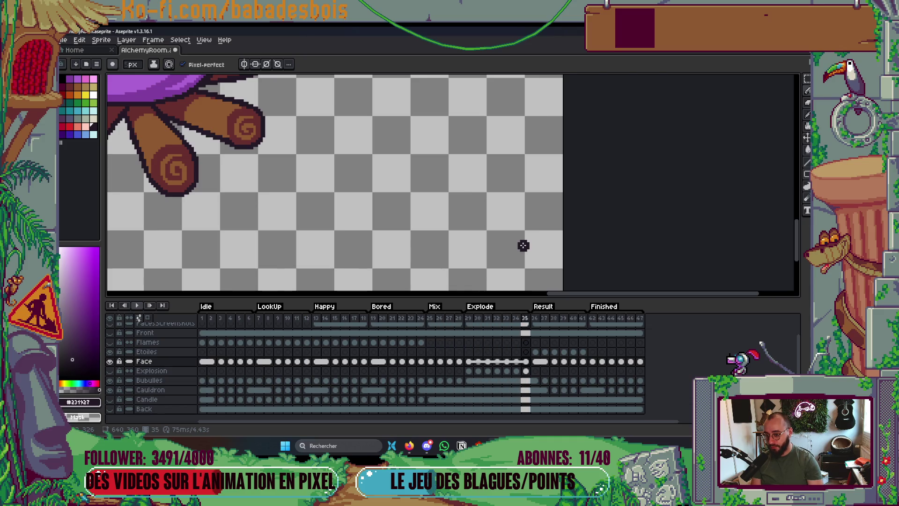
pyautogui.press('Right')
pyautogui.press('Right')
pyautogui.press('Right')
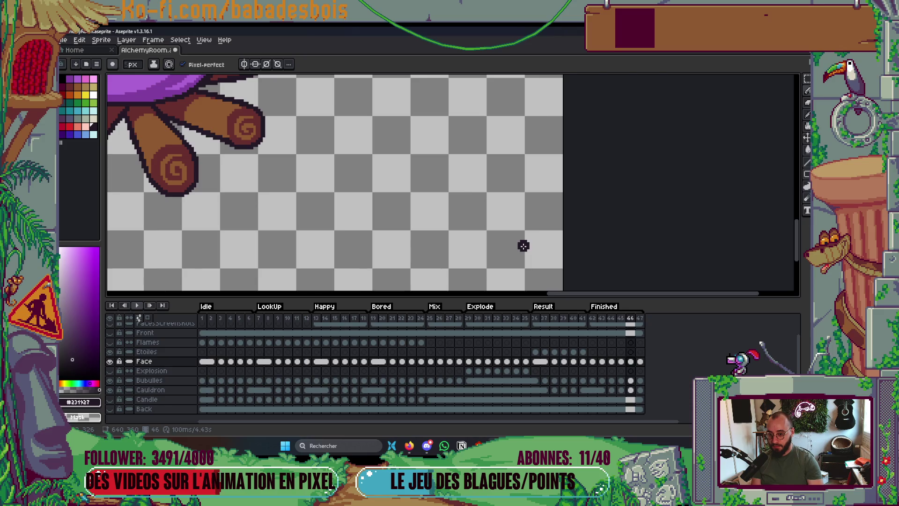
pyautogui.moveTo(523, 245); pyautogui.dragTo(517, 221)
pyautogui.hotkey('ctrl', 'e')
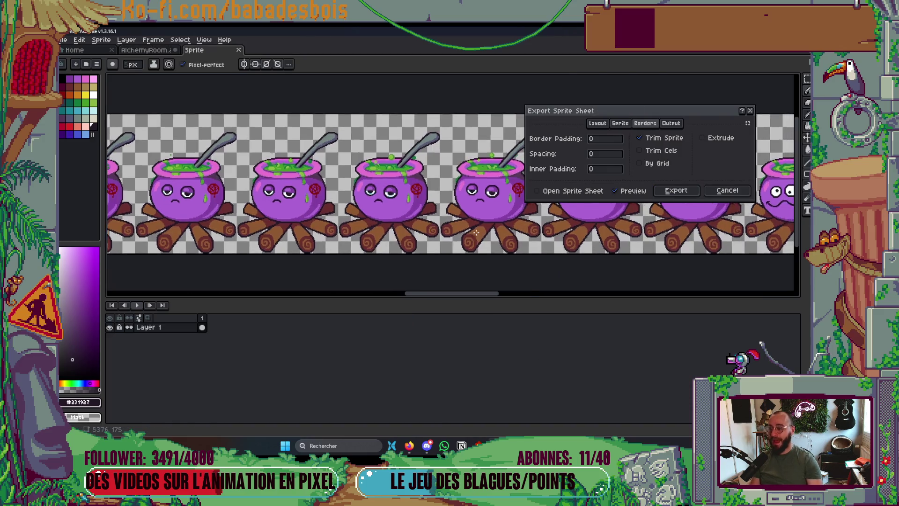
# Switch the sheet layout to Packed and check all rows of cauldron frames.
pyautogui.scroll(-3, 424, 211)
pyautogui.scroll(1, 424, 211)
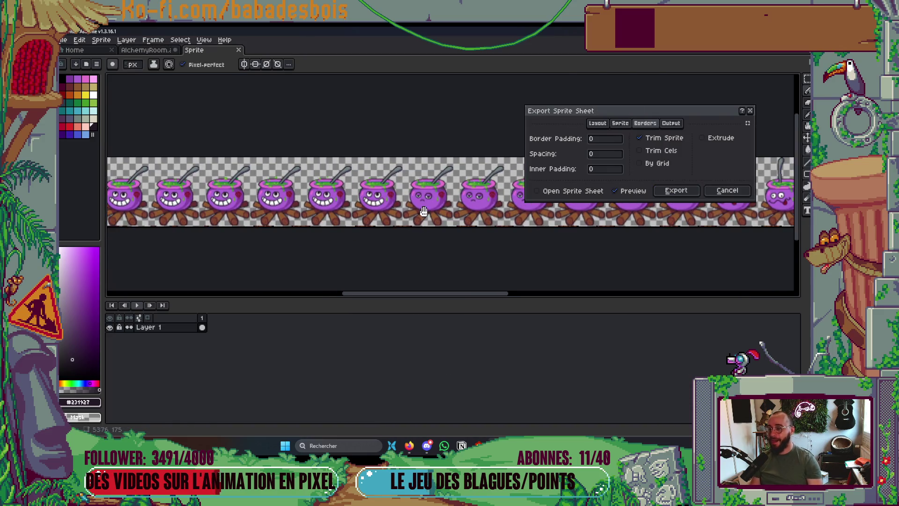
pyautogui.click(597, 123)
pyautogui.click(604, 139)
pyautogui.click(599, 181)
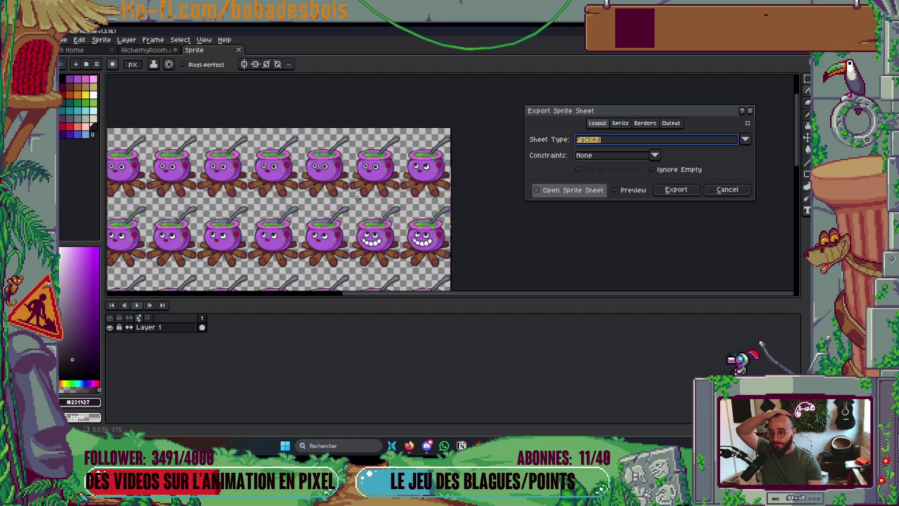
pyautogui.moveTo(411, 205)
pyautogui.mouseDown()
pyautogui.moveTo(341, 144)
pyautogui.moveTo(341, 74)
pyautogui.moveTo(409, 244)
pyautogui.mouseUp()
pyautogui.moveTo(464, 210)
pyautogui.mouseDown()
pyautogui.moveTo(445, 212)
pyautogui.moveTo(361, 80)
pyautogui.mouseUp()
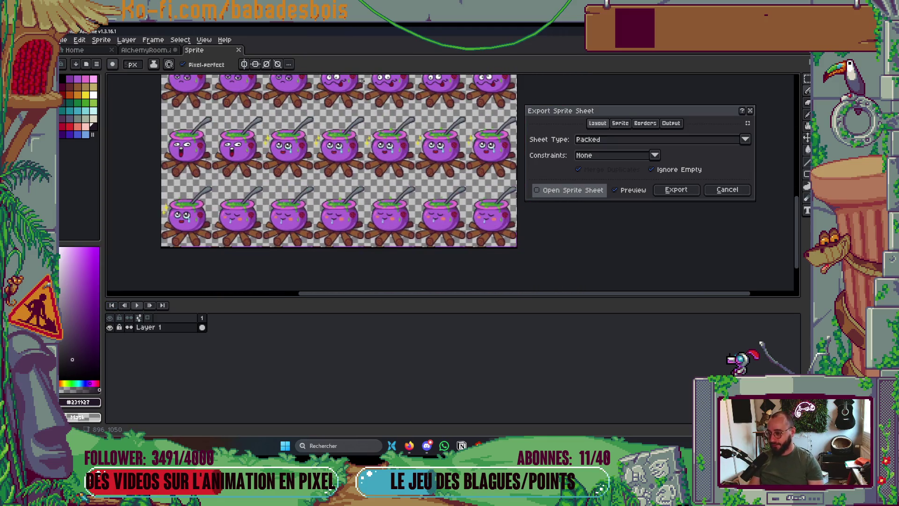
pyautogui.moveTo(338, 151)
pyautogui.mouseDown()
pyautogui.moveTo(389, 187)
pyautogui.moveTo(408, 220)
pyautogui.moveTo(408, 244)
pyautogui.moveTo(388, 263)
pyautogui.mouseUp()
# Rename the output file to Caldron_AlchemyRoom.png and export the sheet.
pyautogui.click(673, 123)
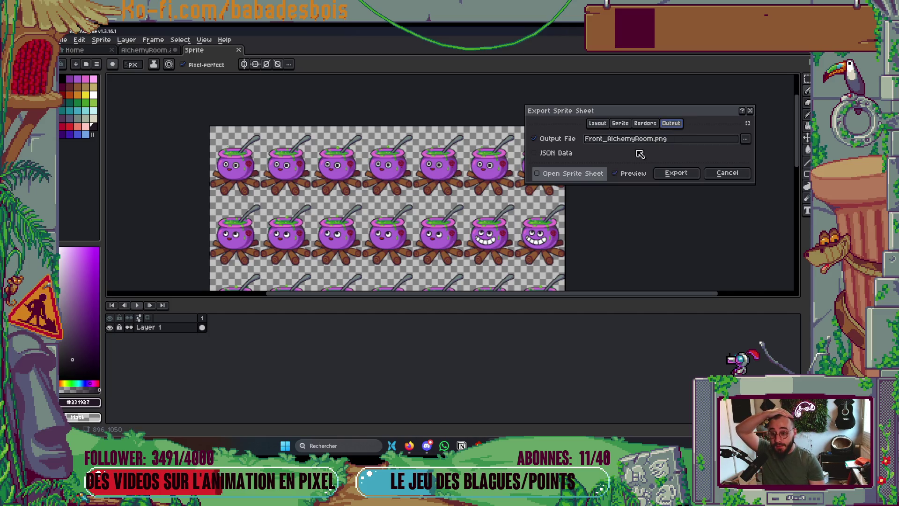
pyautogui.click(605, 139)
pyautogui.press('BackSpace')
pyautogui.press('BackSpace')
pyautogui.press('BackSpace')
pyautogui.write('Ch')
pyautogui.press('BackSpace')
pyautogui.write('ald')
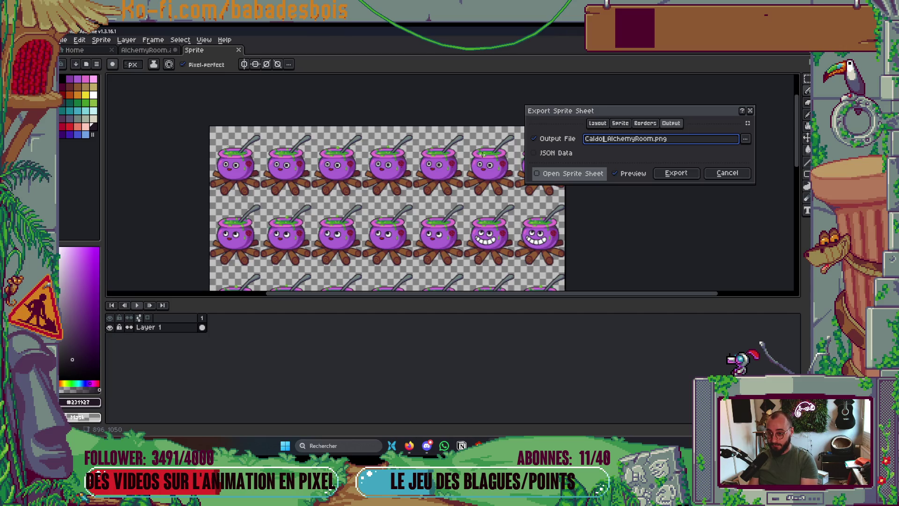
pyautogui.write('ron')
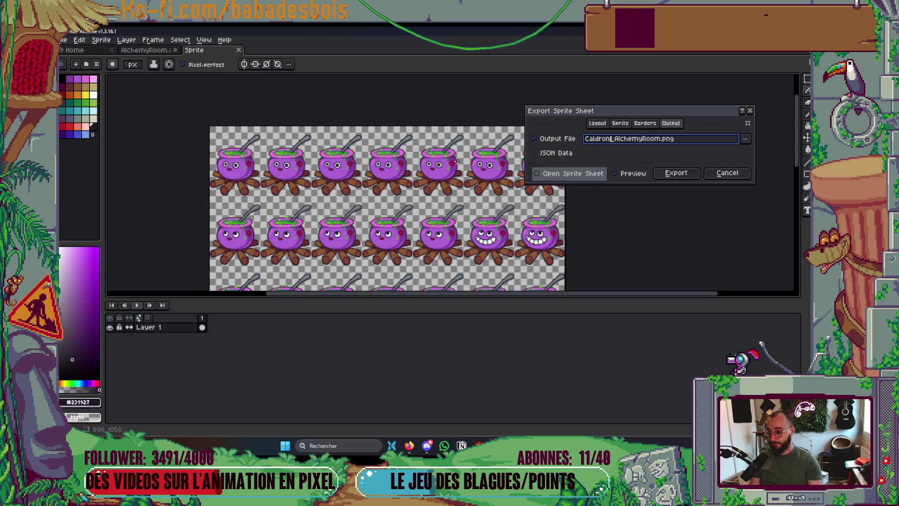
pyautogui.scroll(-3, 486, 227)
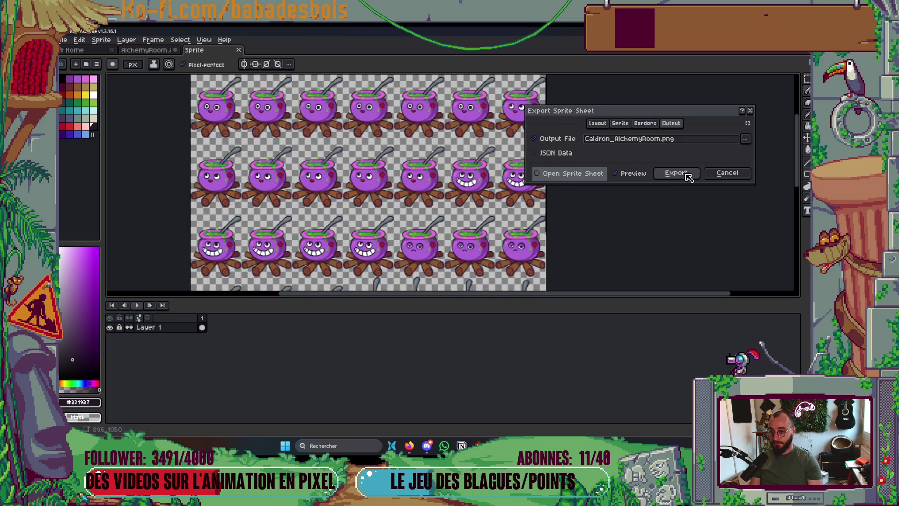
pyautogui.click(687, 174)
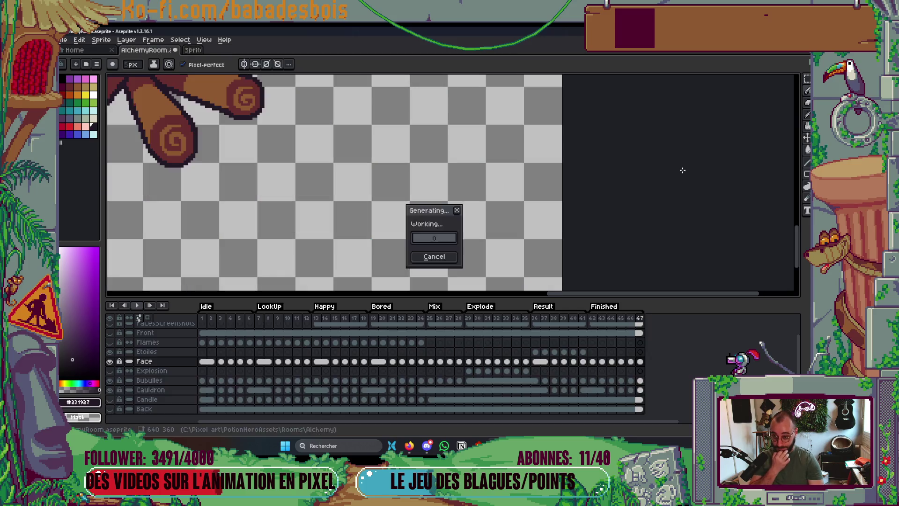
# Hide the timeline, fit the cauldron, and screenshot the sprite sheet export preview.
pyautogui.press('Tab')
pyautogui.scroll(-5, 489, 270)
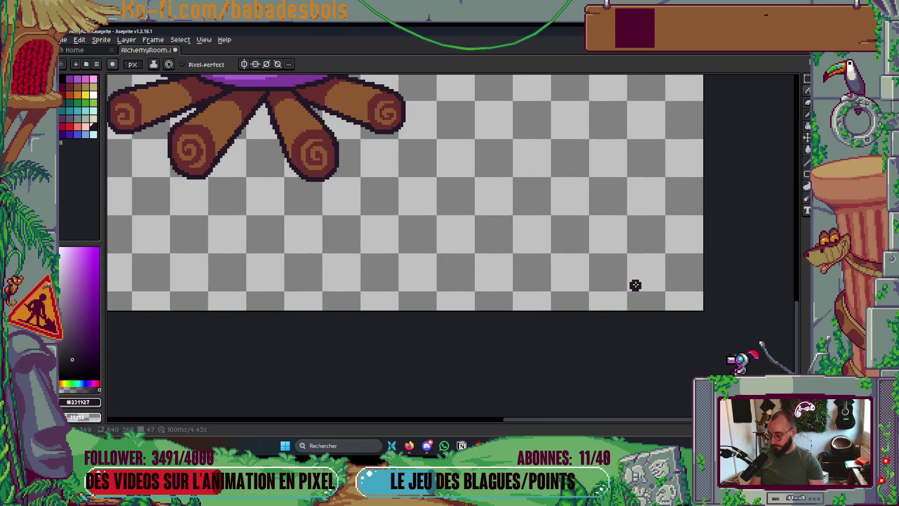
pyautogui.hotkey('ctrl', 'f')
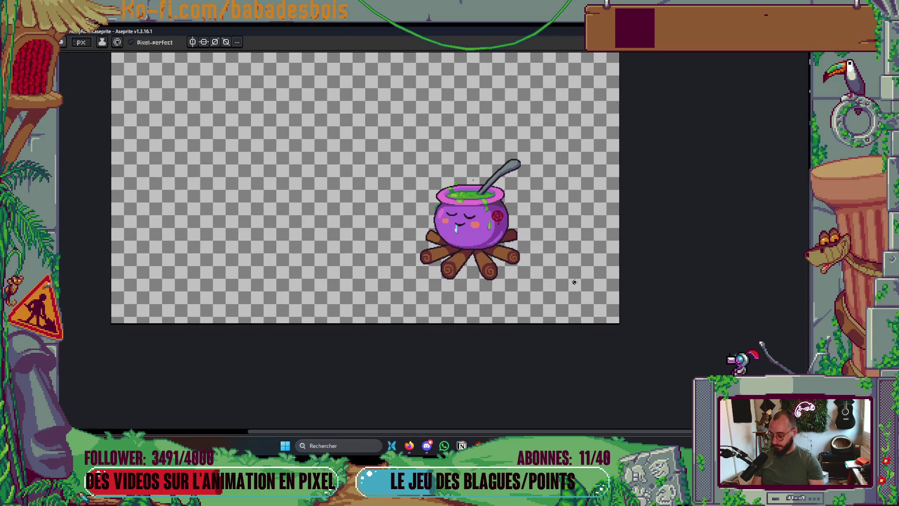
pyautogui.hotkey('ctrl', 'e')
pyautogui.scroll(-4, 585, 271)
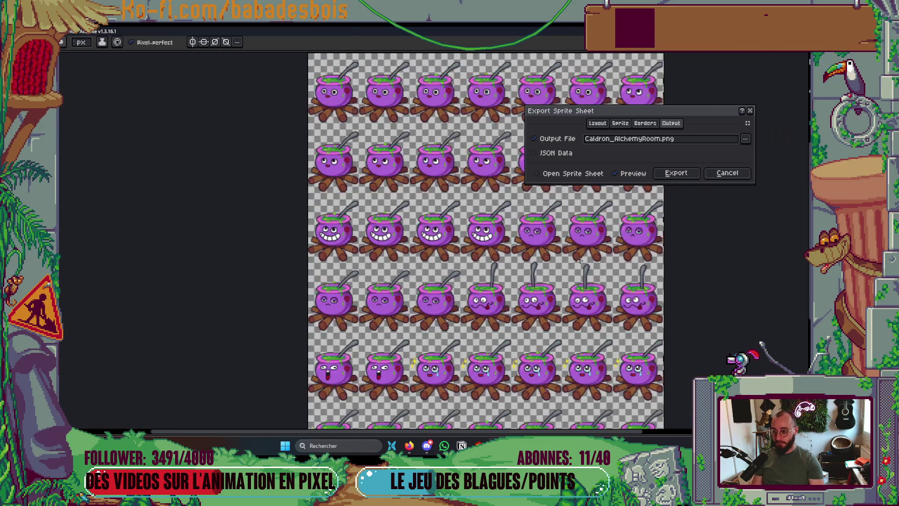
pyautogui.moveTo(498, 233); pyautogui.dragTo(455, 257)
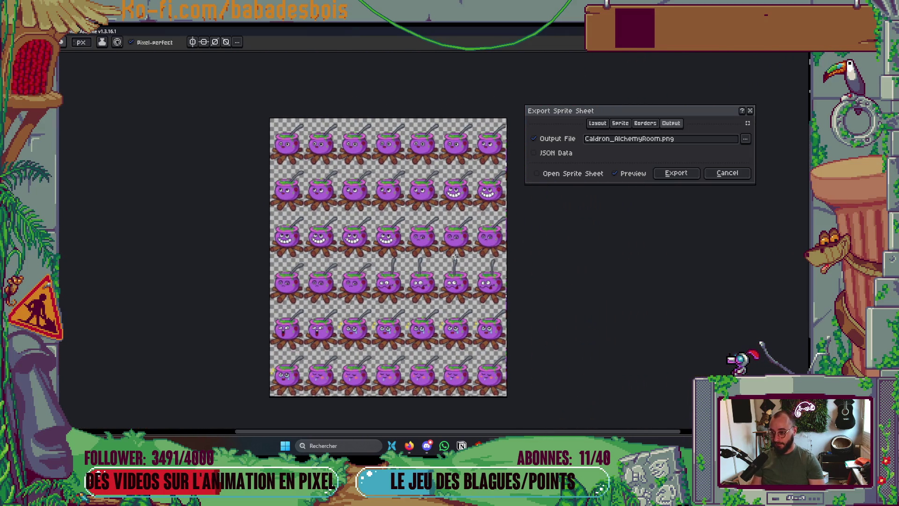
pyautogui.press('super+shift+s')
pyautogui.moveTo(254, 94)
pyautogui.mouseDown()
pyautogui.moveTo(337, 157)
pyautogui.moveTo(715, 393)
pyautogui.moveTo(759, 408)
pyautogui.mouseUp()
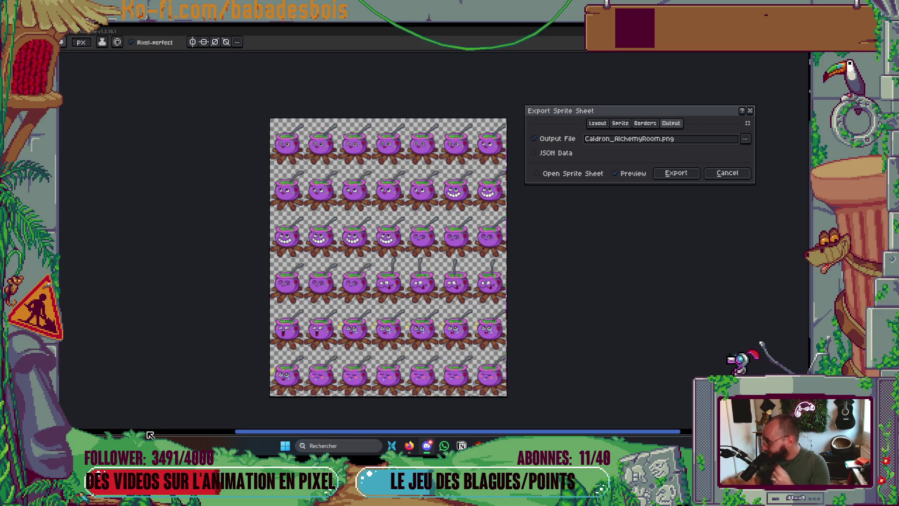
# Export the sheet again, overwriting the existing Caldron_AlchemyRoom.png.
pyautogui.scroll(2, 509, 190)
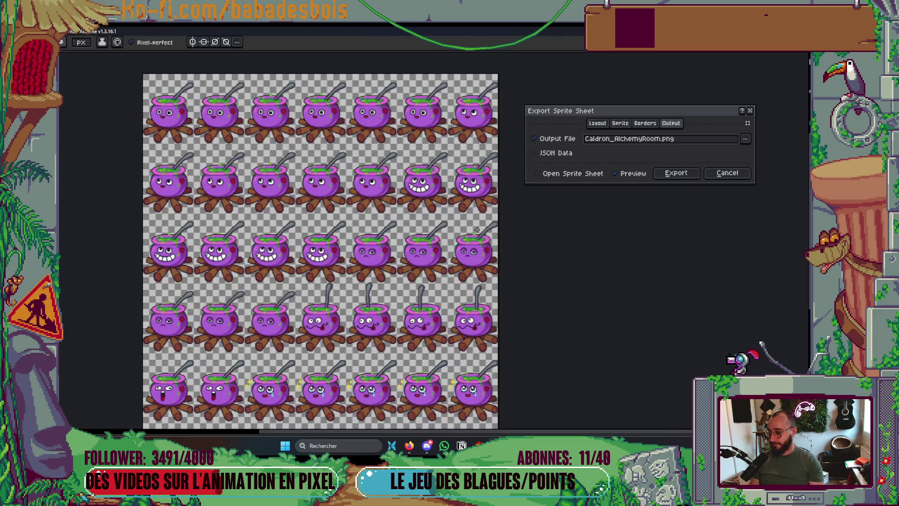
pyautogui.click(679, 173)
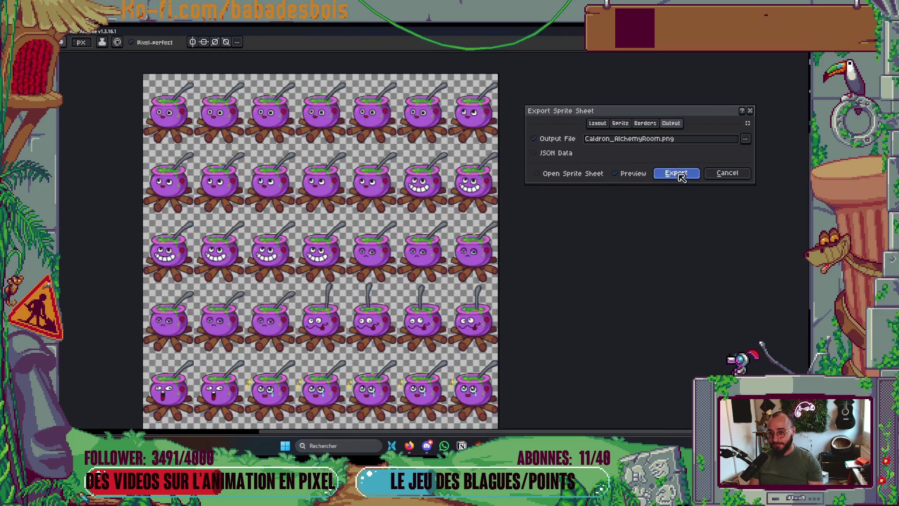
pyautogui.click(619, 172)
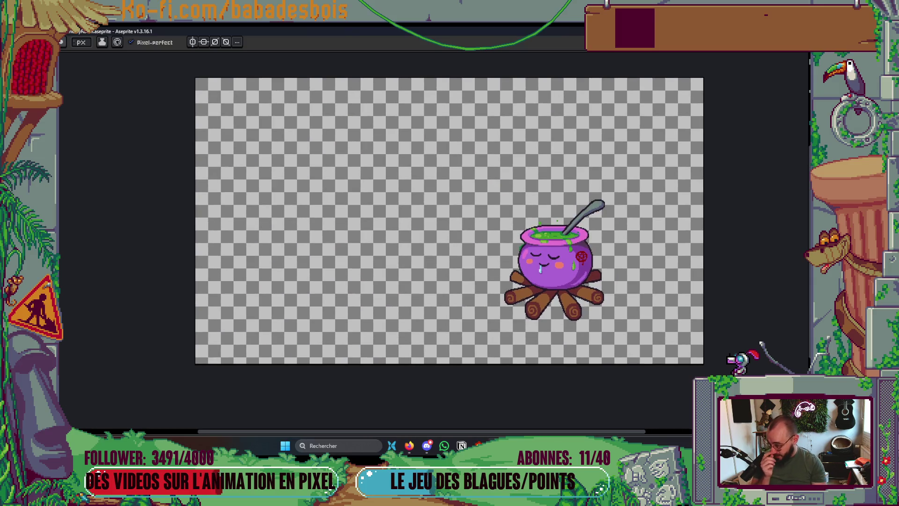
# Hide the Face, Bubulles, Cauldron and Candle layers and go to the explosion frame.
pyautogui.press('Tab')
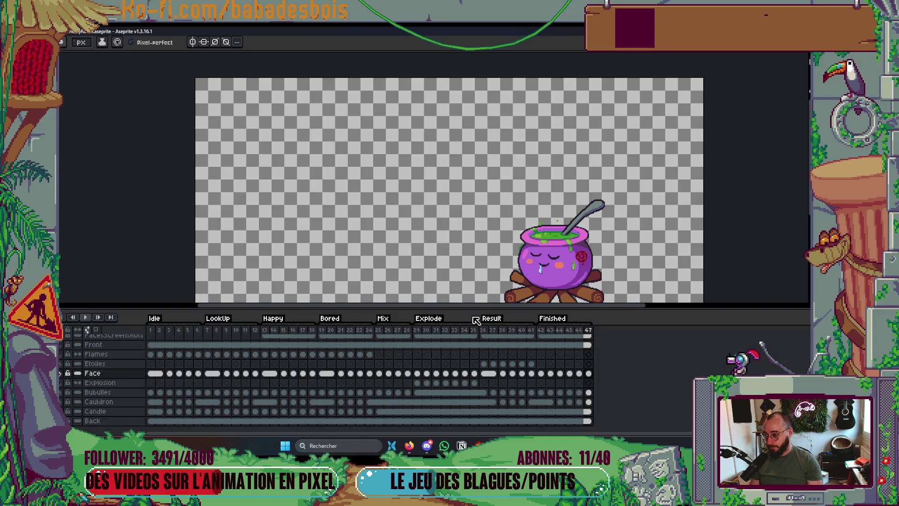
pyautogui.moveTo(488, 256); pyautogui.dragTo(499, 208)
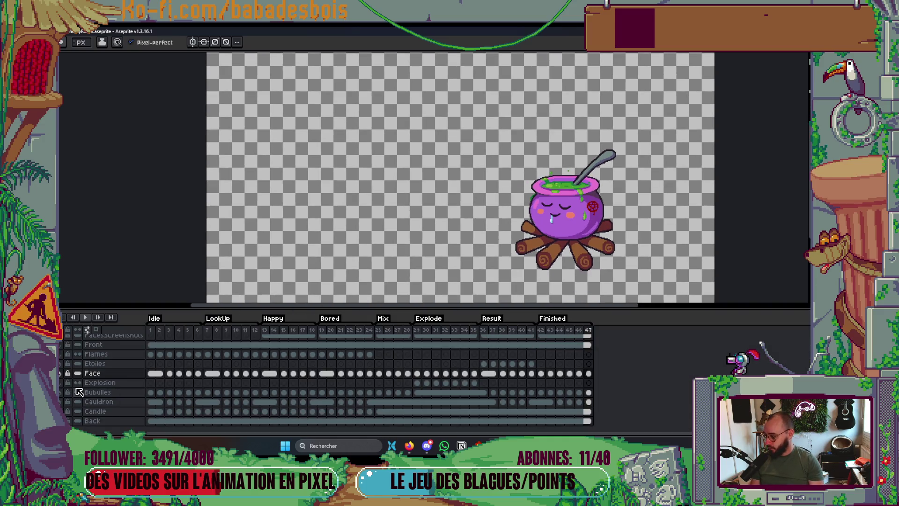
pyautogui.click(61, 372)
pyautogui.moveTo(62, 395); pyautogui.dragTo(63, 402)
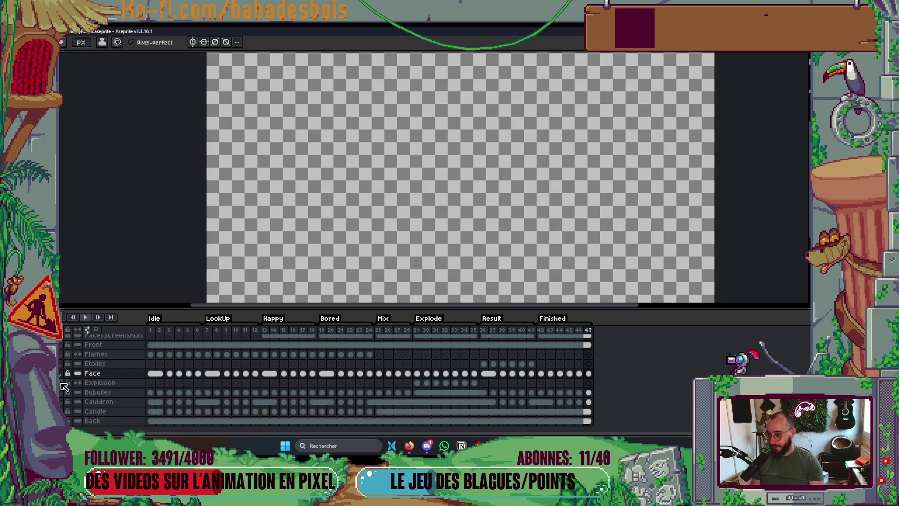
pyautogui.press('Tab')
pyautogui.press('Tab')
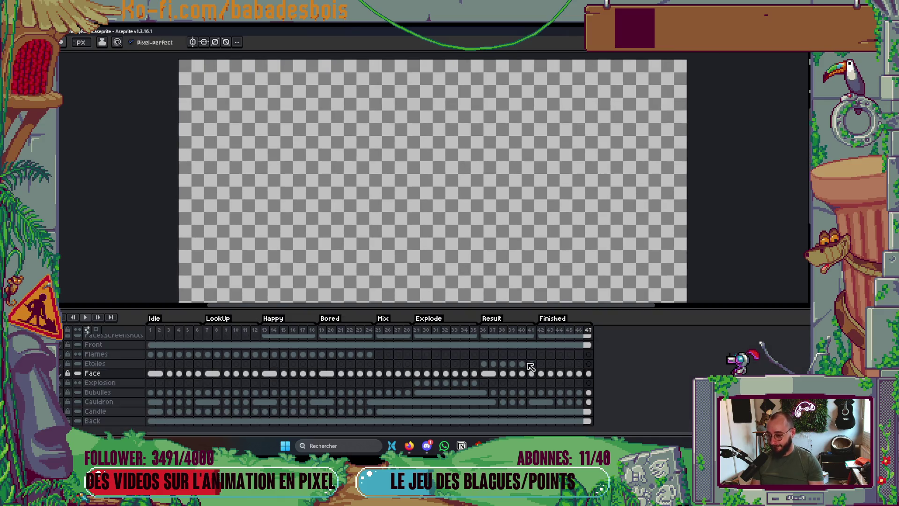
pyautogui.click(420, 330)
pyautogui.press('Tab')
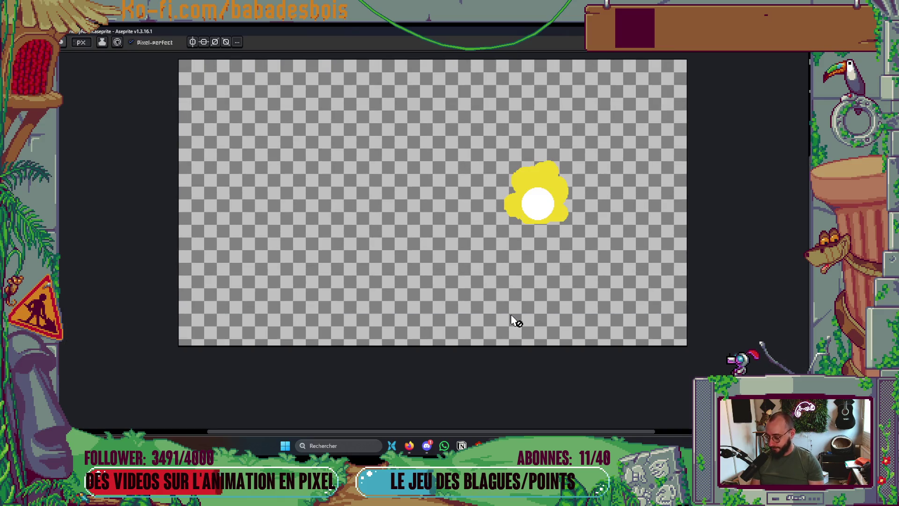
# Rename the output to Explode_AlchemyRoom.png and export the explosion sprite sheet.
pyautogui.hotkey('ctrl', 'e')
pyautogui.scroll(-2, 496, 328)
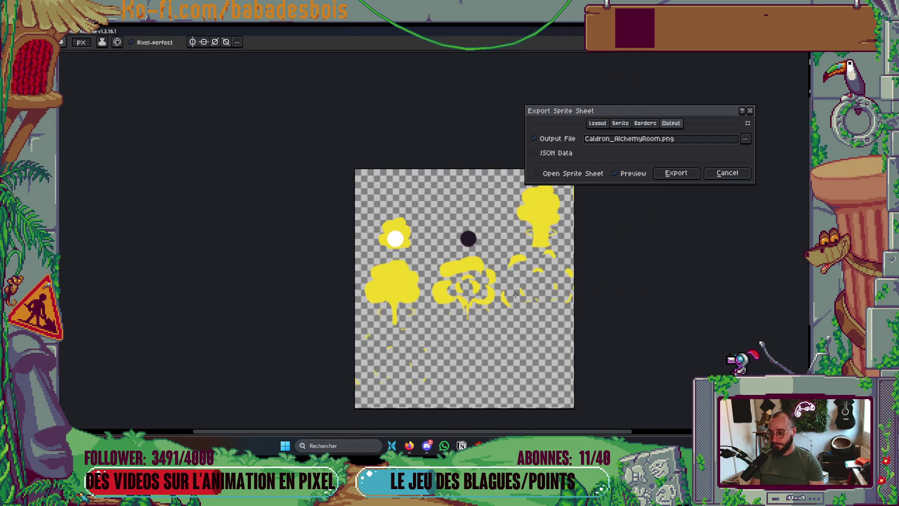
pyautogui.scroll(2, 499, 286)
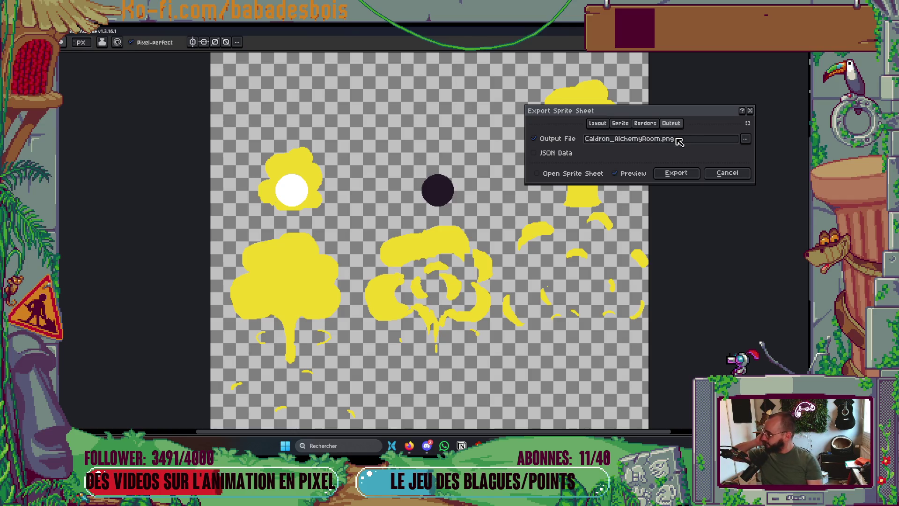
pyautogui.click(745, 141)
pyautogui.click(712, 132)
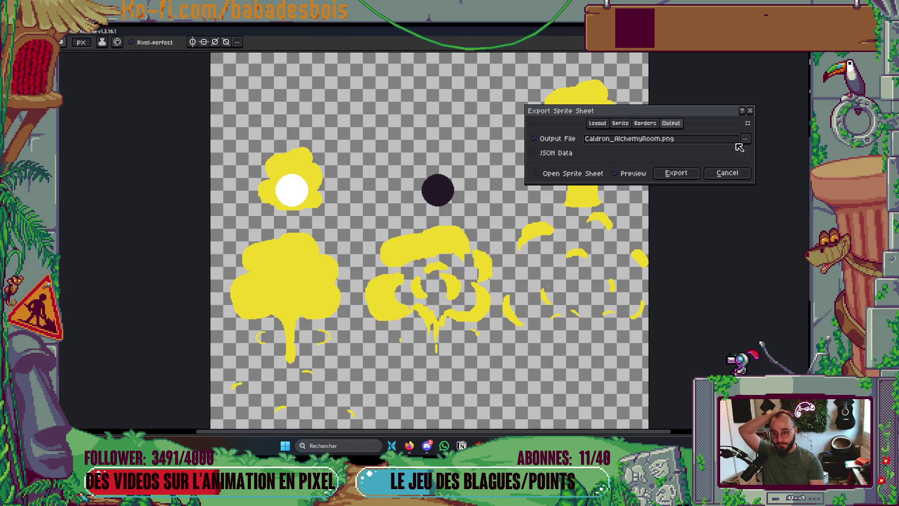
pyautogui.click(745, 138)
pyautogui.click(603, 142)
pyautogui.moveTo(610, 139); pyautogui.dragTo(536, 142)
pyautogui.write('Explode')
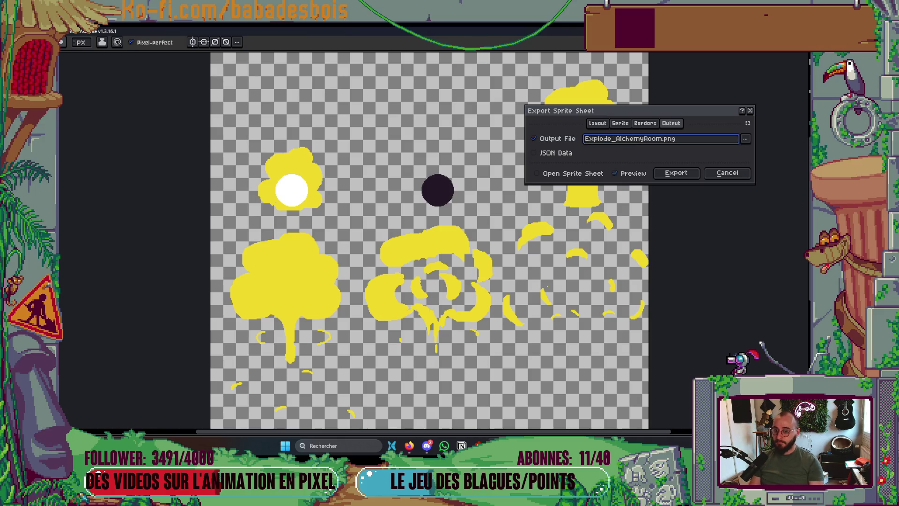
pyautogui.click(677, 173)
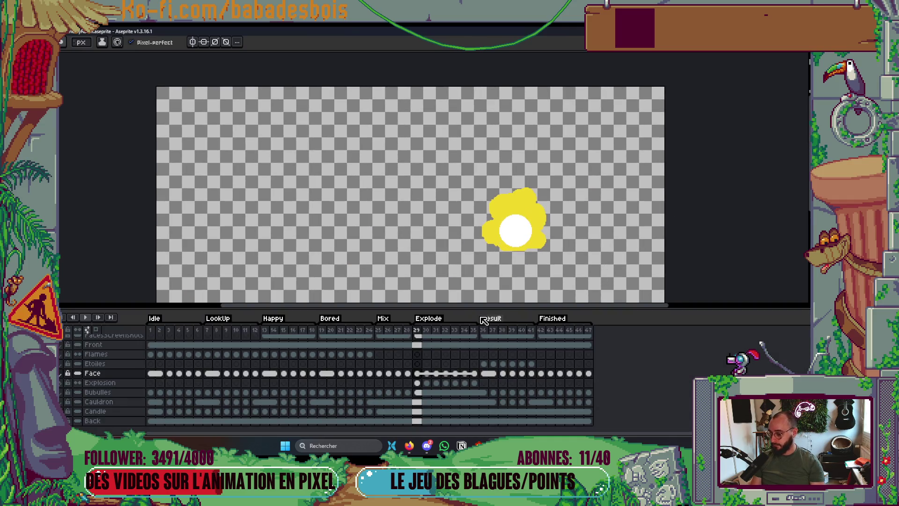
# Check the GitHub commit in the browser, then return to Aseprite.
pyautogui.press('Tab')
pyautogui.click(426, 445)
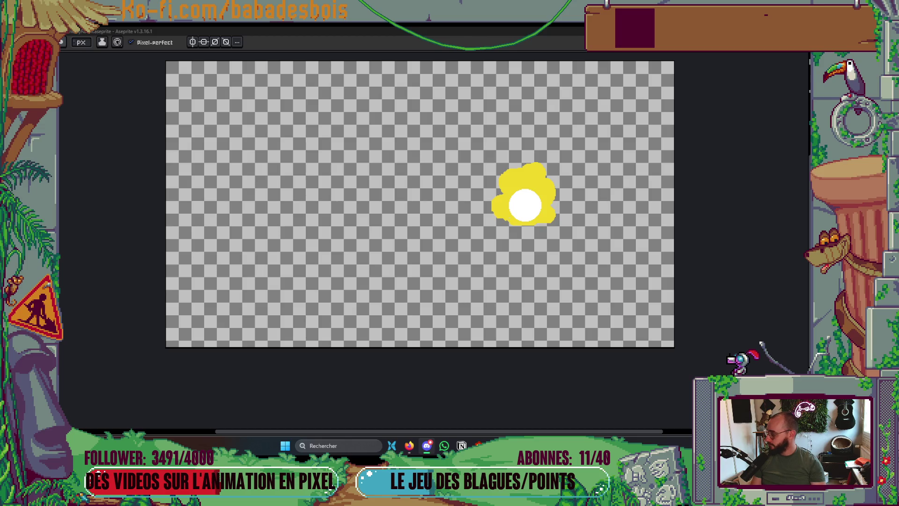
pyautogui.click(409, 446)
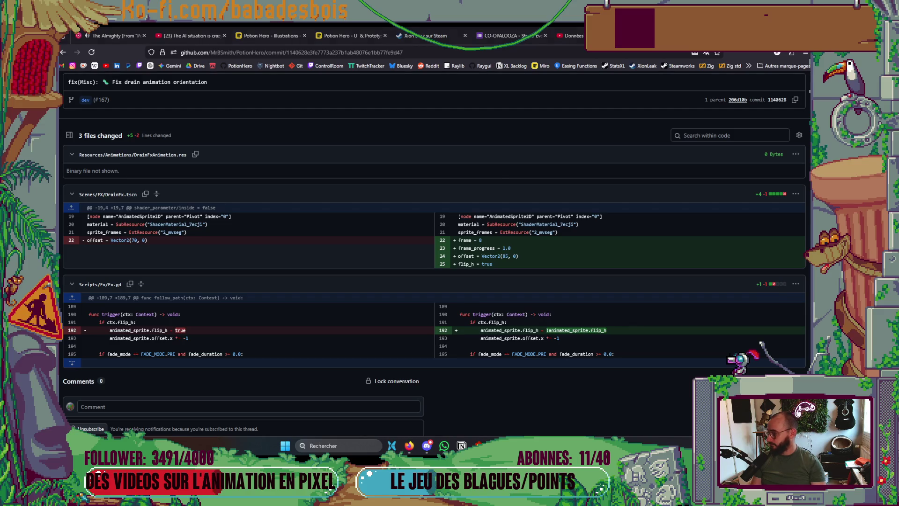
pyautogui.hotkey('alt', 'Tab')
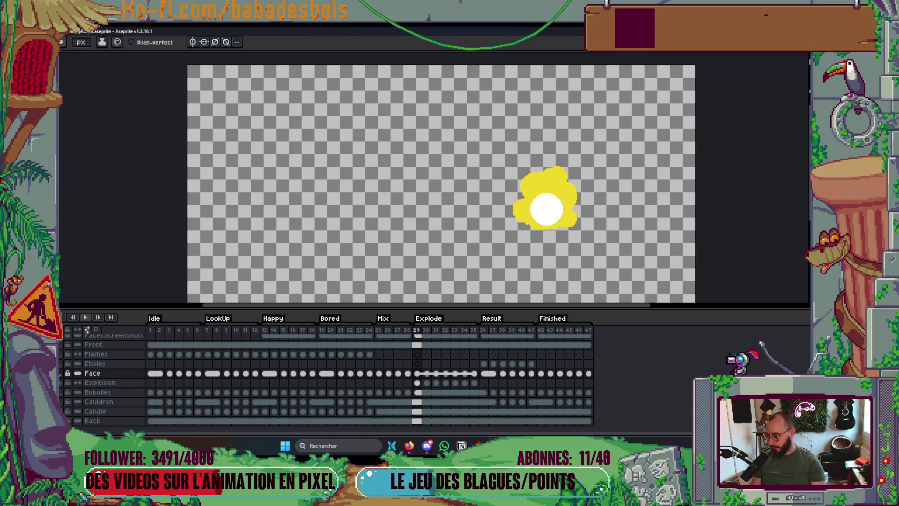
# Hide the Explosion layer, show the skull-candle sprite, and bring up sprite sheet export.
pyautogui.click(65, 393)
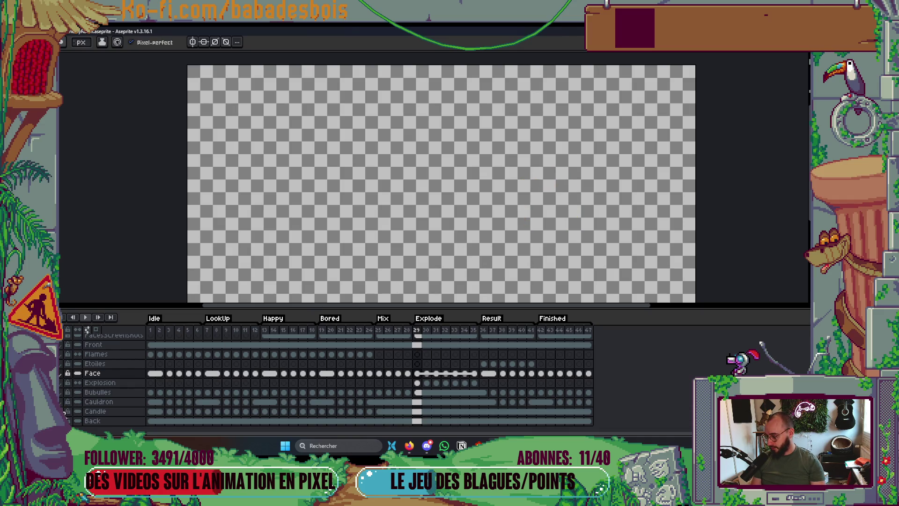
pyautogui.click(65, 412)
pyautogui.hotkey('ctrl', 'e')
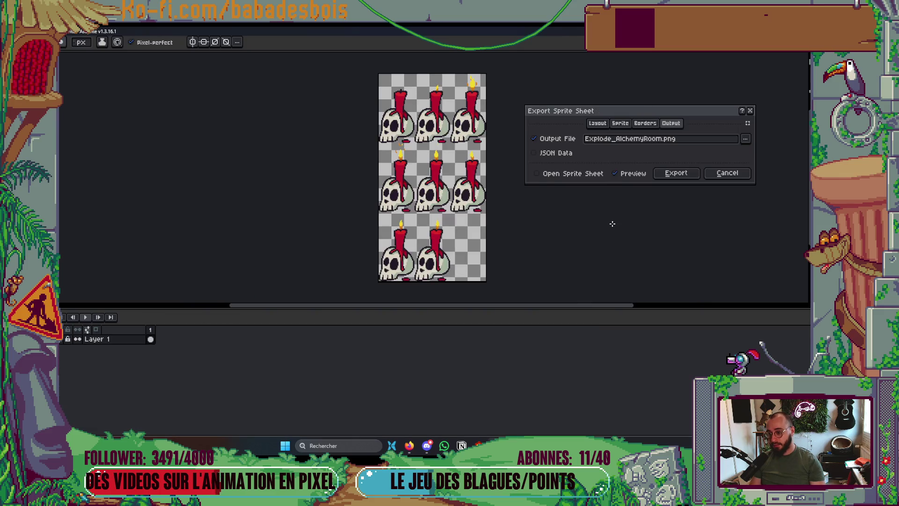
# Set the sheet type to Horizontal Strip for the skull-candle frames.
pyautogui.moveTo(527, 236); pyautogui.dragTo(501, 248)
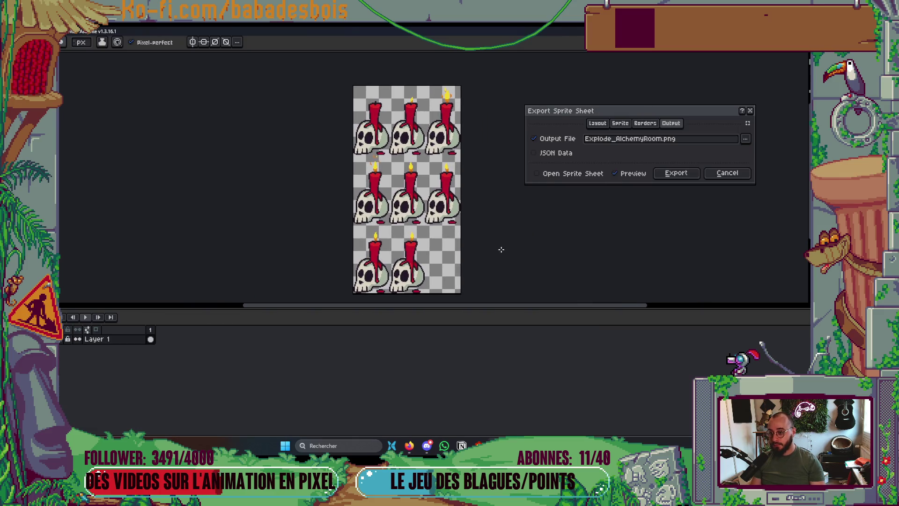
pyautogui.click(597, 122)
pyautogui.click(602, 141)
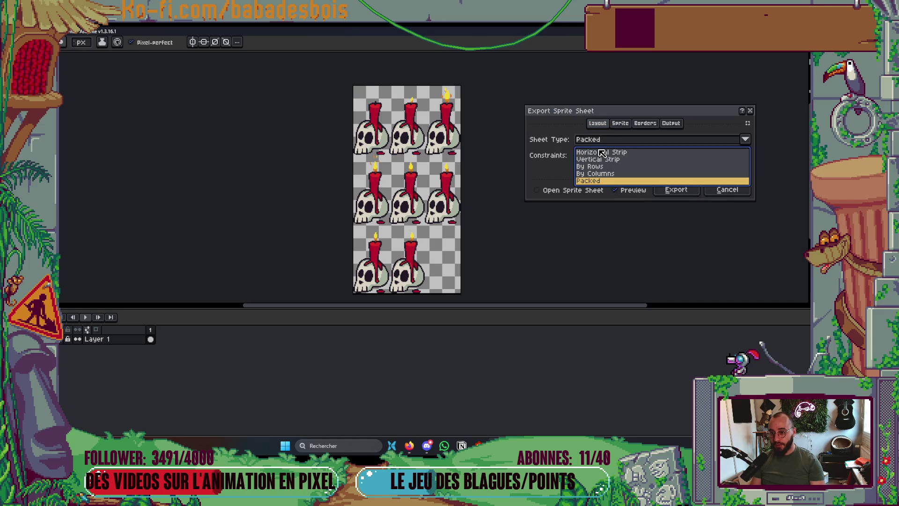
pyautogui.click(602, 150)
pyautogui.moveTo(511, 186); pyautogui.dragTo(517, 198)
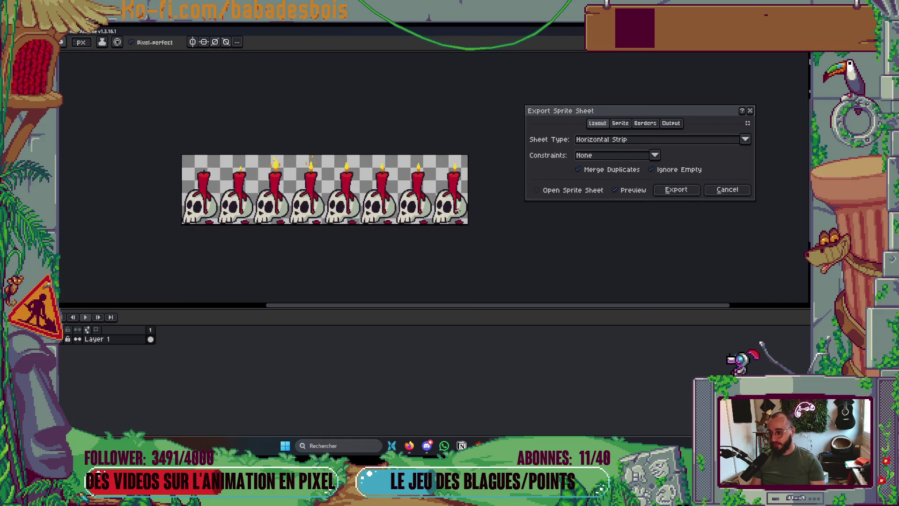
# Save the sheet as SkullCandle_AlchemyRoom.png in the Alchemy folder and export it.
pyautogui.click(671, 122)
pyautogui.click(746, 141)
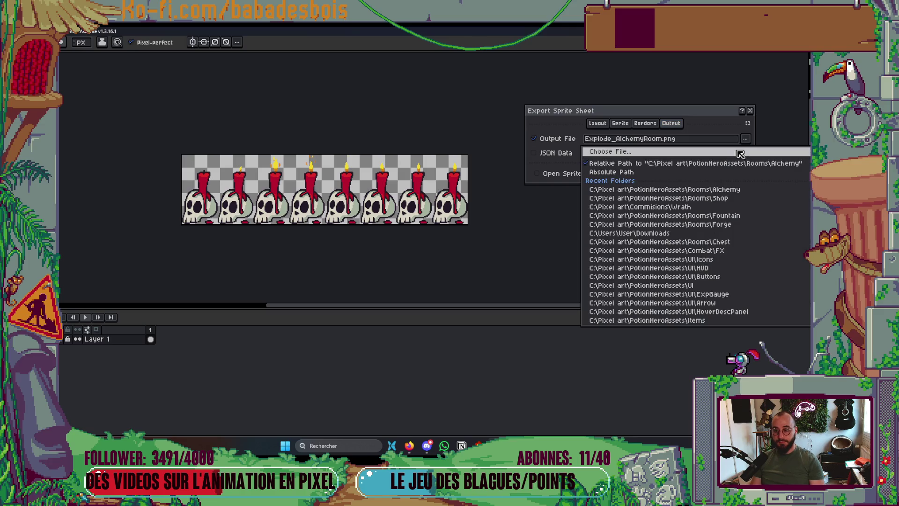
pyautogui.click(729, 152)
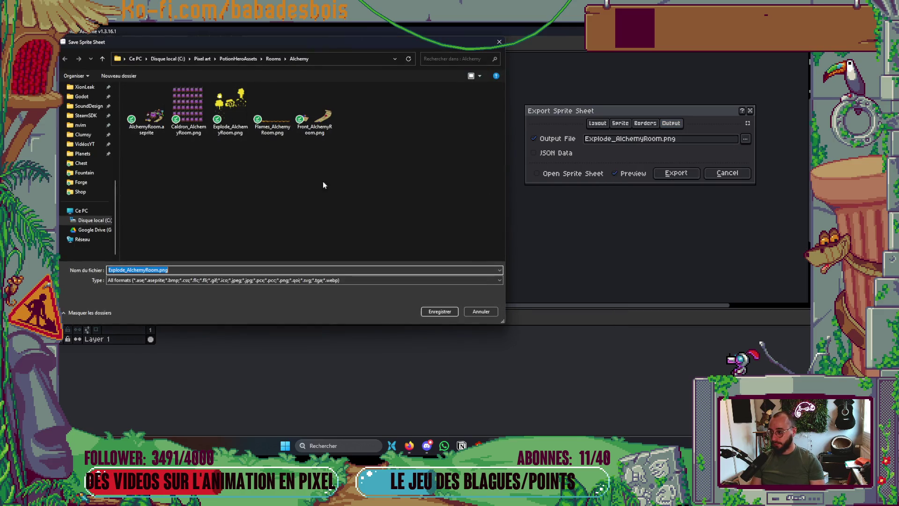
pyautogui.press('Home')
pyautogui.hotkey('shift', 'Right')
pyautogui.hotkey('shift', 'Right')
pyautogui.hotkey('shift', 'Right')
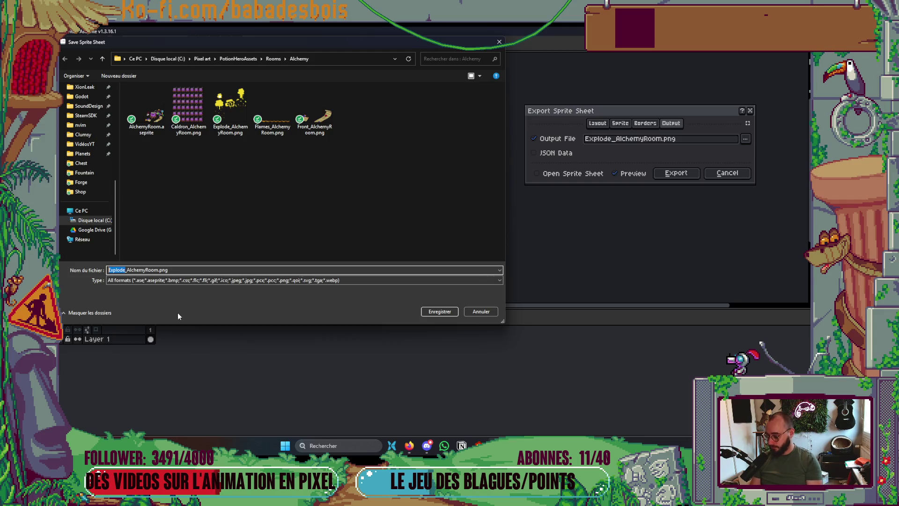
pyautogui.write('Skull')
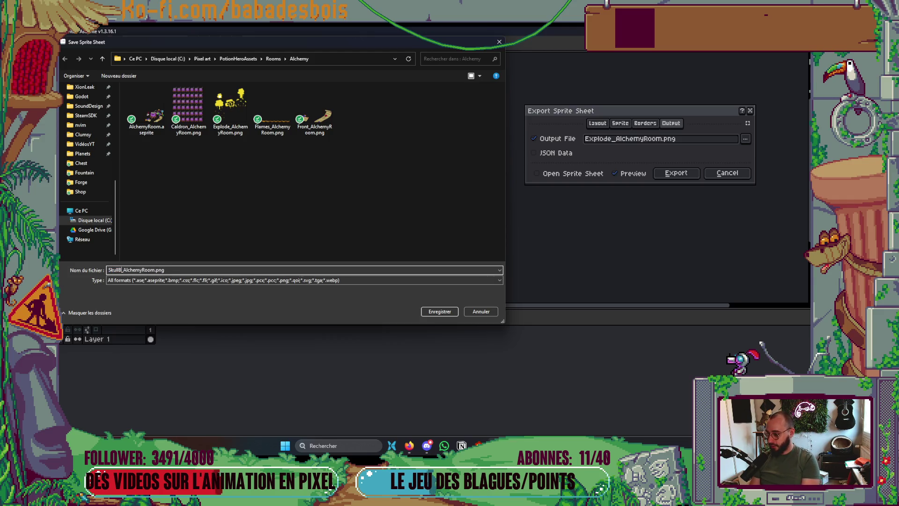
pyautogui.write('Can')
pyautogui.write('andle')
pyautogui.press('Return')
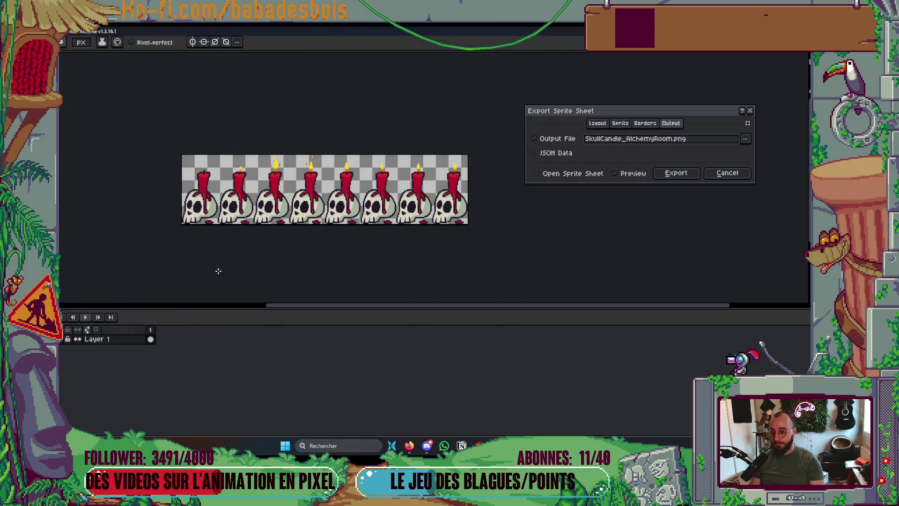
pyautogui.click(676, 174)
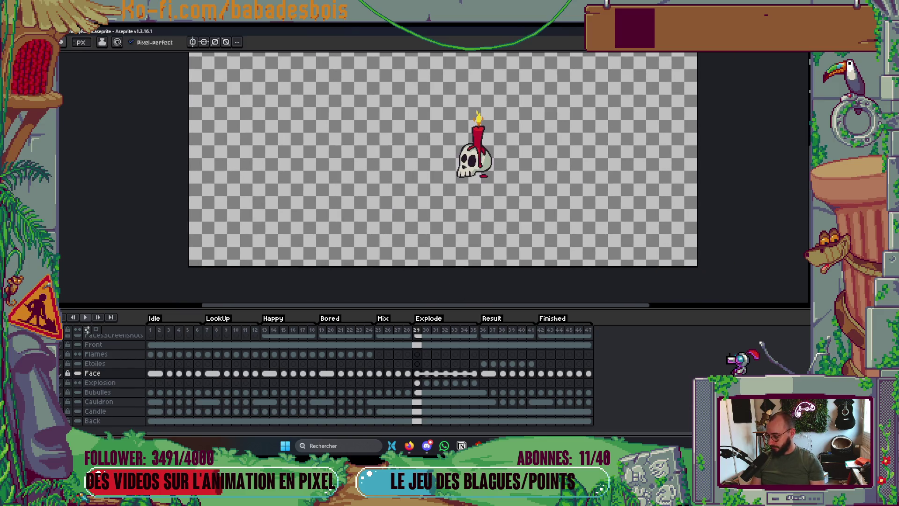
# Move the view to the bottles sprite, cancel the export settings, and switch to the browser.
pyautogui.moveTo(616, 170); pyautogui.dragTo(591, 186)
pyautogui.hotkey('ctrl', 'e')
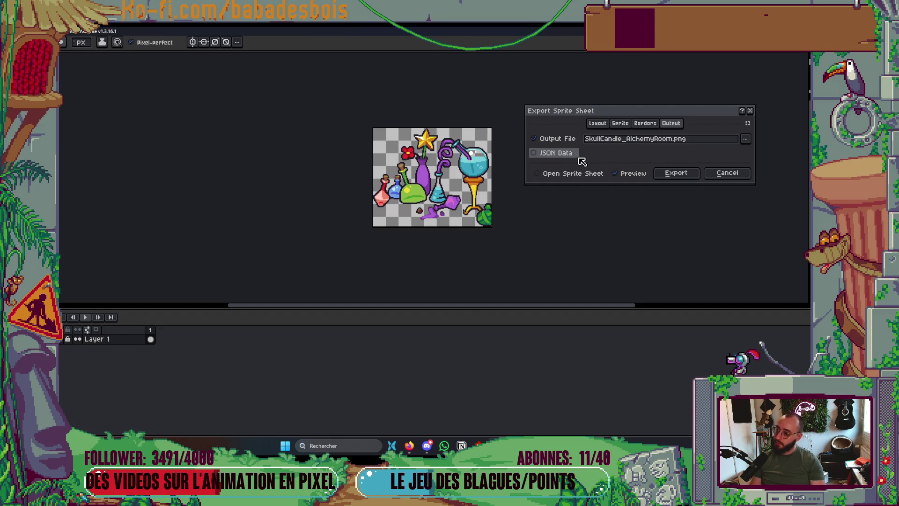
pyautogui.press('Escape')
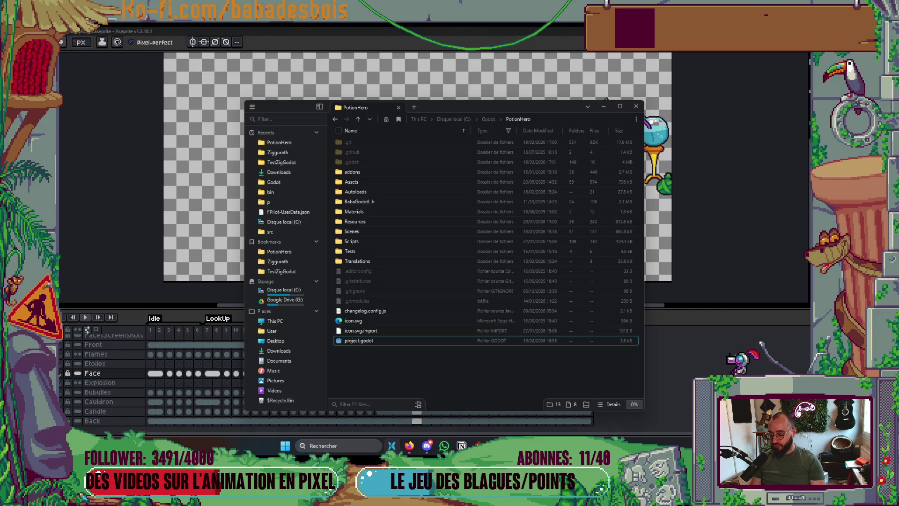
pyautogui.click(409, 445)
pyautogui.click(350, 35)
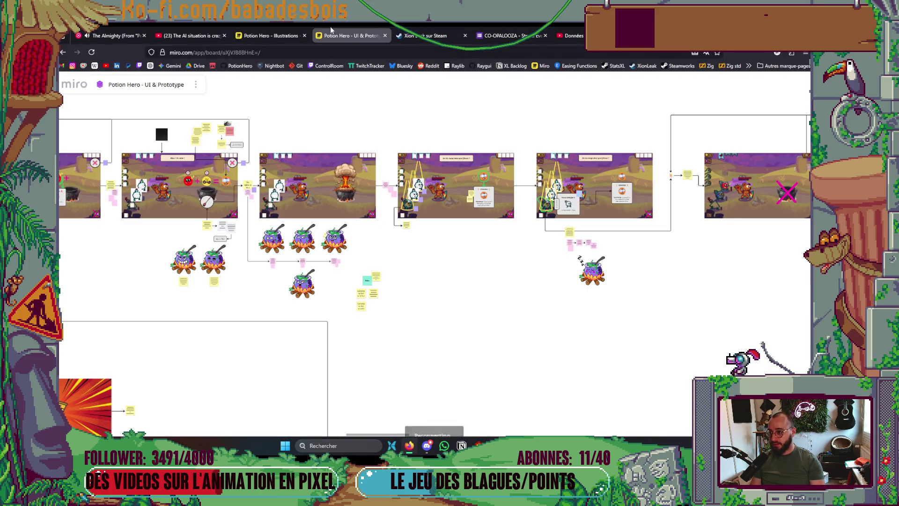
pyautogui.click(269, 30)
pyautogui.scroll(5, 485, 187)
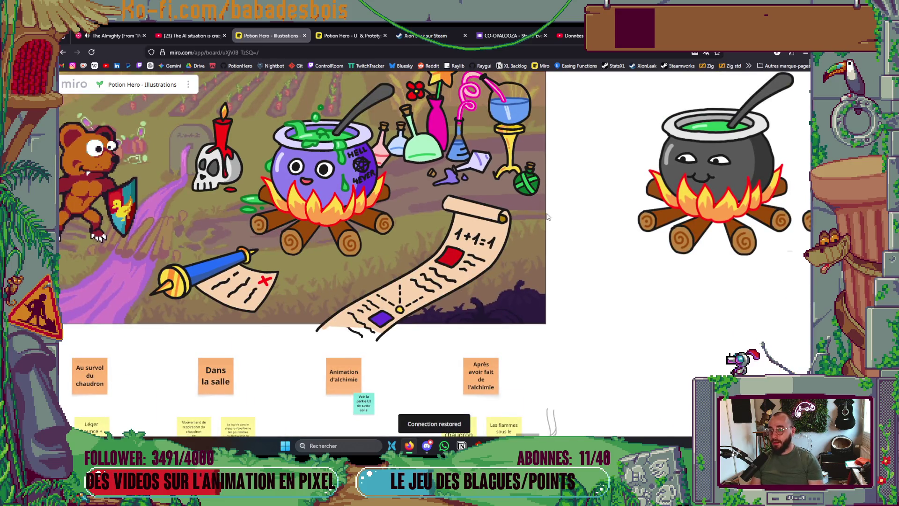
pyautogui.scroll(-3, 548, 217)
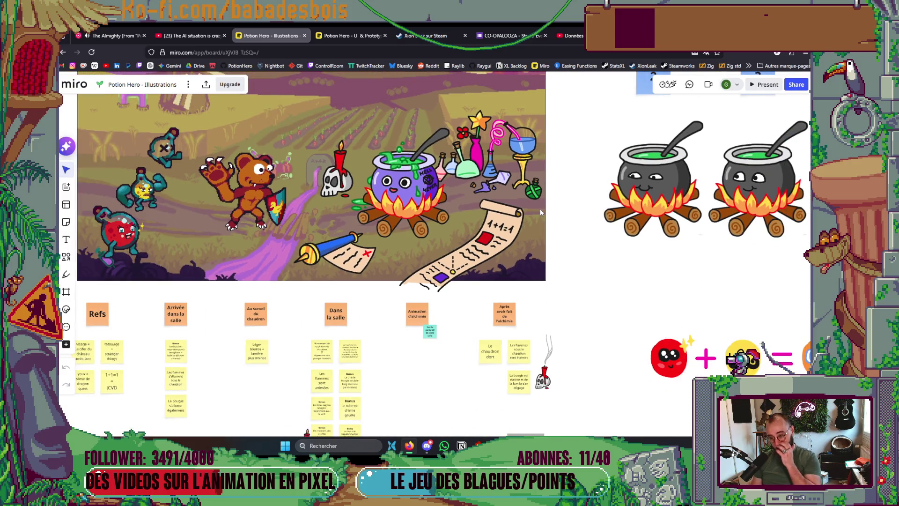
pyautogui.hotkey('alt', 'Tab')
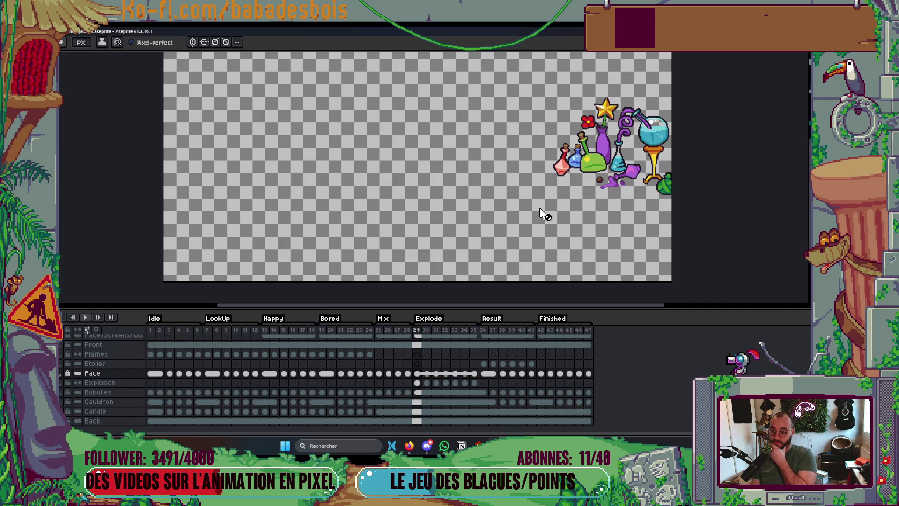
# Nudge the canvas view left and dismiss the sprite sheet export settings.
pyautogui.moveTo(556, 209)
pyautogui.mouseDown()
pyautogui.moveTo(552, 202)
pyautogui.moveTo(532, 216)
pyautogui.mouseUp()
pyautogui.press('ctrl')
pyautogui.hotkey('ctrl', 'e')
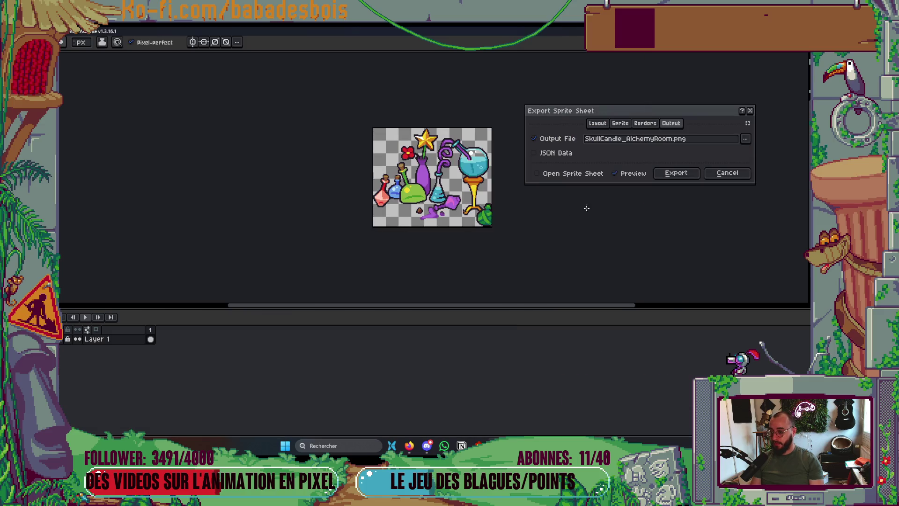
pyautogui.press('Escape')
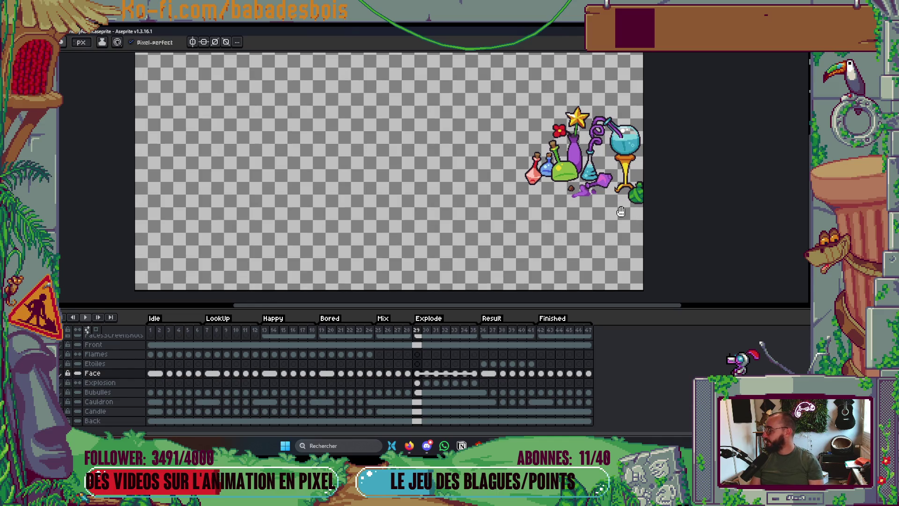
# Export the bottles sheet as Back_AlchemyRoom.png and return to the browser.
pyautogui.moveTo(621, 240); pyautogui.dragTo(603, 237)
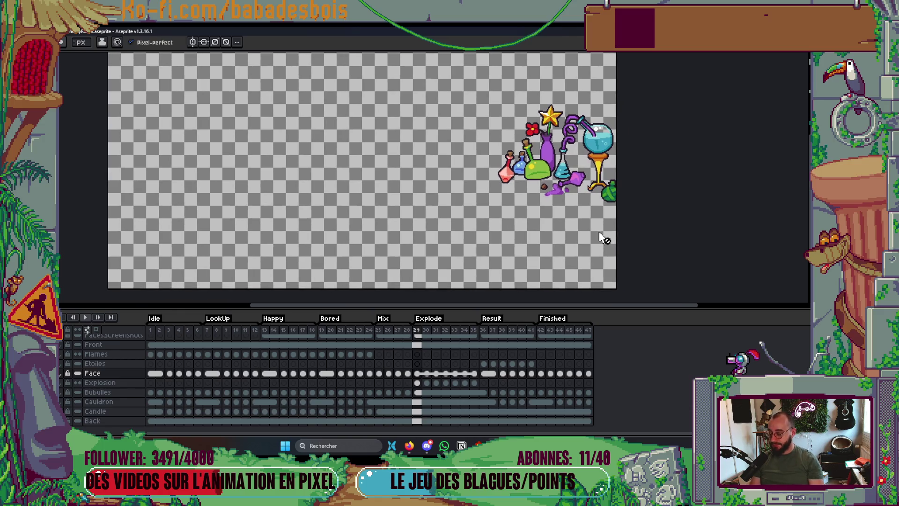
pyautogui.hotkey('ctrl', 'e')
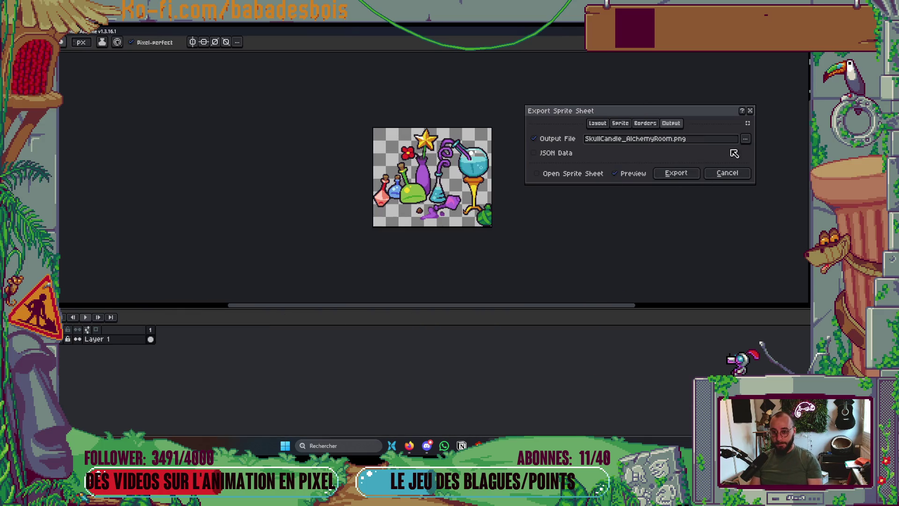
pyautogui.doubleClick(604, 139)
pyautogui.write('Back')
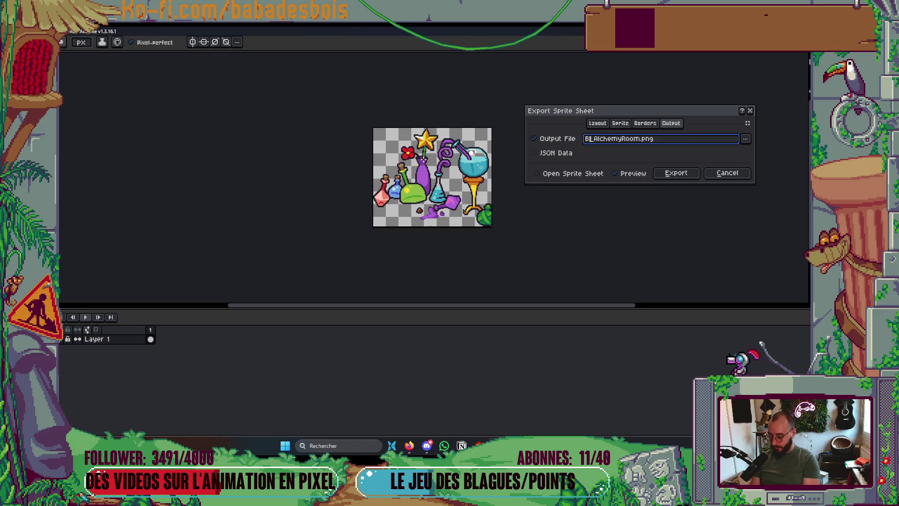
pyautogui.press('Return')
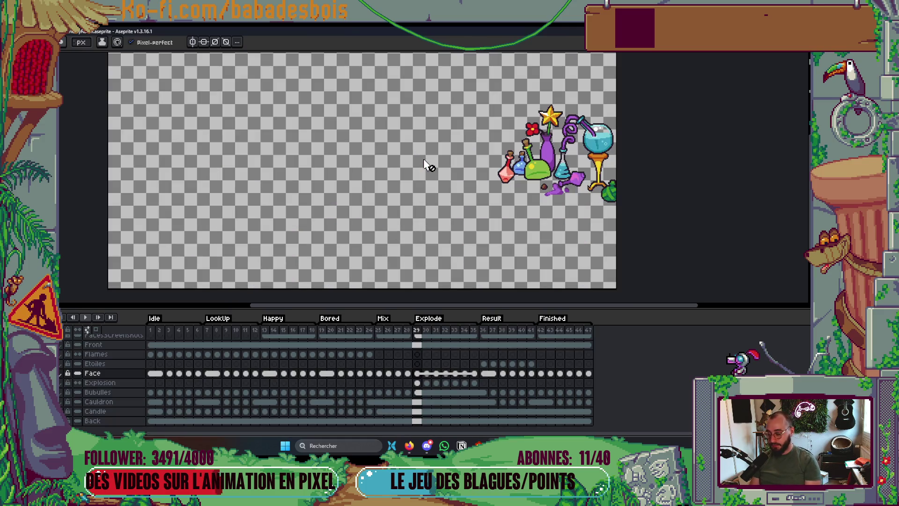
pyautogui.scroll(1, 168, 392)
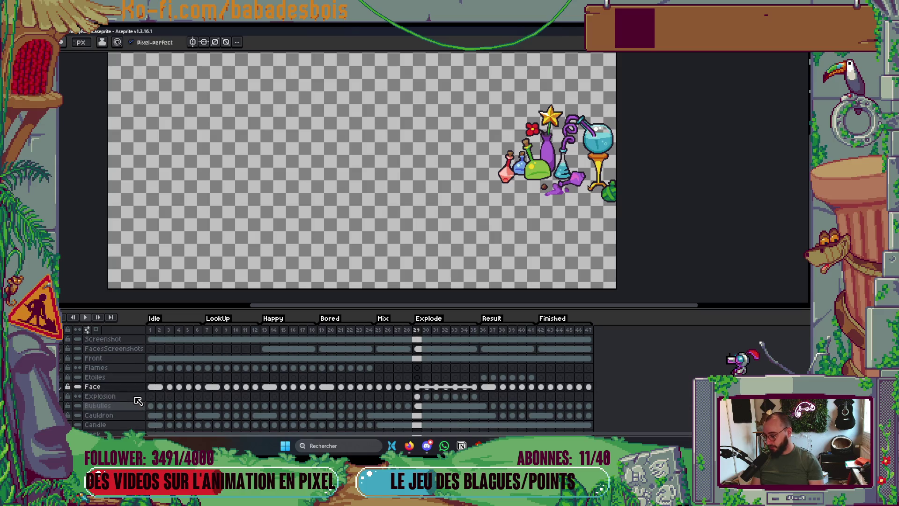
pyautogui.click(409, 446)
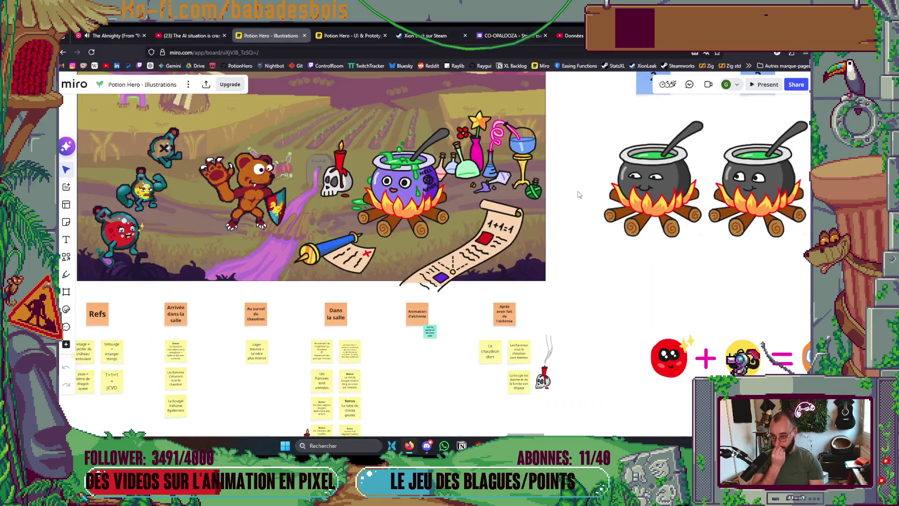
# Bring the PotionHero project folder window up from the file manager's taskbar previews.
pyautogui.moveTo(395, 449)
pyautogui.click(392, 407)
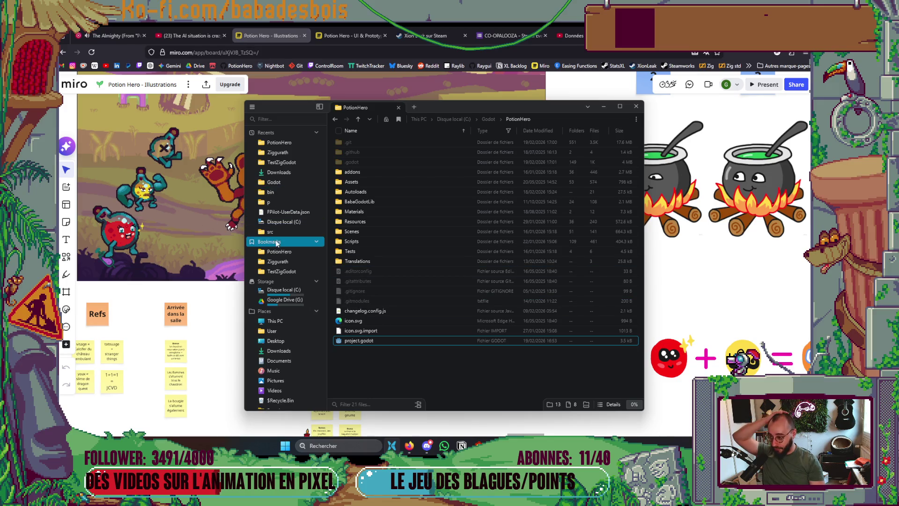
# Browse into the Ziggurath and then TestZigGodot folders from Recents in File Explorer.
pyautogui.scroll(-1, 284, 328)
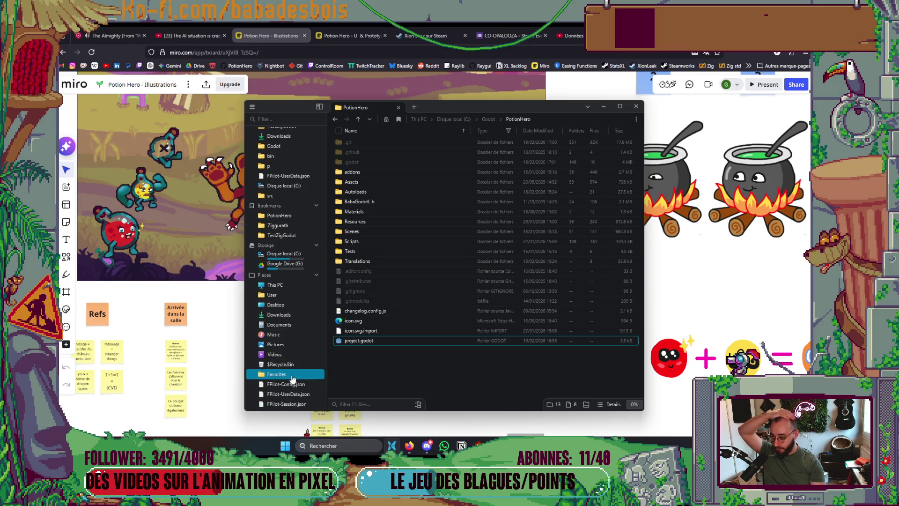
pyautogui.scroll(2, 296, 323)
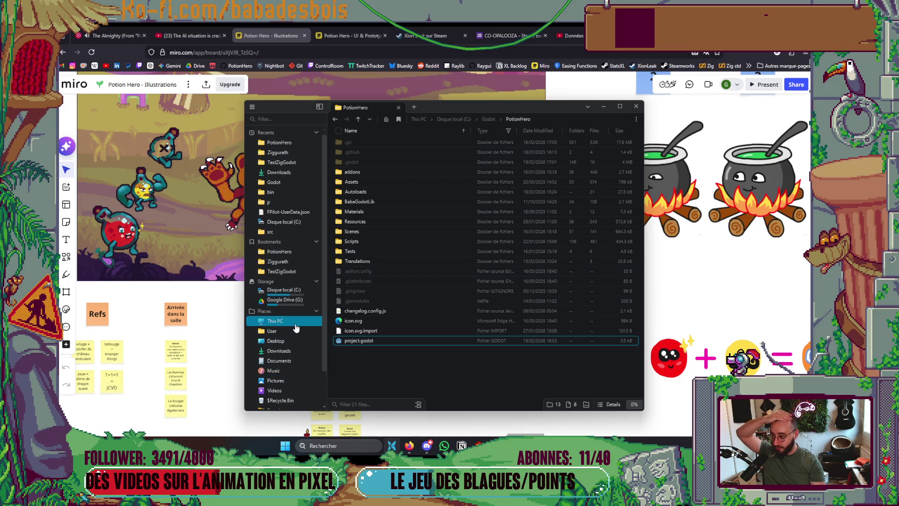
pyautogui.click(297, 153)
pyautogui.click(297, 162)
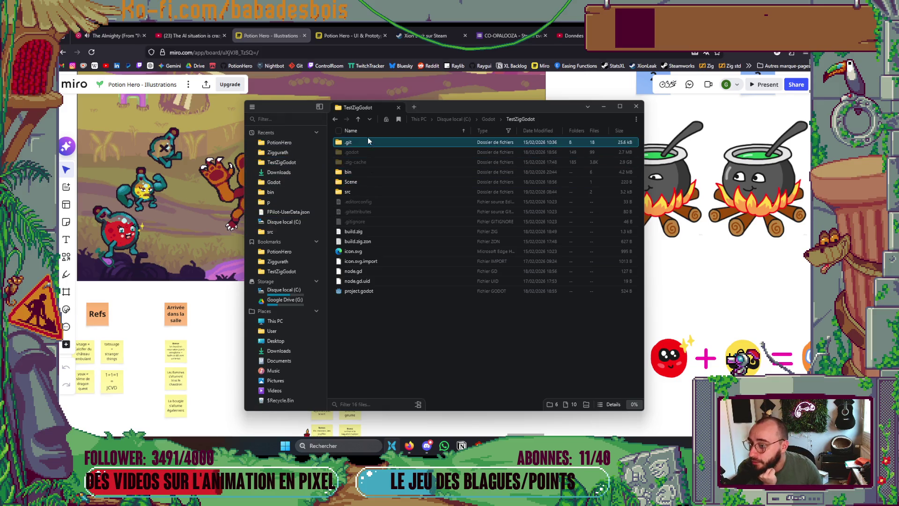
# Go up three levels to This PC, then switch back to Aseprite.
pyautogui.click(359, 123)
pyautogui.click(358, 122)
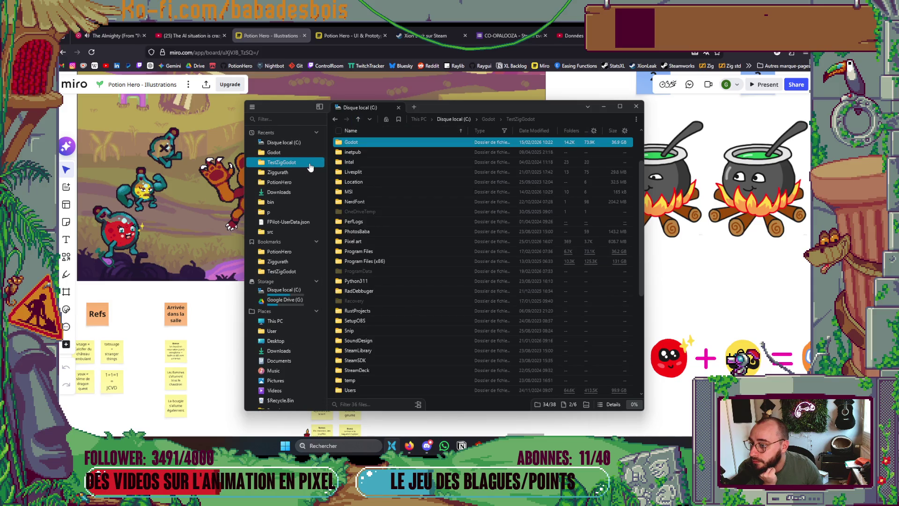
pyautogui.click(359, 123)
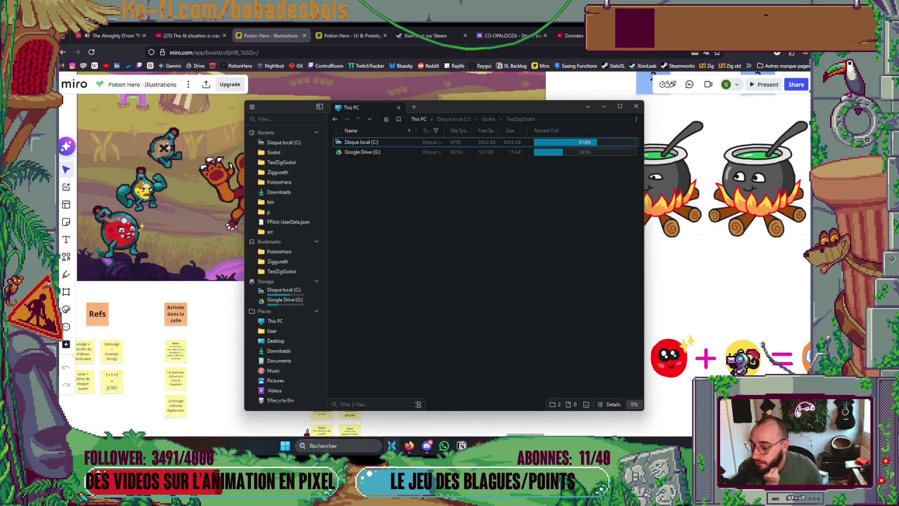
pyautogui.hotkey('alt', 'Tab')
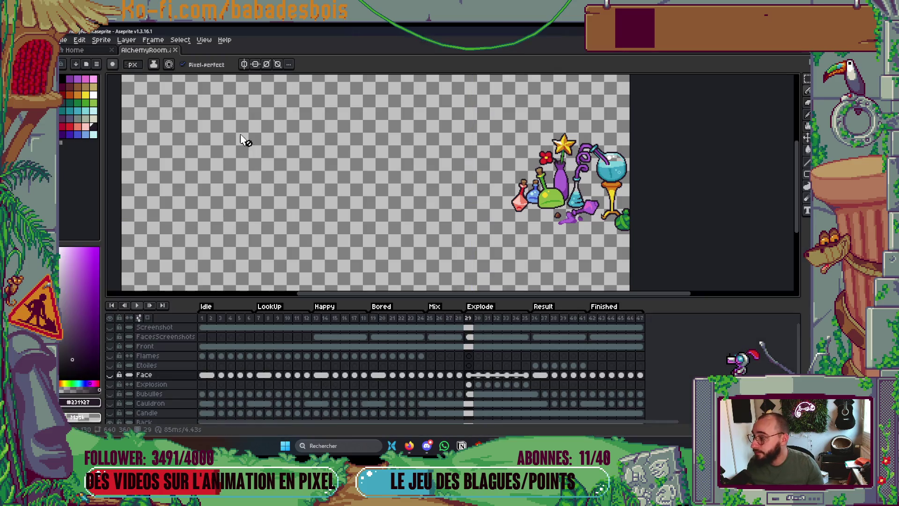
# Reveal the AlchemyRoom file in its folder and move up to PotionHeroAssets.
pyautogui.rightClick(154, 50)
pyautogui.click(193, 87)
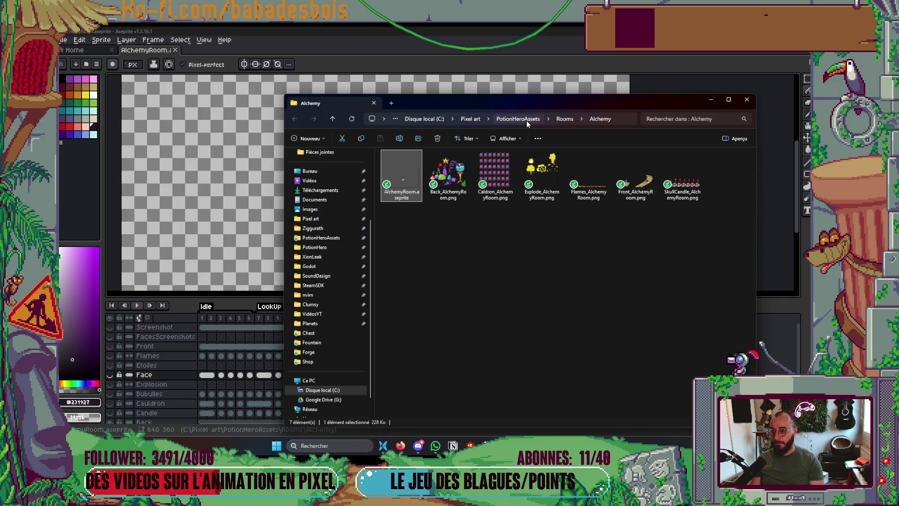
pyautogui.click(530, 119)
# Copy the C:\Pixel art\PotionHeroAssets path into the other file window's address bar.
pyautogui.click(580, 119)
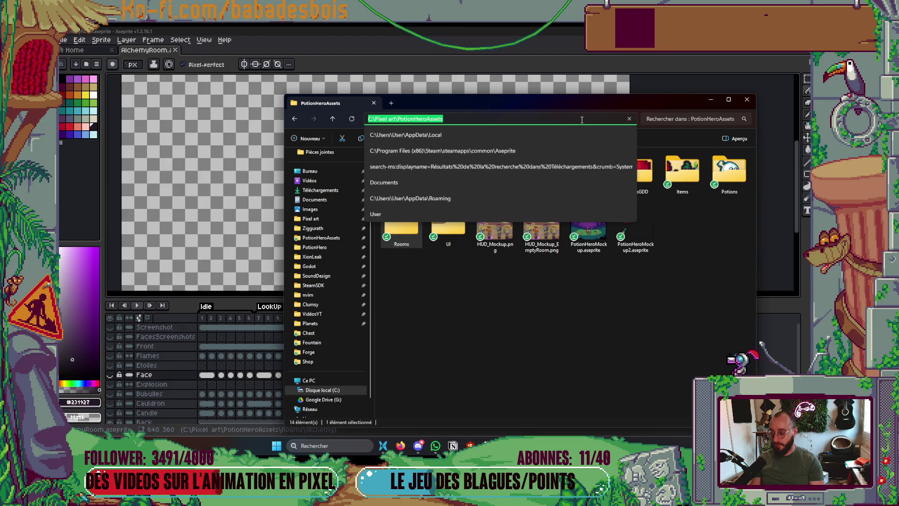
pyautogui.click(383, 446)
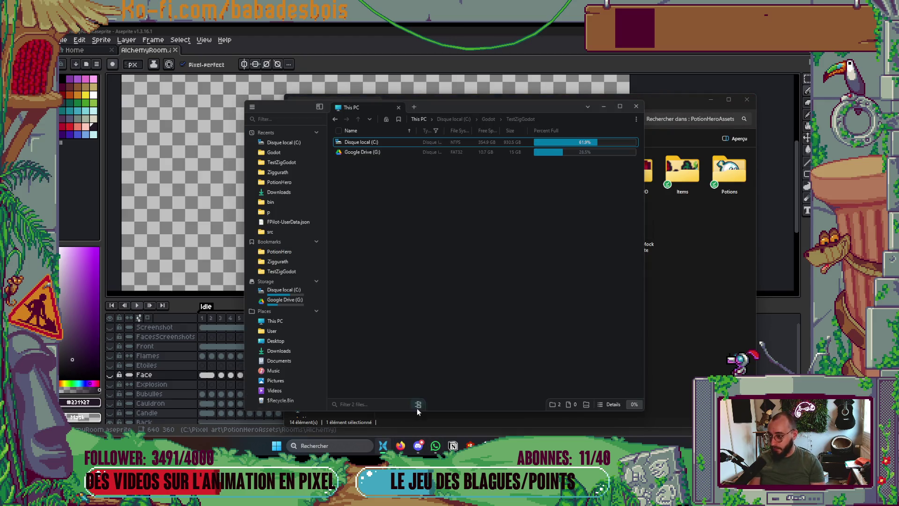
pyautogui.click(559, 122)
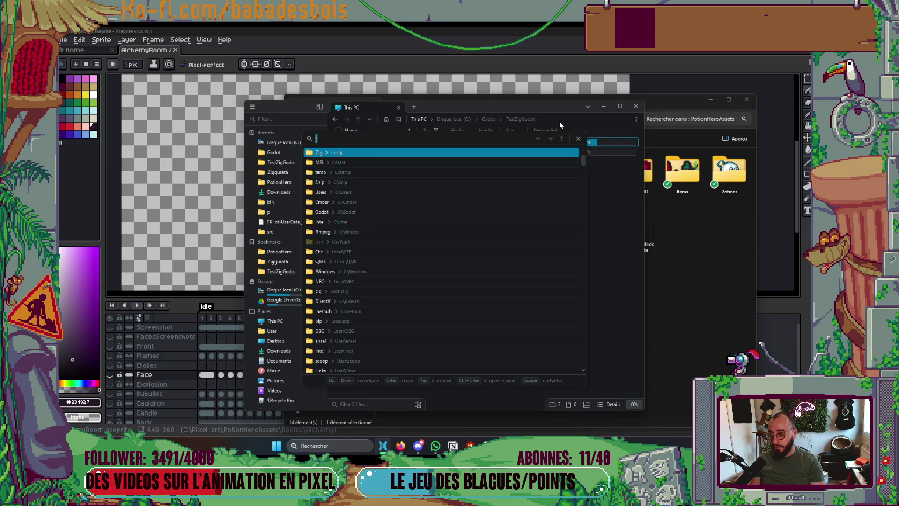